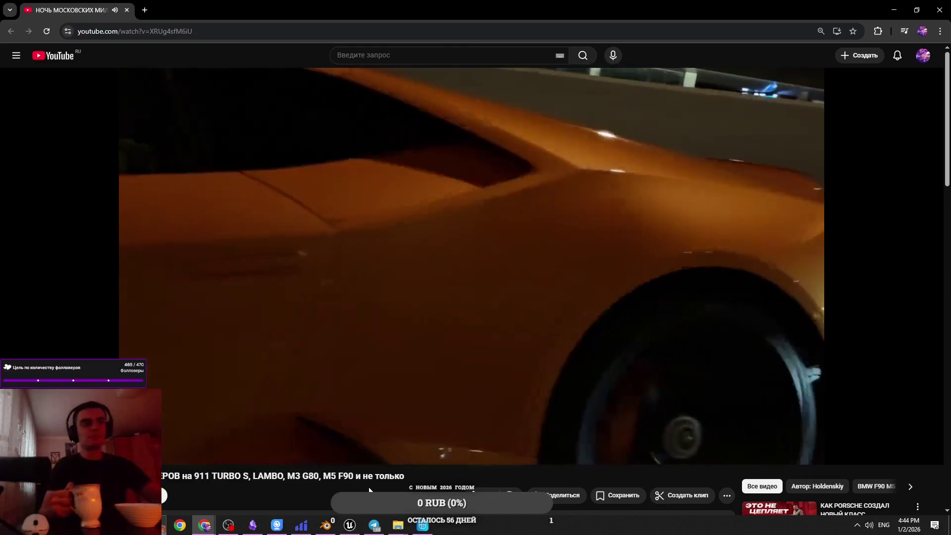
Watch the night supercar video fullscreen on YouTube, then exit fullscreen.
{"action": "key", "text": "f"}
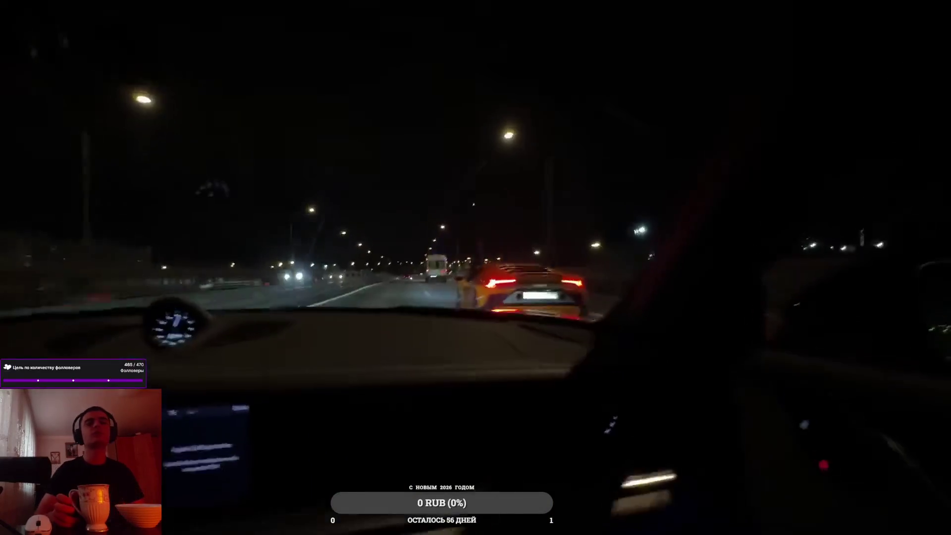
{"action": "mouse_move", "coordinate": [474, 520]}
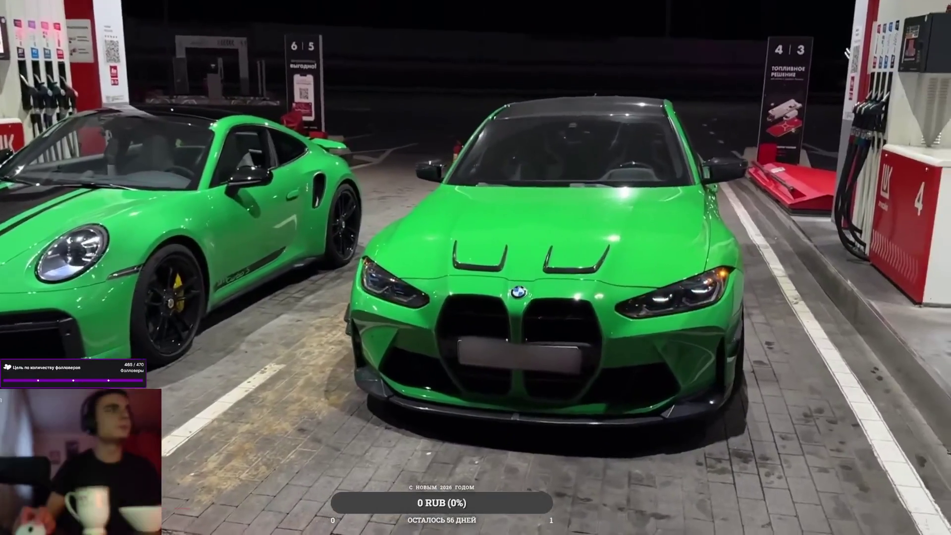
{"action": "mouse_move", "coordinate": [259, 388]}
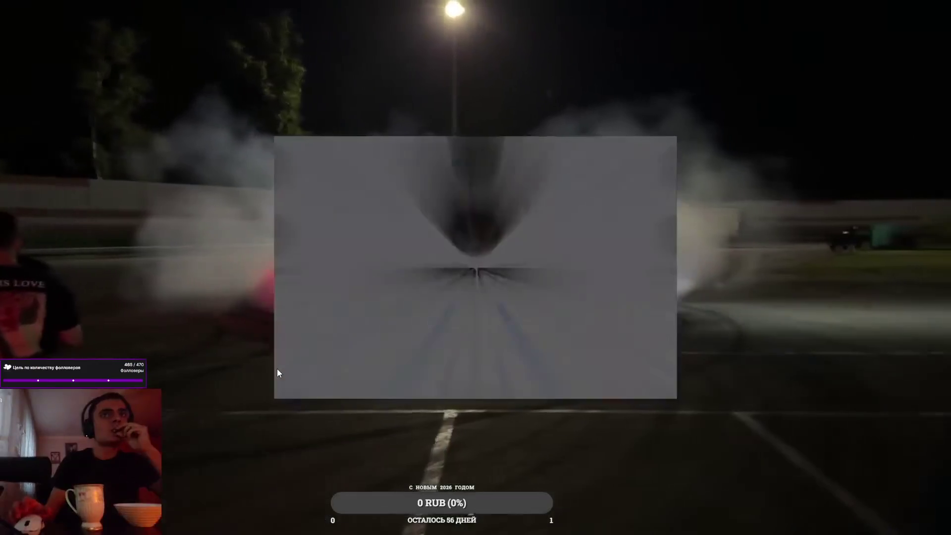
{"action": "mouse_move", "coordinate": [296, 405]}
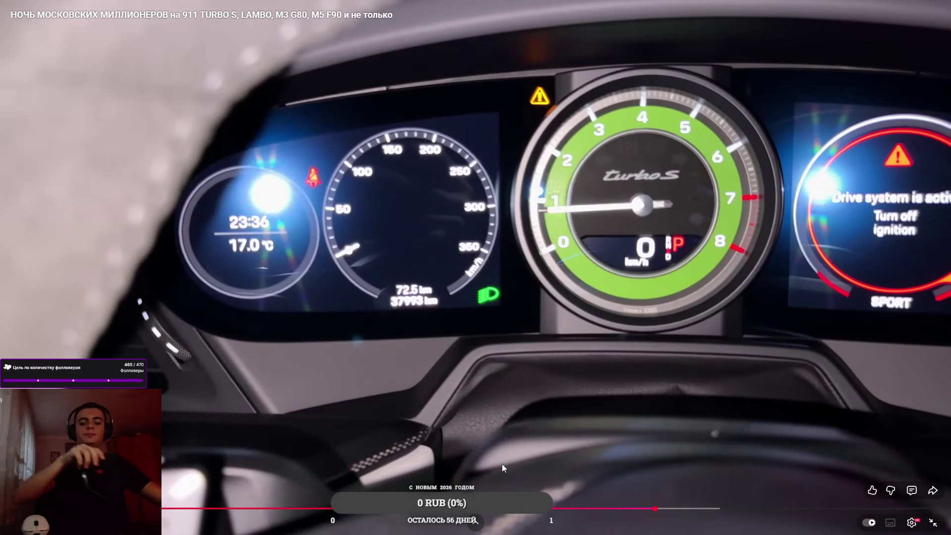
{"action": "key", "text": "Escape"}
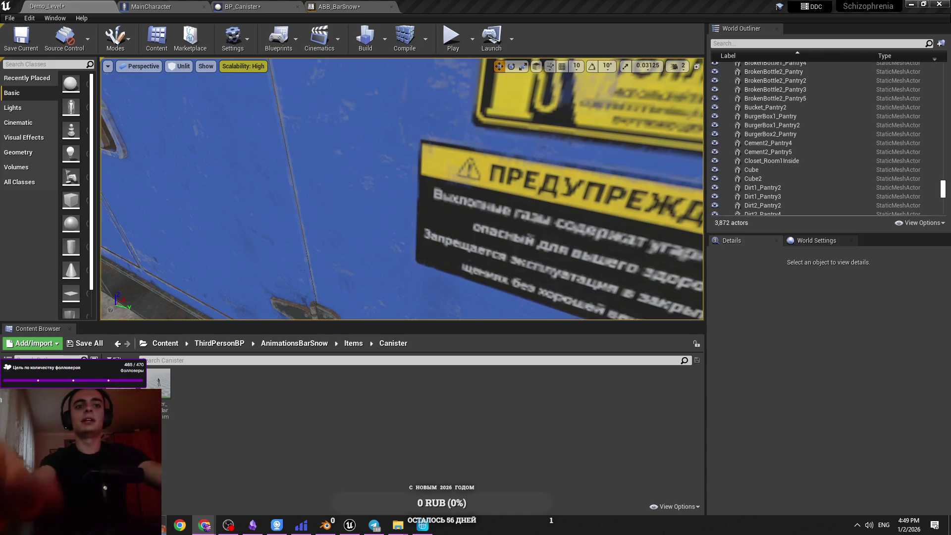
Review the MainCharacter and ABB_BarSnow graphs, then run and stop a brief Play-in-Editor test.
{"action": "mouse_move", "coordinate": [317, 223]}
{"action": "left_mouse_down"}
{"action": "mouse_move", "coordinate": [302, 248]}
{"action": "mouse_move", "coordinate": [305, 278]}
{"action": "mouse_move", "coordinate": [336, 287]}
{"action": "left_mouse_up"}
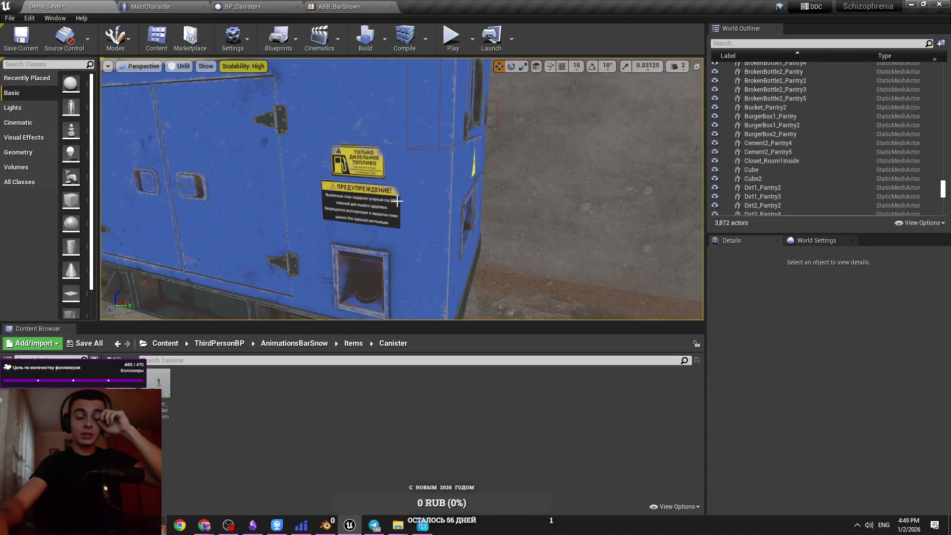
{"action": "left_click", "coordinate": [257, 6]}
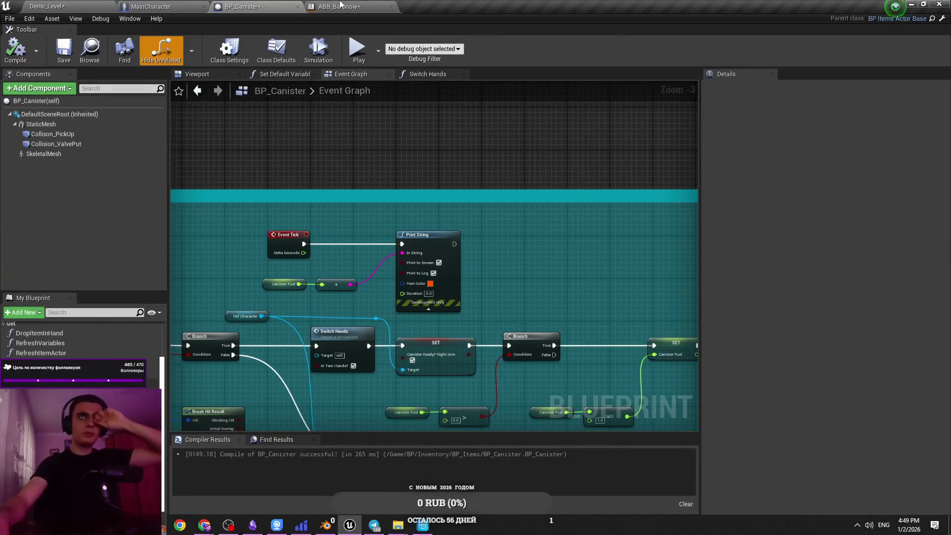
{"action": "left_click", "coordinate": [339, 6]}
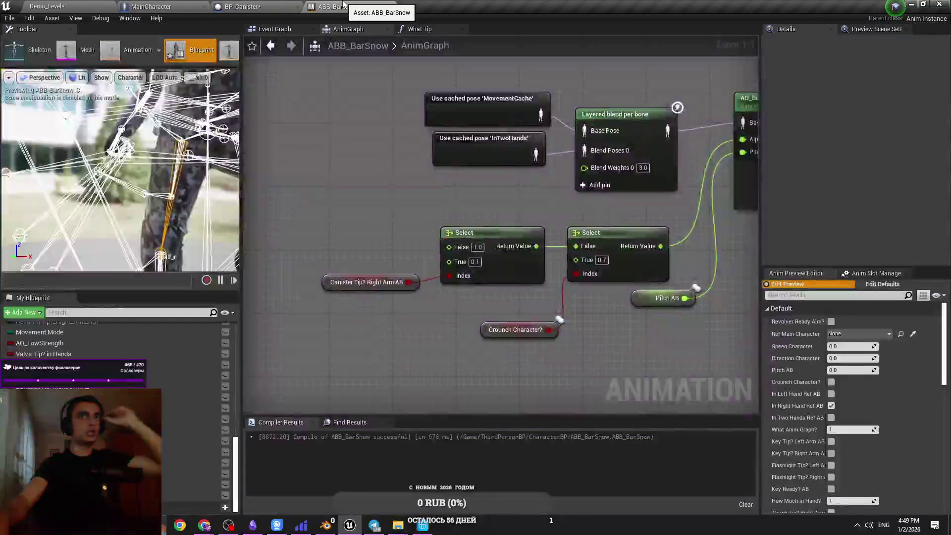
{"action": "left_click", "coordinate": [272, 6]}
{"action": "left_click", "coordinate": [47, 6]}
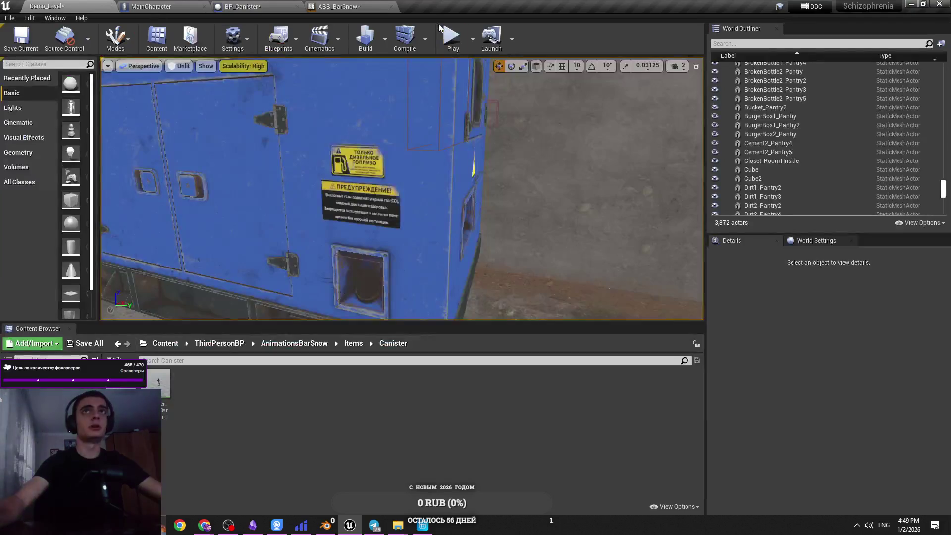
{"action": "left_click", "coordinate": [452, 34]}
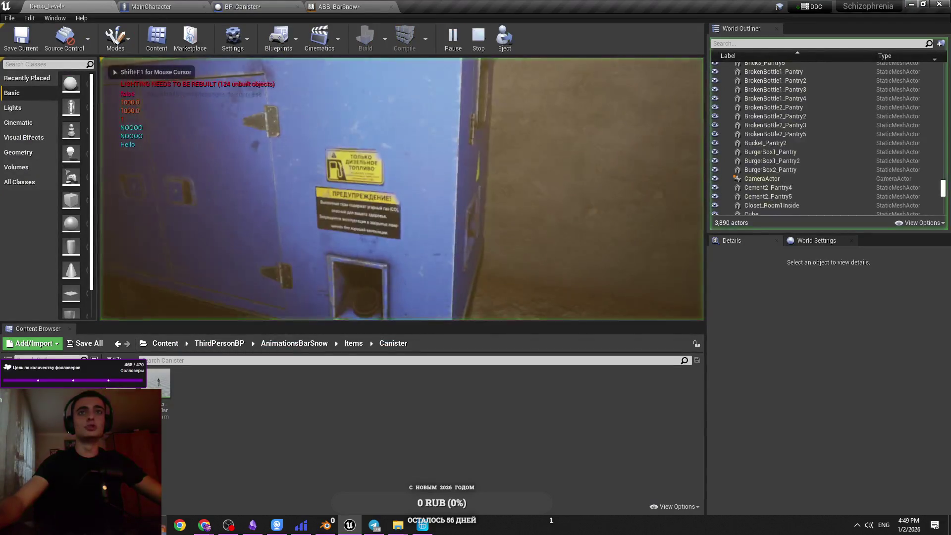
{"action": "key", "text": "Escape"}
Open the BP_Generator2 actor's blueprint in the Blueprint Editor.
{"action": "left_click", "coordinate": [544, 208]}
{"action": "left_click", "coordinate": [911, 266]}
{"action": "left_click", "coordinate": [869, 287]}
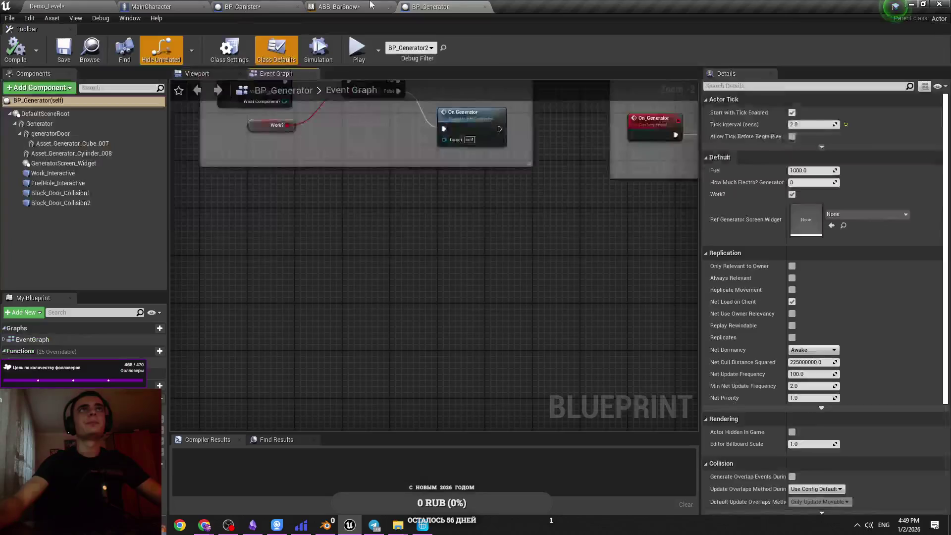
Scale the FuelHole_Interactive box wider and taller in the Viewport to cover the fuel hatch.
{"action": "left_click", "coordinate": [197, 74]}
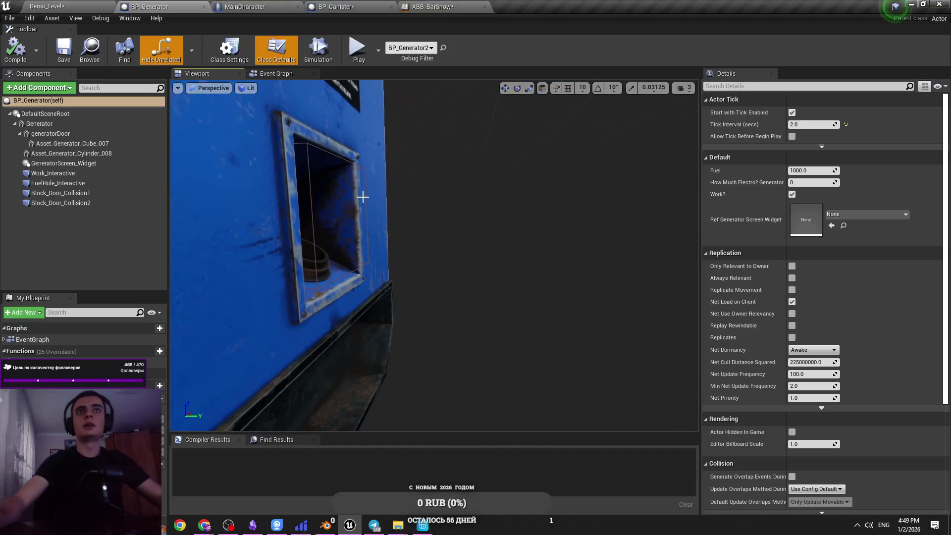
{"action": "left_click", "coordinate": [365, 197]}
{"action": "scroll", "coordinate": [467, 203], "scroll_direction": "up", "scroll_amount": 5}
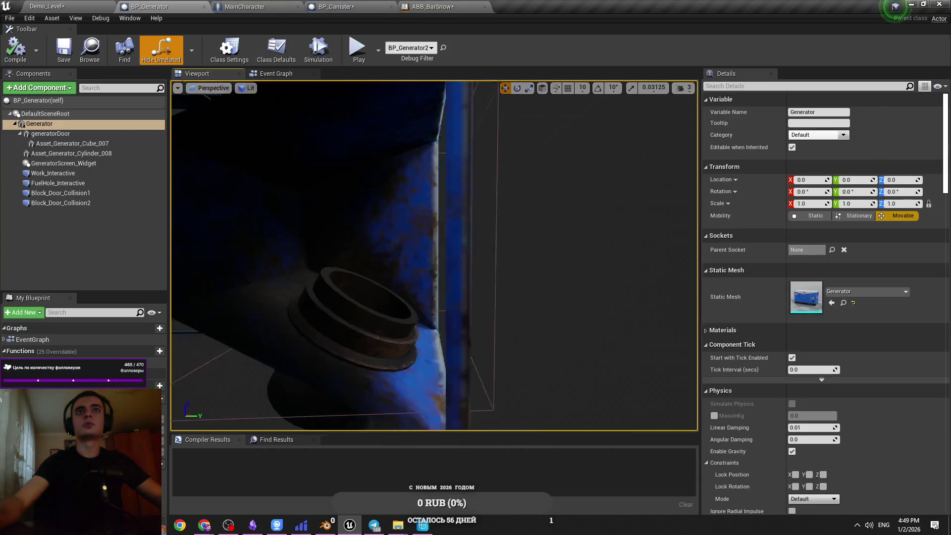
{"action": "left_click", "coordinate": [223, 212]}
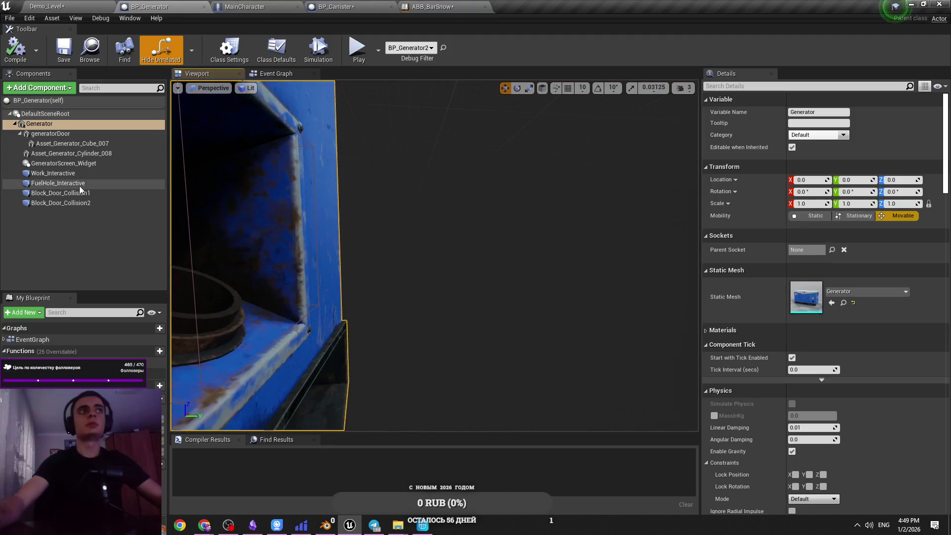
{"action": "key", "text": "f"}
{"action": "key", "text": "r"}
{"action": "left_click_drag", "start_coordinate": [484, 246], "coordinate": [510, 248]}
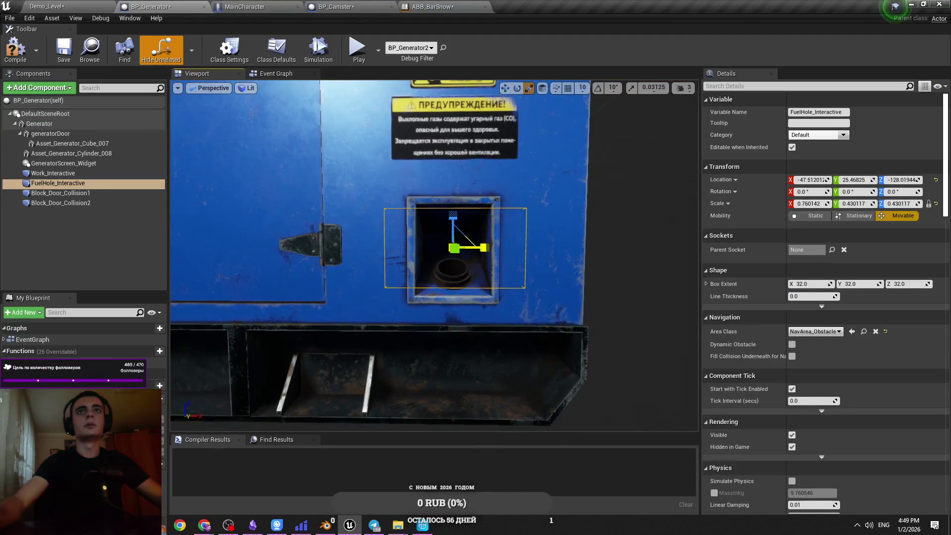
{"action": "mouse_move", "coordinate": [454, 216]}
{"action": "left_mouse_down"}
{"action": "mouse_move", "coordinate": [454, 193]}
{"action": "mouse_move", "coordinate": [479, 210]}
{"action": "mouse_move", "coordinate": [492, 204]}
{"action": "left_mouse_up"}
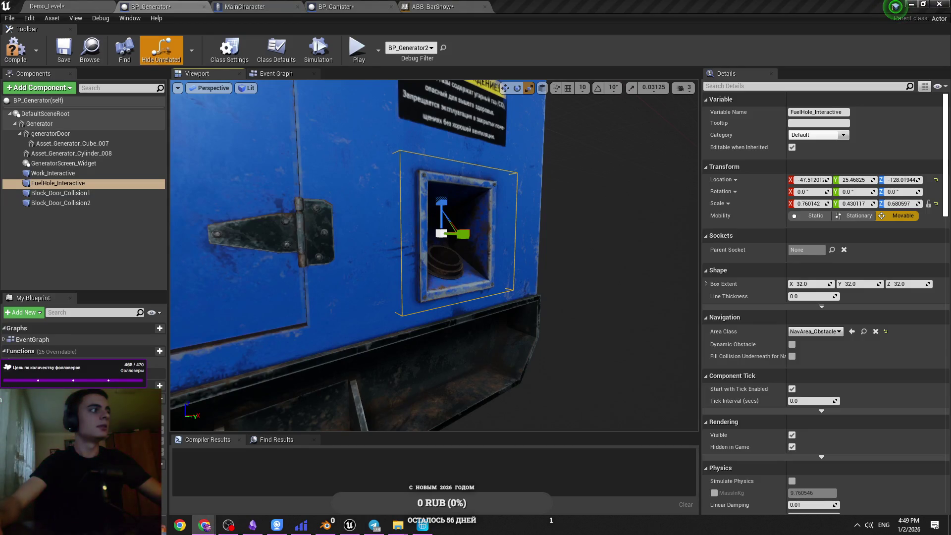
Save BP_Generator and start a Play-in-Editor test in Demo_Level.
{"action": "key", "text": "f"}
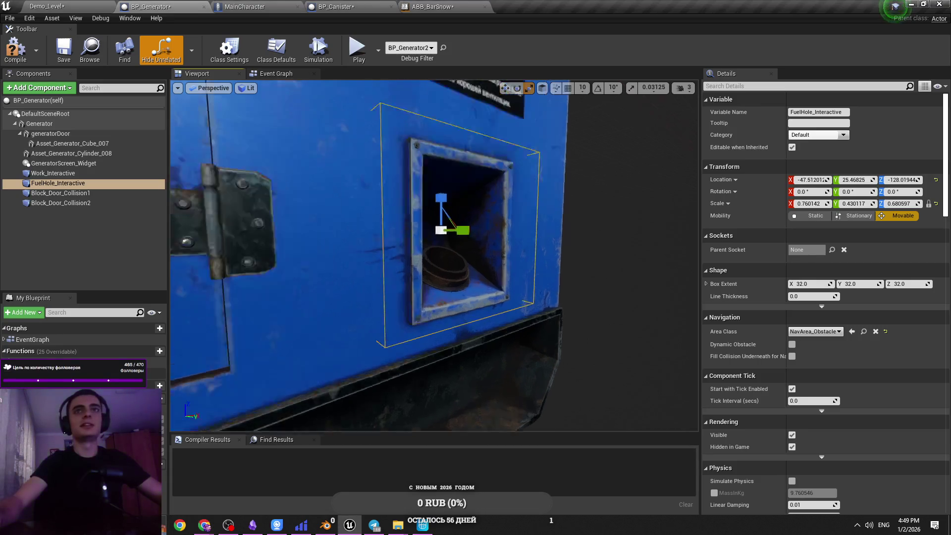
{"action": "key", "text": "w"}
{"action": "key", "text": "ctrl+s"}
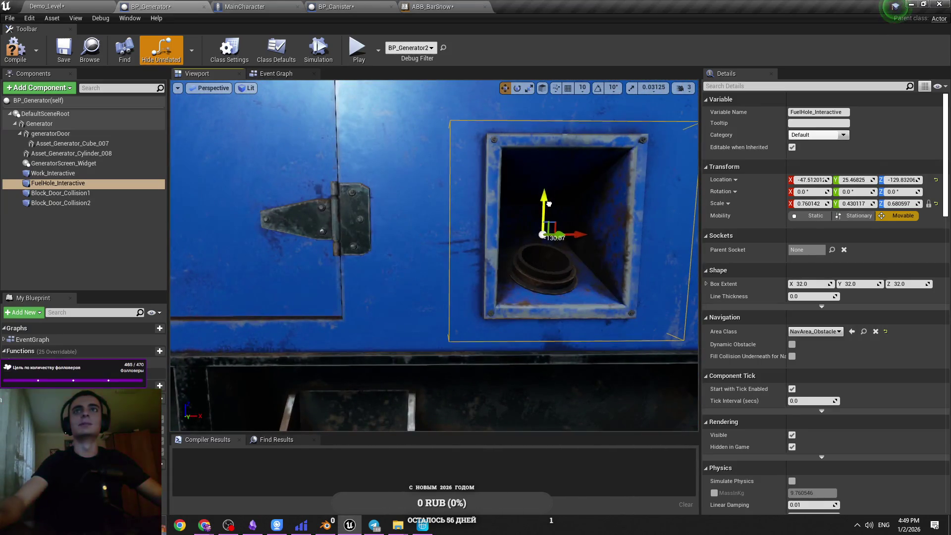
{"action": "left_click", "coordinate": [48, 6]}
{"action": "left_click", "coordinate": [460, 39]}
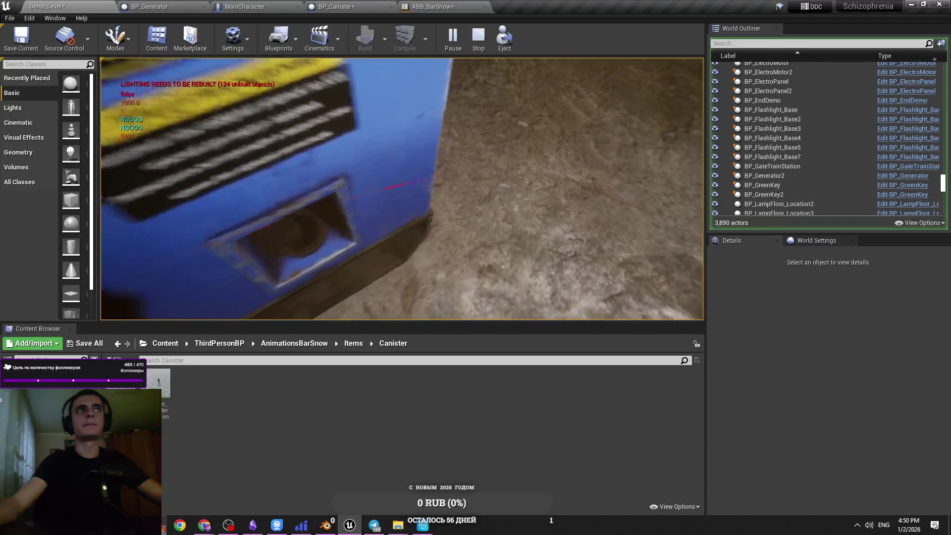
Interact with the generator (E) during play to switch it off.
{"action": "key", "text": "e"}
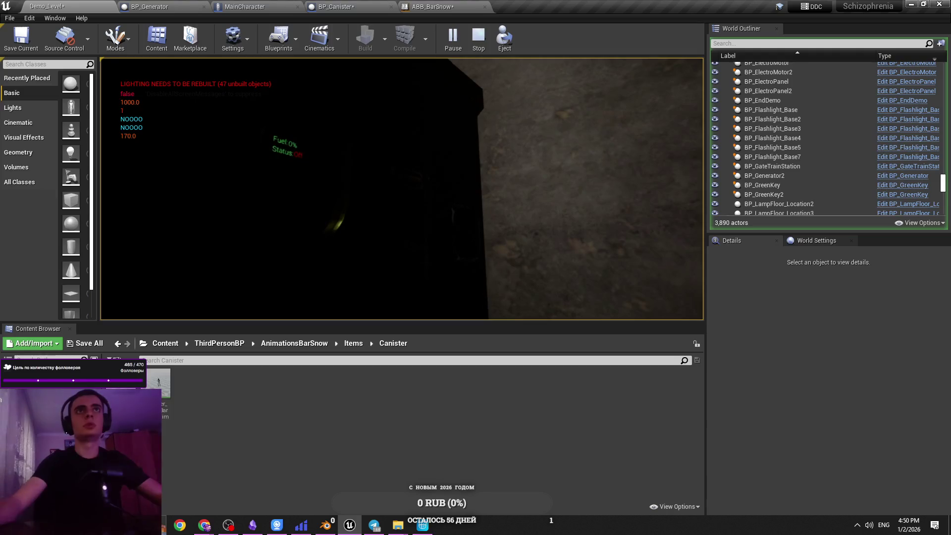
Turn the generator back on, end the play test, and return to BP_Generator's Viewport.
{"action": "key", "text": "e"}
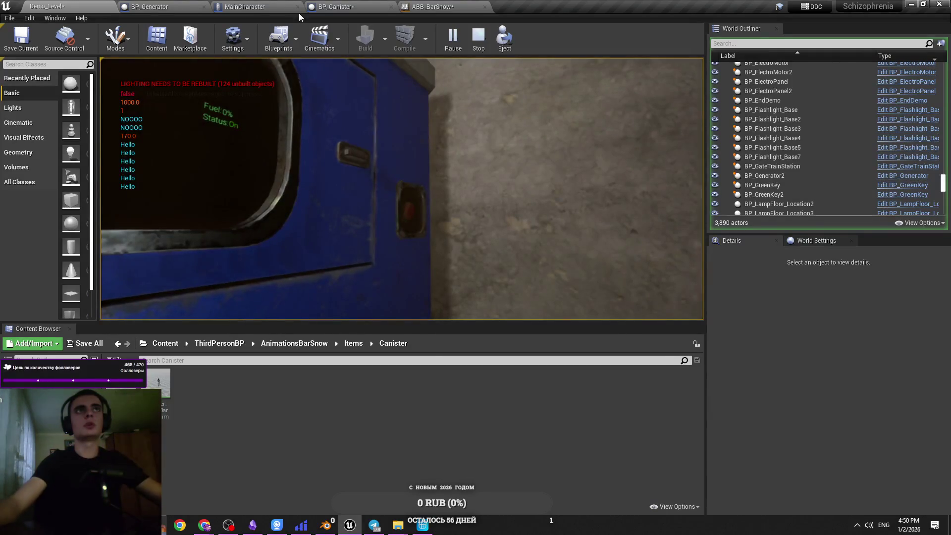
{"action": "key", "text": "Escape"}
{"action": "left_click", "coordinate": [336, 6]}
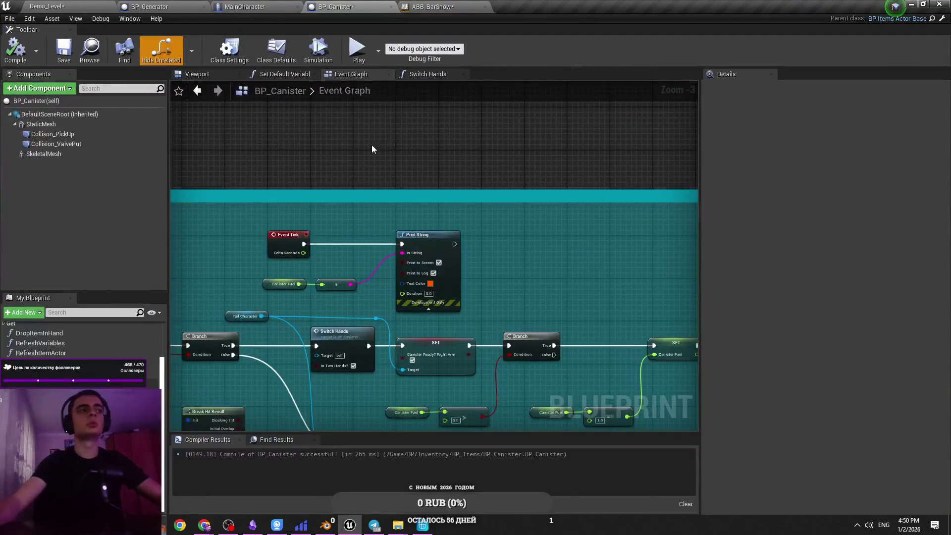
{"action": "left_click", "coordinate": [246, 6]}
{"action": "left_click", "coordinate": [192, 7]}
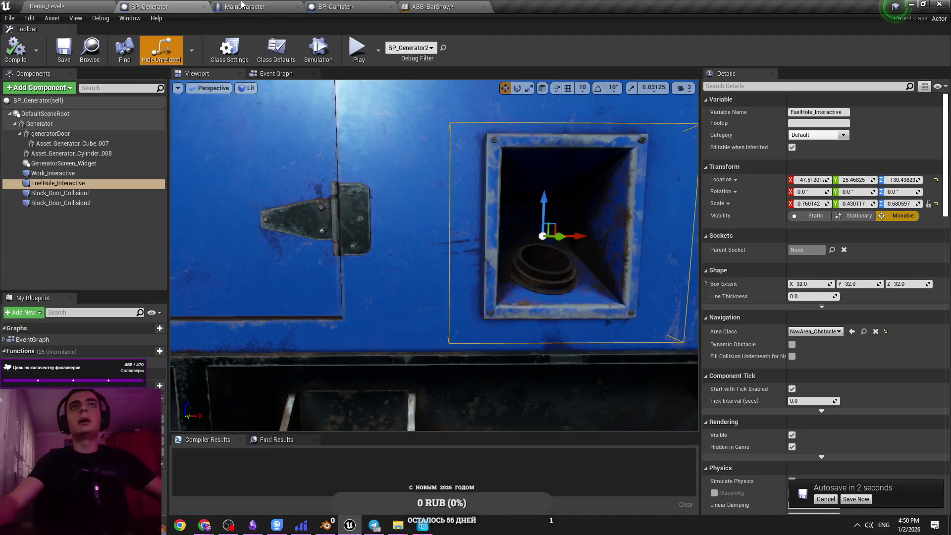
{"action": "mouse_move", "coordinate": [431, 247]}
{"action": "left_mouse_down"}
{"action": "mouse_move", "coordinate": [416, 297]}
{"action": "mouse_move", "coordinate": [416, 275]}
{"action": "left_mouse_up"}
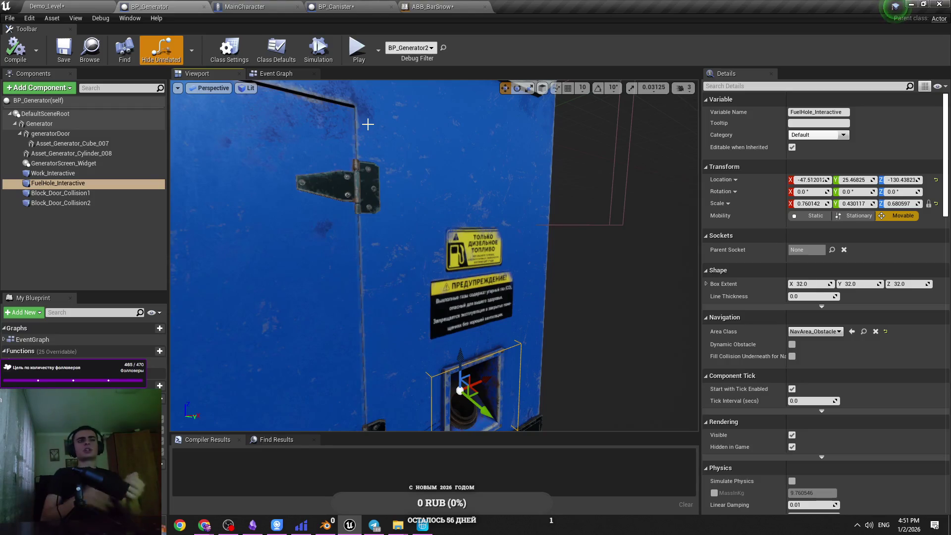
Orbit closer to the generator's fuel hatch, then switch to MainCharacter's Equip Item Right graph.
{"action": "mouse_move", "coordinate": [259, 118]}
{"action": "left_mouse_down"}
{"action": "mouse_move", "coordinate": [268, 119]}
{"action": "mouse_move", "coordinate": [268, 94]}
{"action": "mouse_move", "coordinate": [263, 107]}
{"action": "mouse_move", "coordinate": [308, 178]}
{"action": "left_mouse_up"}
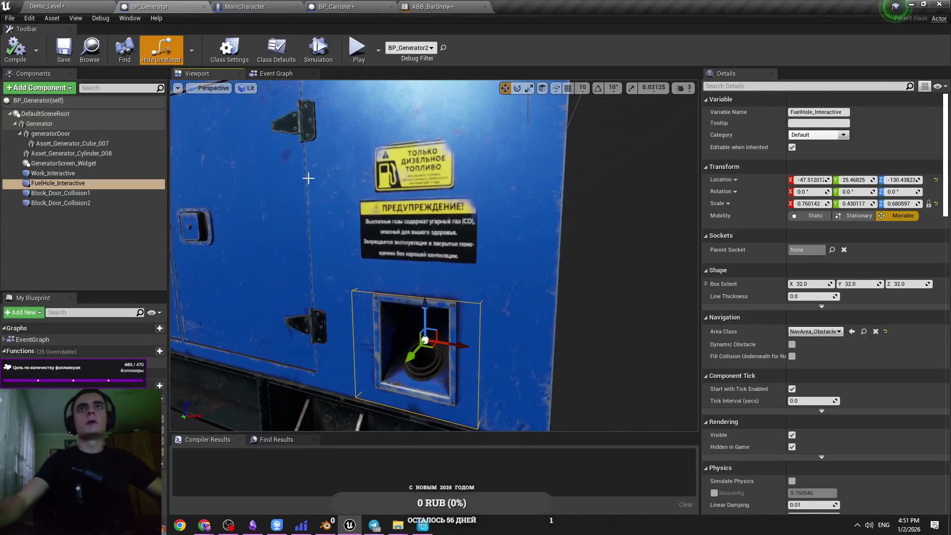
{"action": "left_click", "coordinate": [267, 6]}
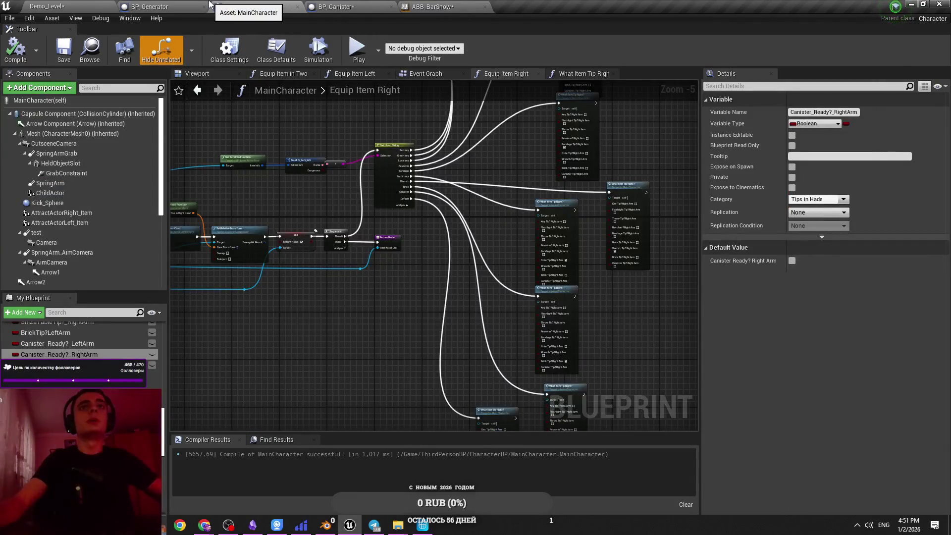
Flip between the BP_Generator and MainCharacter tabs, pan Equip Item Right, and save all assets.
{"action": "left_click", "coordinate": [194, 7]}
{"action": "left_click", "coordinate": [258, 7]}
{"action": "left_click", "coordinate": [195, 6]}
{"action": "left_click", "coordinate": [257, 6]}
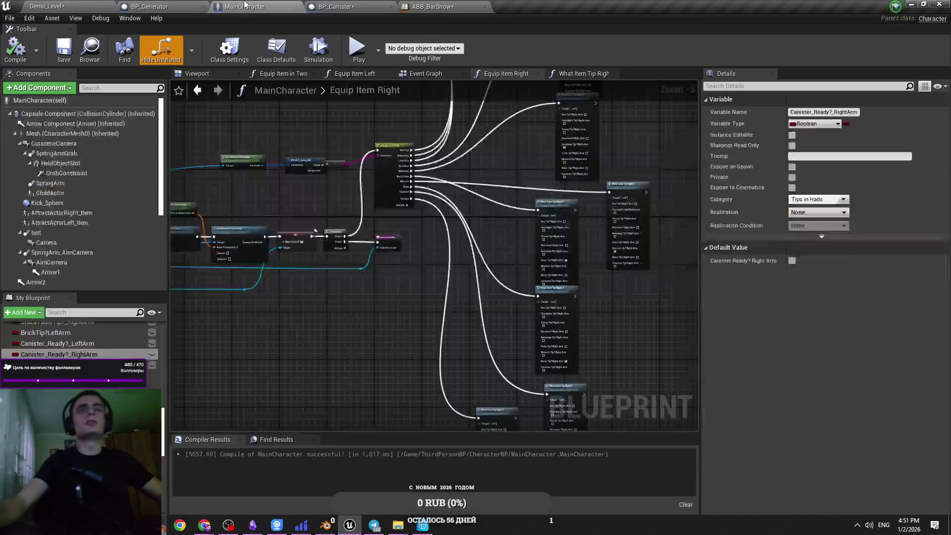
{"action": "left_click_drag", "start_coordinate": [479, 265], "coordinate": [507, 302]}
{"action": "key", "text": "ctrl+s"}
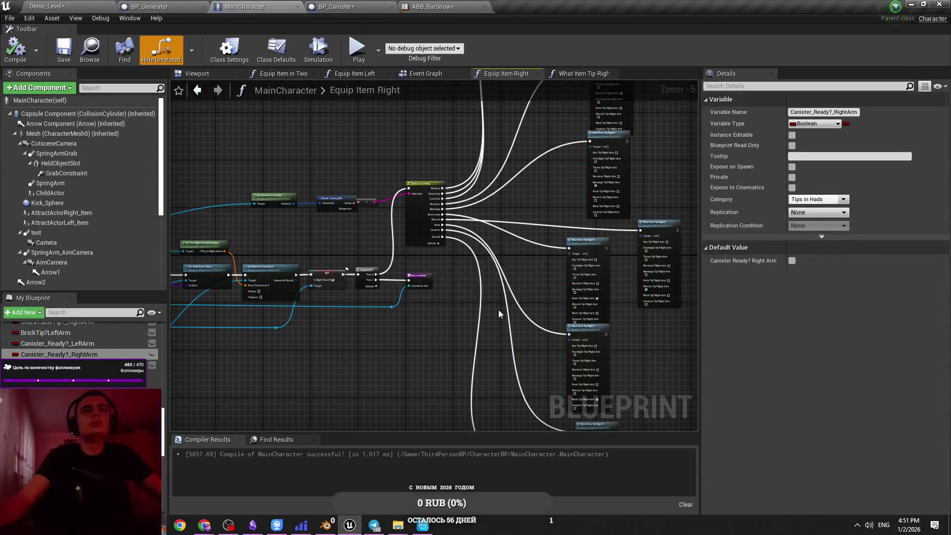
Look through the Equip Item Right graph, then save the BP_Canister blueprint.
{"action": "scroll", "coordinate": [472, 299], "scroll_direction": "up", "scroll_amount": 5}
{"action": "scroll", "coordinate": [364, 222], "scroll_direction": "down", "scroll_amount": 4}
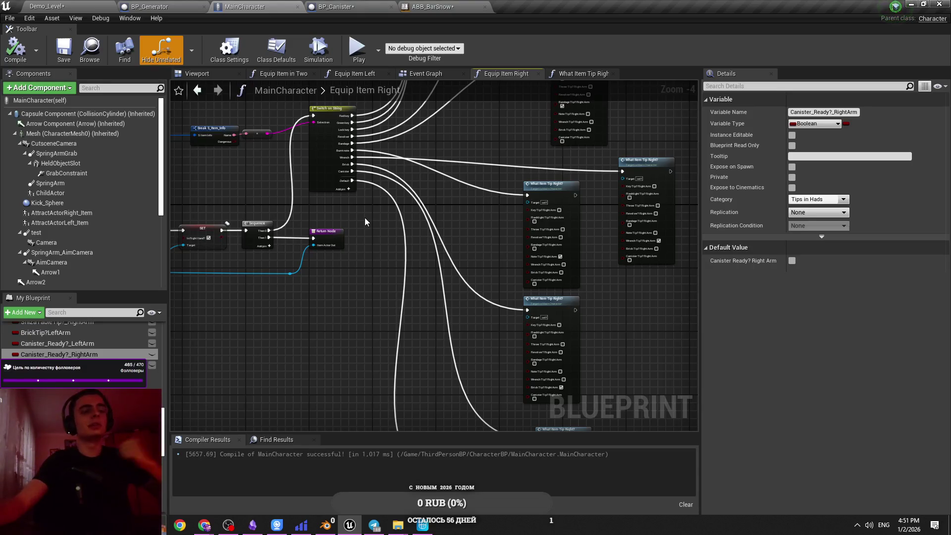
{"action": "scroll", "coordinate": [364, 218], "scroll_direction": "up", "scroll_amount": 2}
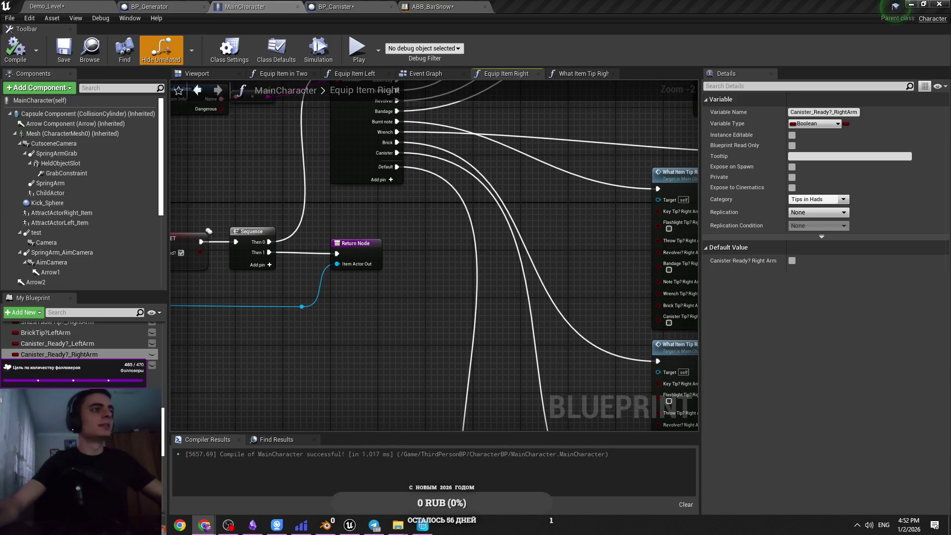
{"action": "left_click_drag", "start_coordinate": [338, 333], "coordinate": [367, 344]}
{"action": "scroll", "coordinate": [422, 228], "scroll_direction": "down", "scroll_amount": 2}
{"action": "scroll", "coordinate": [435, 213], "scroll_direction": "down", "scroll_amount": 1}
{"action": "left_click_drag", "start_coordinate": [426, 213], "coordinate": [413, 246]}
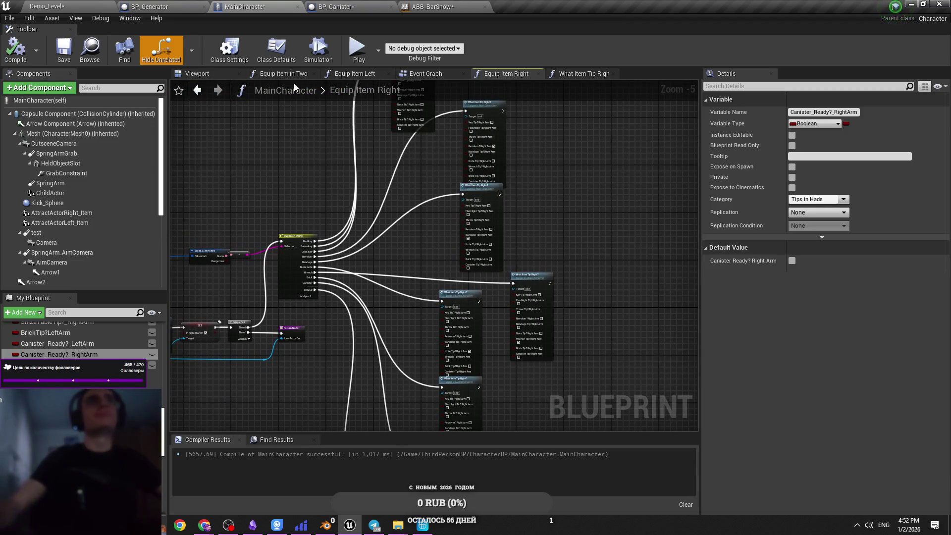
{"action": "left_click", "coordinate": [336, 6]}
{"action": "key", "text": "ctrl+s"}
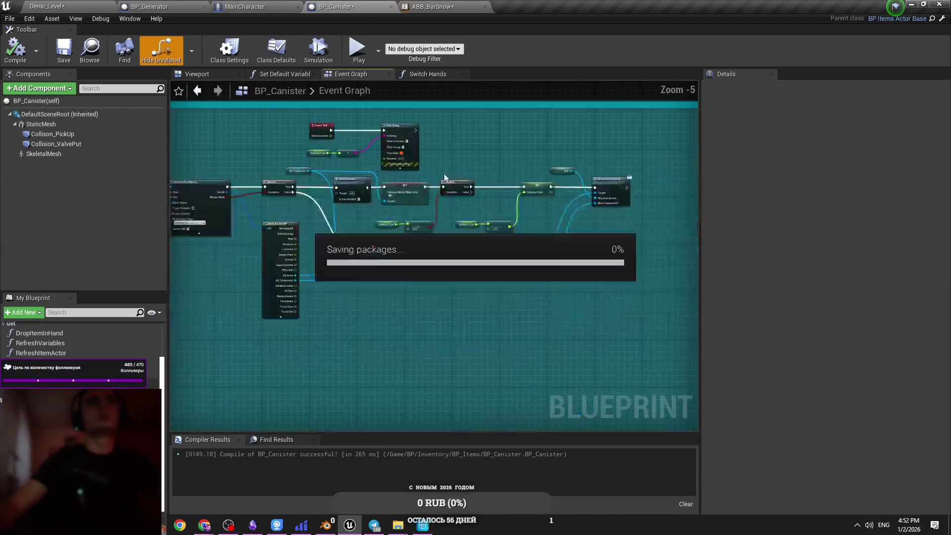
Open BP_Generator's Event Graph and inspect the How Much Electro SET node.
{"action": "left_click", "coordinate": [141, 6]}
{"action": "left_click_drag", "start_coordinate": [141, 6], "coordinate": [236, 6]}
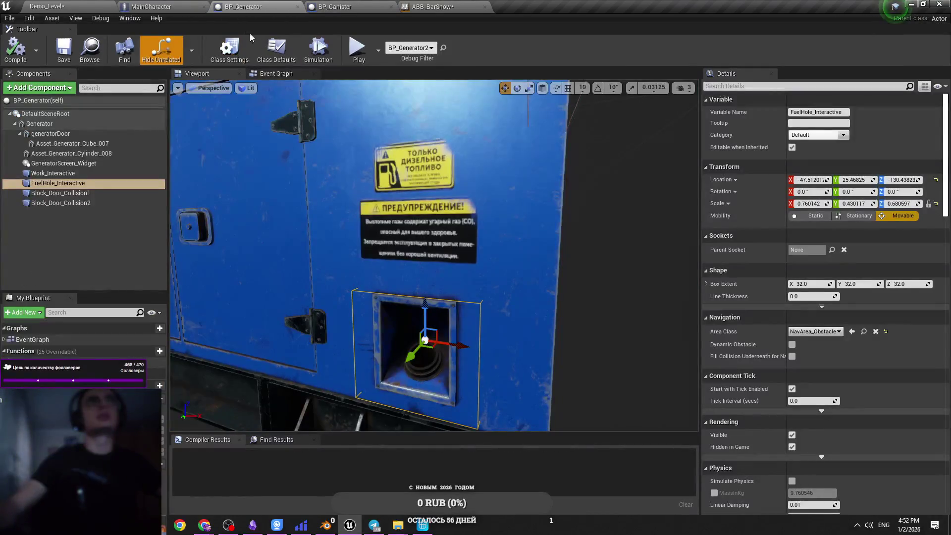
{"action": "left_click", "coordinate": [276, 73]}
{"action": "scroll", "coordinate": [506, 209], "scroll_direction": "down", "scroll_amount": 3}
{"action": "scroll", "coordinate": [506, 208], "scroll_direction": "up", "scroll_amount": 3}
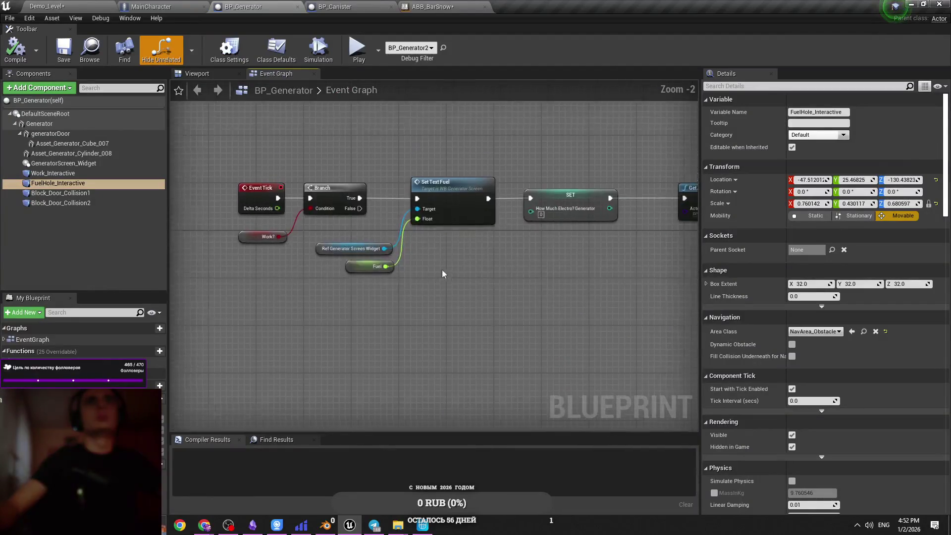
{"action": "mouse_move", "coordinate": [295, 237]}
{"action": "left_mouse_down"}
{"action": "mouse_move", "coordinate": [308, 200]}
{"action": "mouse_move", "coordinate": [261, 235]}
{"action": "left_mouse_up"}
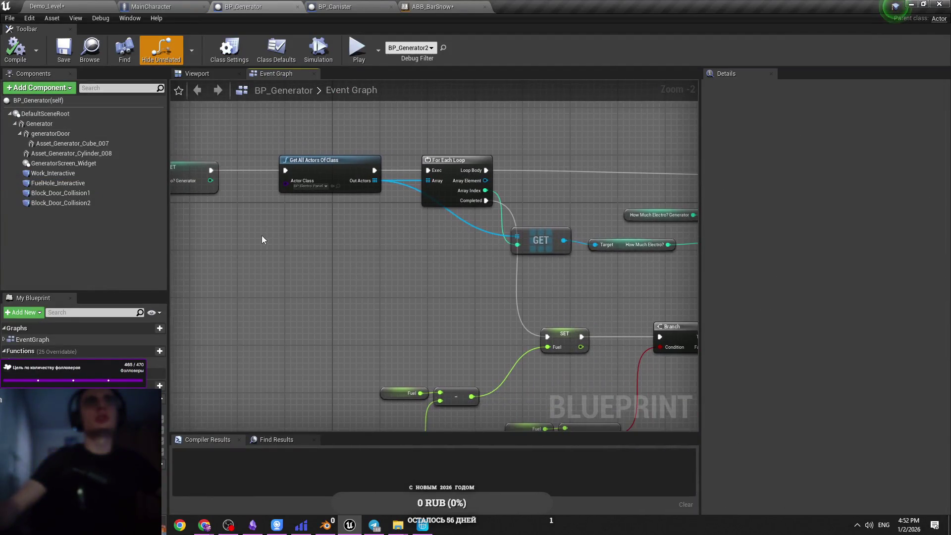
{"action": "scroll", "coordinate": [304, 251], "scroll_direction": "down", "scroll_amount": 1}
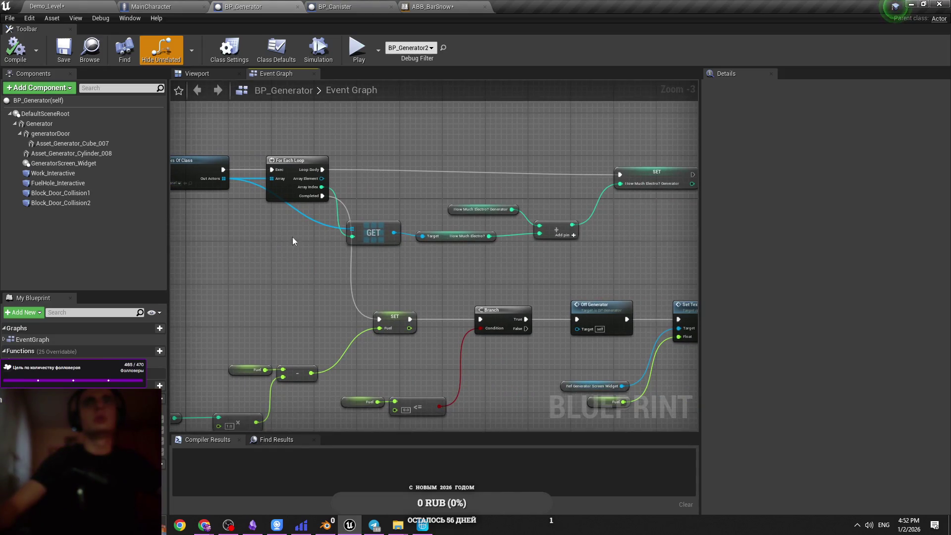
{"action": "scroll", "coordinate": [385, 257], "scroll_direction": "down", "scroll_amount": 4}
{"action": "scroll", "coordinate": [260, 240], "scroll_direction": "up", "scroll_amount": 6}
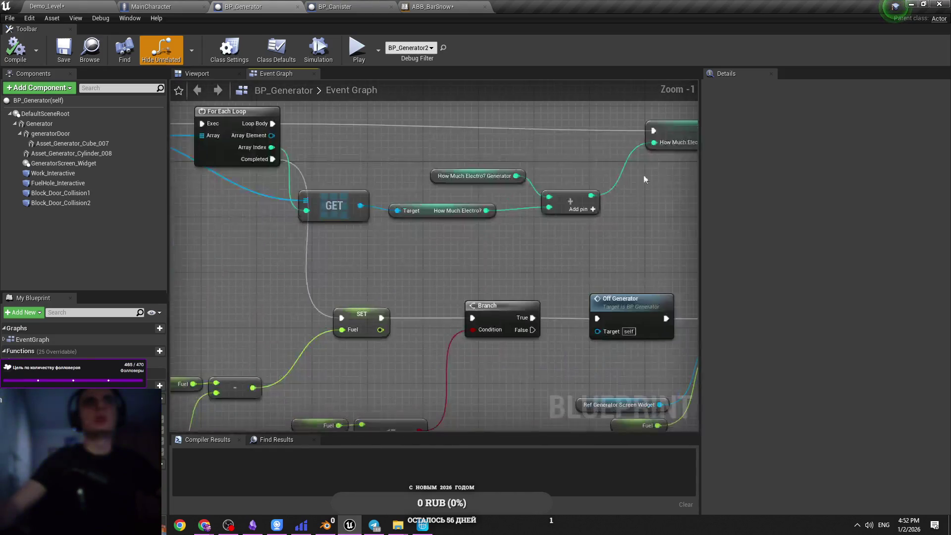
Inspect the fuel Branch, SET and Set Text Fuel nodes in the Tick logic.
{"action": "left_click_drag", "start_coordinate": [413, 314], "coordinate": [499, 215]}
{"action": "left_click", "coordinate": [445, 218]}
{"action": "left_click", "coordinate": [473, 283]}
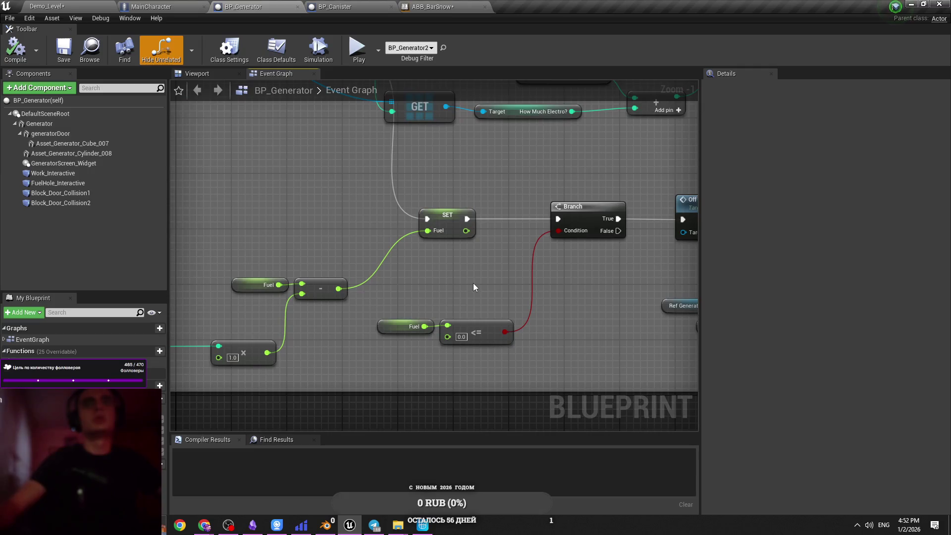
{"action": "left_click", "coordinate": [414, 317]}
{"action": "scroll", "coordinate": [471, 375], "scroll_direction": "down", "scroll_amount": 2}
{"action": "mouse_move", "coordinate": [471, 374]}
{"action": "left_mouse_down"}
{"action": "mouse_move", "coordinate": [464, 384]}
{"action": "mouse_move", "coordinate": [604, 287]}
{"action": "mouse_move", "coordinate": [481, 283]}
{"action": "mouse_move", "coordinate": [664, 304]}
{"action": "mouse_move", "coordinate": [543, 288]}
{"action": "mouse_move", "coordinate": [553, 317]}
{"action": "left_mouse_up"}
{"action": "scroll", "coordinate": [553, 317], "scroll_direction": "down", "scroll_amount": 1}
{"action": "scroll", "coordinate": [437, 295], "scroll_direction": "up", "scroll_amount": 2}
Select the Set Text Fuel node, then return to the Demo_Level level editor.
{"action": "left_click_drag", "start_coordinate": [338, 282], "coordinate": [316, 240]}
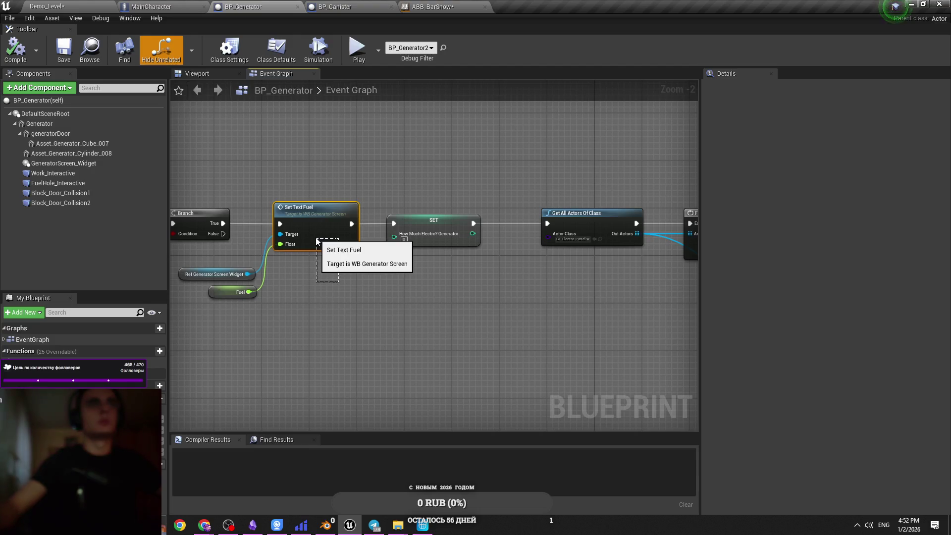
{"action": "scroll", "coordinate": [316, 236], "scroll_direction": "down", "scroll_amount": 6}
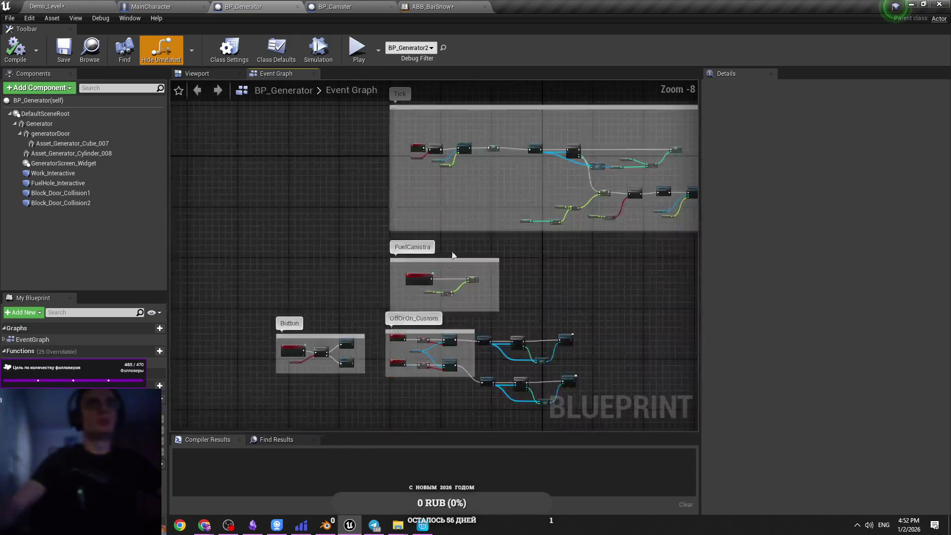
{"action": "scroll", "coordinate": [456, 257], "scroll_direction": "up", "scroll_amount": 7}
{"action": "scroll", "coordinate": [372, 253], "scroll_direction": "down", "scroll_amount": 6}
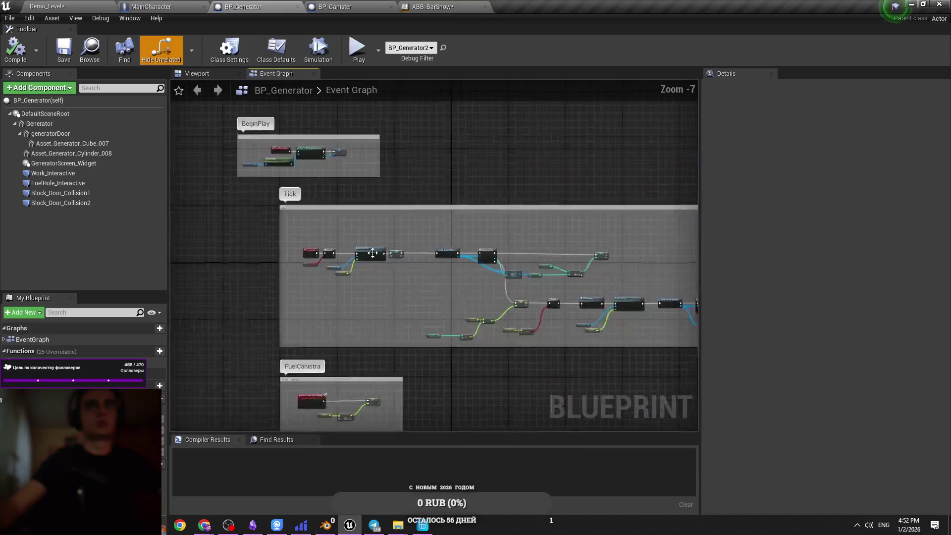
{"action": "scroll", "coordinate": [372, 253], "scroll_direction": "up", "scroll_amount": 6}
{"action": "scroll", "coordinate": [437, 293], "scroll_direction": "down", "scroll_amount": 6}
{"action": "left_click", "coordinate": [47, 6]}
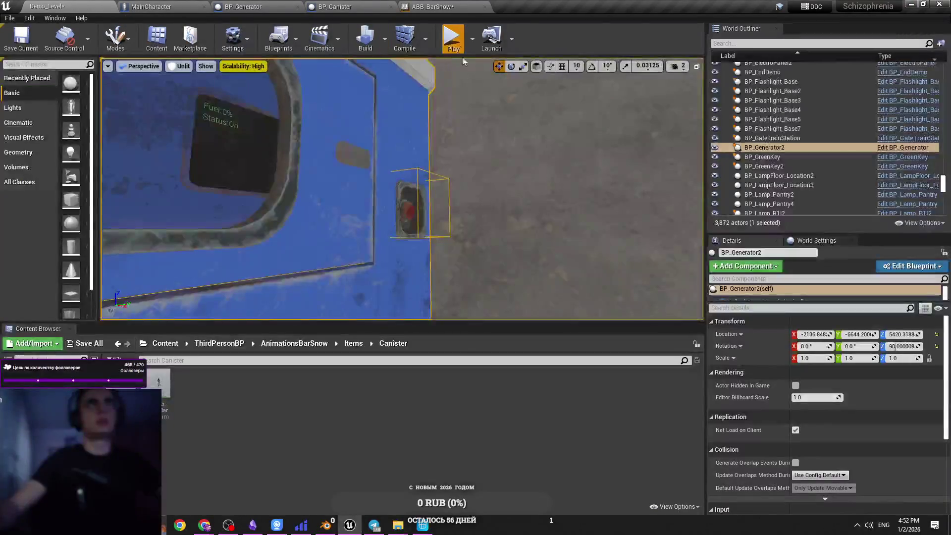
Play-test at the generator's fuel hatch with Alt+P, release control, and switch to BP_Canister.
{"action": "key", "text": "alt+p"}
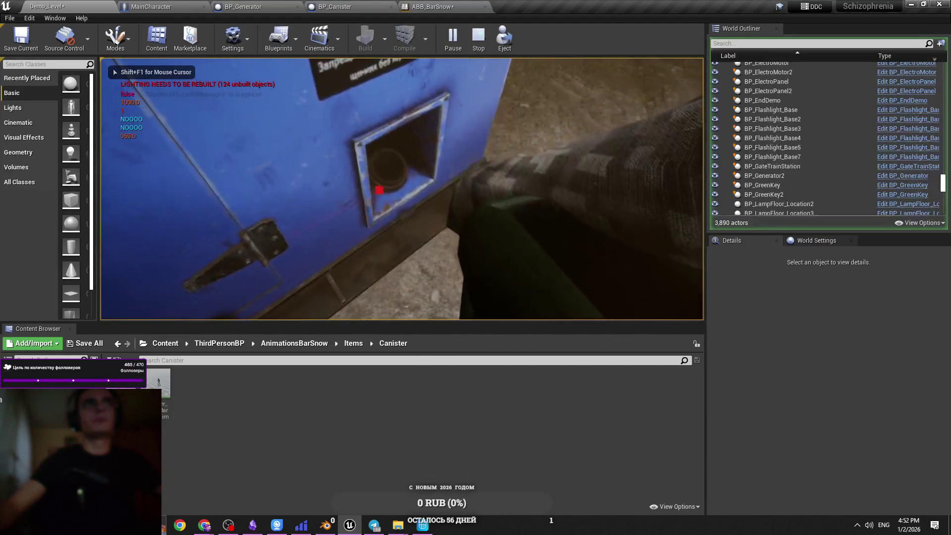
{"action": "key", "text": "shift+F1"}
{"action": "left_click", "coordinate": [151, 6]}
{"action": "left_click", "coordinate": [243, 7]}
{"action": "left_click", "coordinate": [335, 6]}
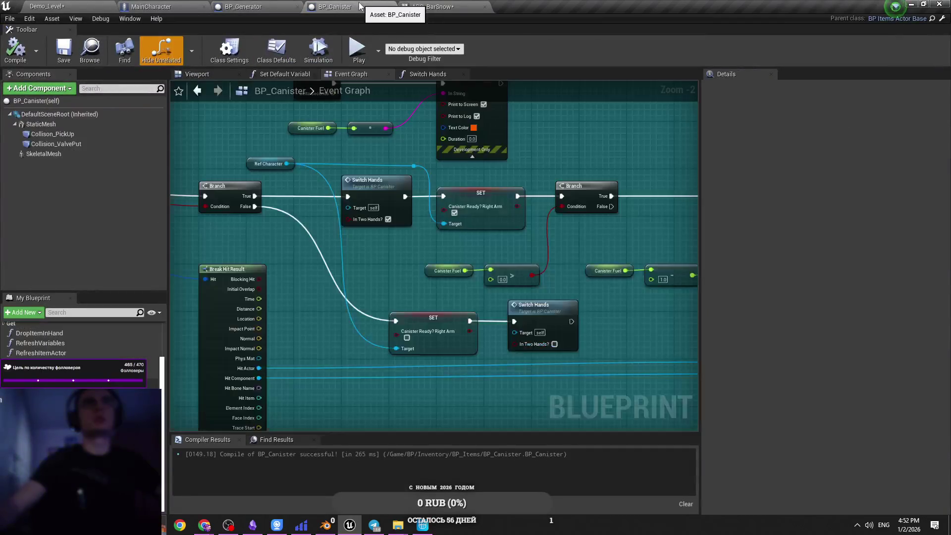
Inspect BP_Canister's Canister Fuel comparison and Clamp Interactive node, then save the blueprint.
{"action": "scroll", "coordinate": [458, 249], "scroll_direction": "down", "scroll_amount": 2}
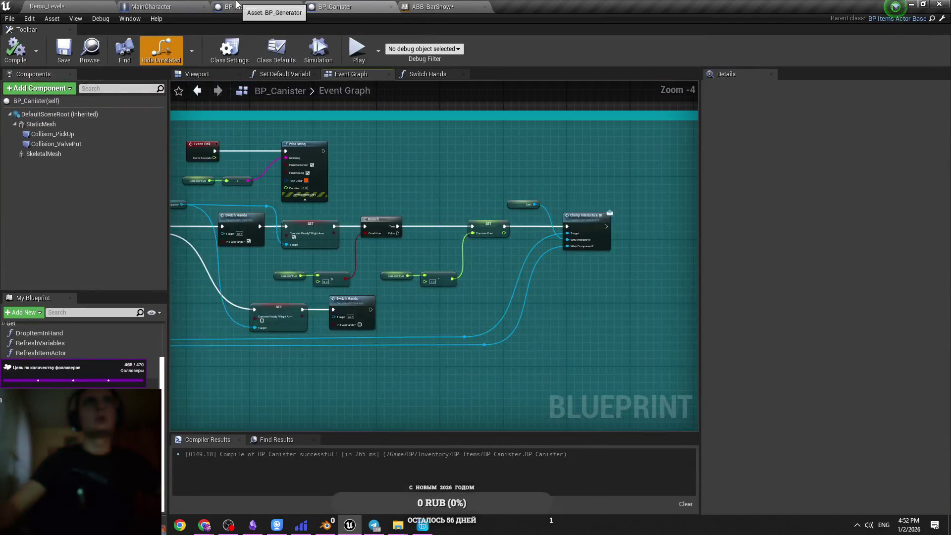
{"action": "scroll", "coordinate": [430, 250], "scroll_direction": "up", "scroll_amount": 2}
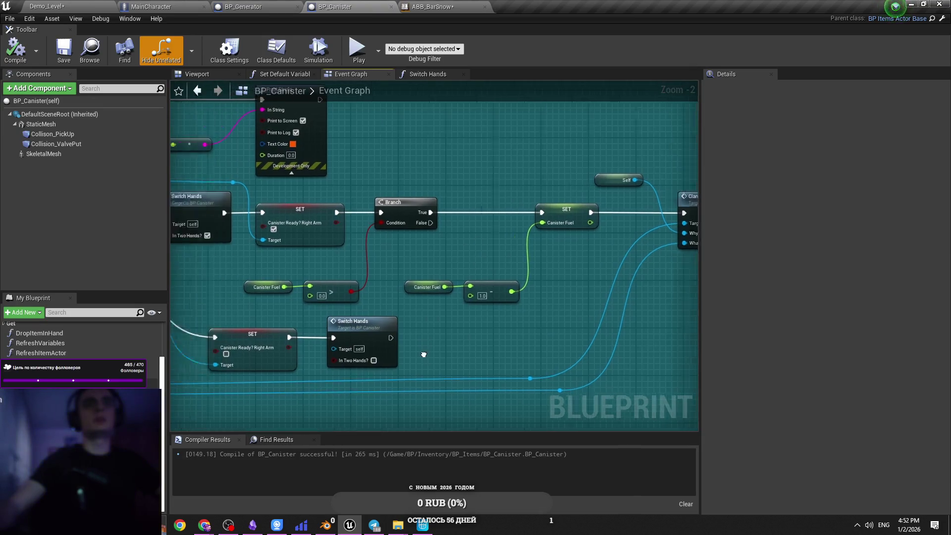
{"action": "left_click_drag", "start_coordinate": [442, 265], "coordinate": [395, 270]}
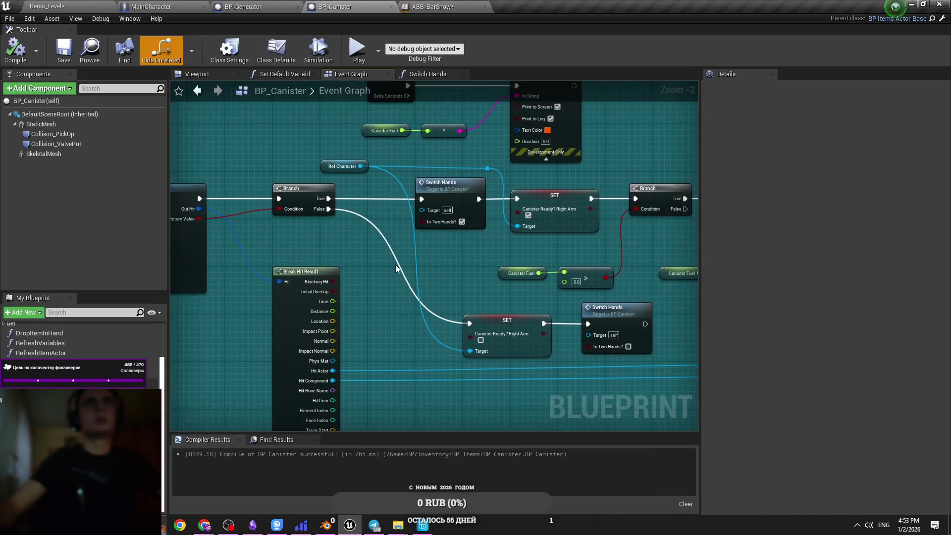
{"action": "mouse_move", "coordinate": [480, 242]}
{"action": "left_mouse_down"}
{"action": "mouse_move", "coordinate": [476, 254]}
{"action": "mouse_move", "coordinate": [421, 251]}
{"action": "left_mouse_up"}
{"action": "mouse_move", "coordinate": [379, 303]}
{"action": "left_mouse_down"}
{"action": "mouse_move", "coordinate": [318, 278]}
{"action": "mouse_move", "coordinate": [332, 293]}
{"action": "left_mouse_up"}
{"action": "left_click", "coordinate": [387, 297]}
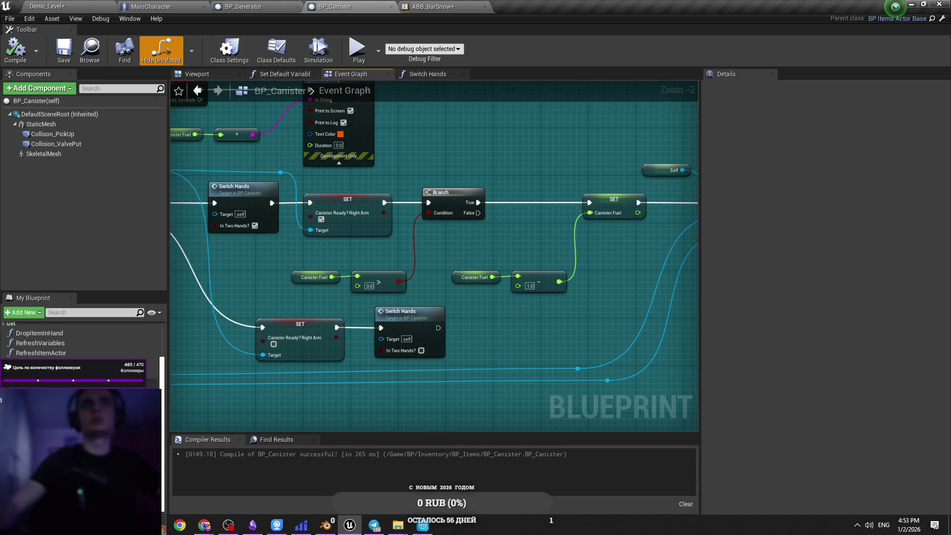
{"action": "left_click_drag", "start_coordinate": [543, 246], "coordinate": [424, 260]}
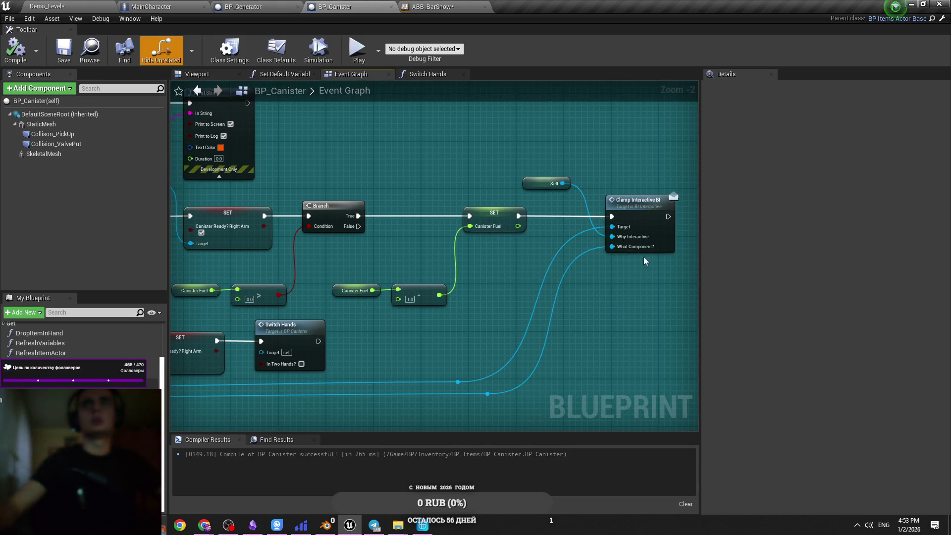
{"action": "key", "text": "ctrl+s"}
{"action": "scroll", "coordinate": [544, 279], "scroll_direction": "down", "scroll_amount": 1}
Save the BP_Generator blueprint.
{"action": "left_click", "coordinate": [227, 5]}
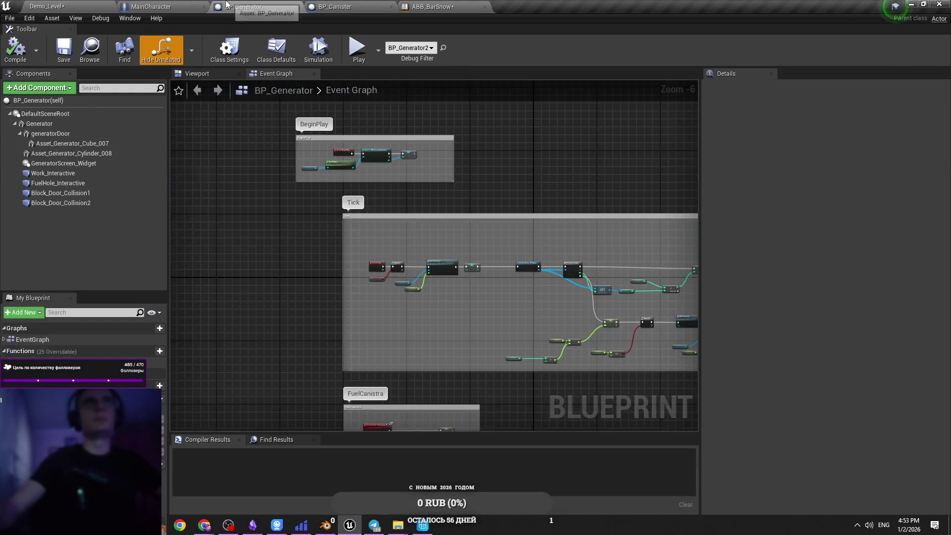
{"action": "scroll", "coordinate": [419, 296], "scroll_direction": "up", "scroll_amount": 3}
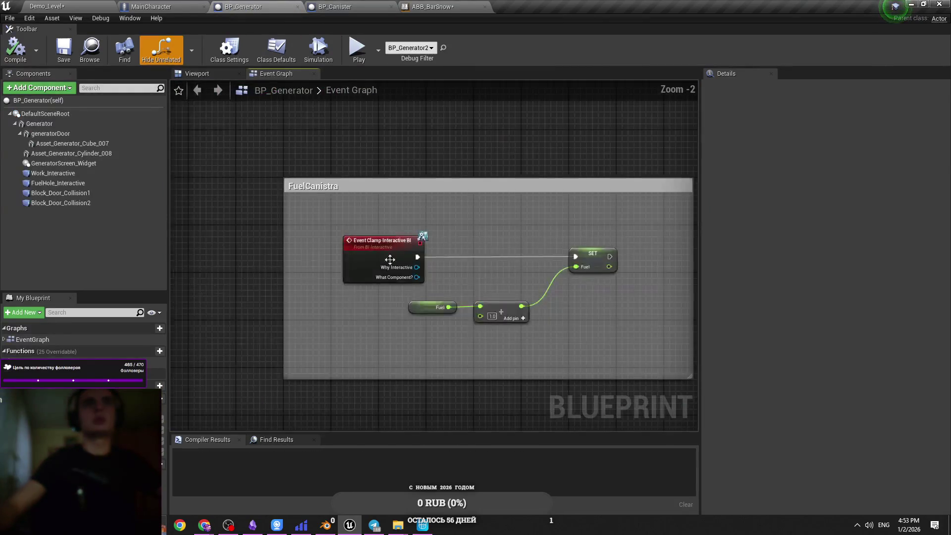
{"action": "key", "text": "ctrl+s"}
Insert a Print String node printing 'fnaf' after the Event Clamp Interactive exec.
{"action": "mouse_move", "coordinate": [486, 277]}
{"action": "left_mouse_down"}
{"action": "mouse_move", "coordinate": [430, 290]}
{"action": "mouse_move", "coordinate": [355, 282]}
{"action": "mouse_move", "coordinate": [453, 251]}
{"action": "left_mouse_up"}
{"action": "type", "text": "pri"}
{"action": "key", "text": "Return"}
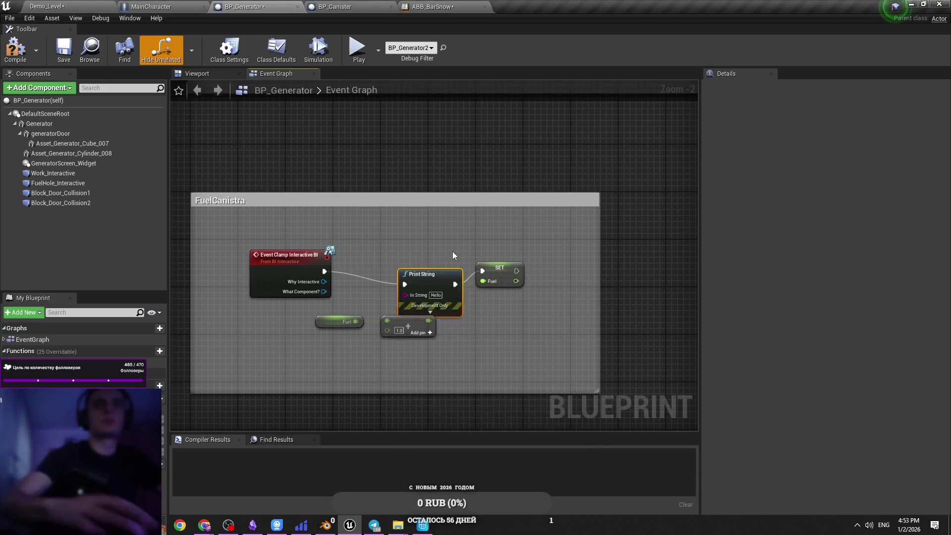
{"action": "left_click", "coordinate": [423, 265]}
{"action": "type", "text": "fnaf"}
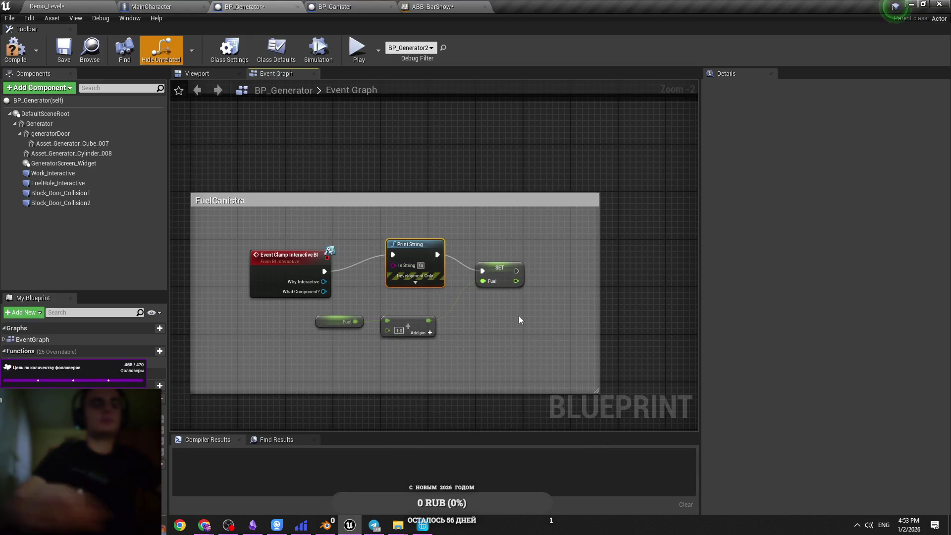
{"action": "left_click", "coordinate": [519, 316]}
{"action": "left_click", "coordinate": [47, 6]}
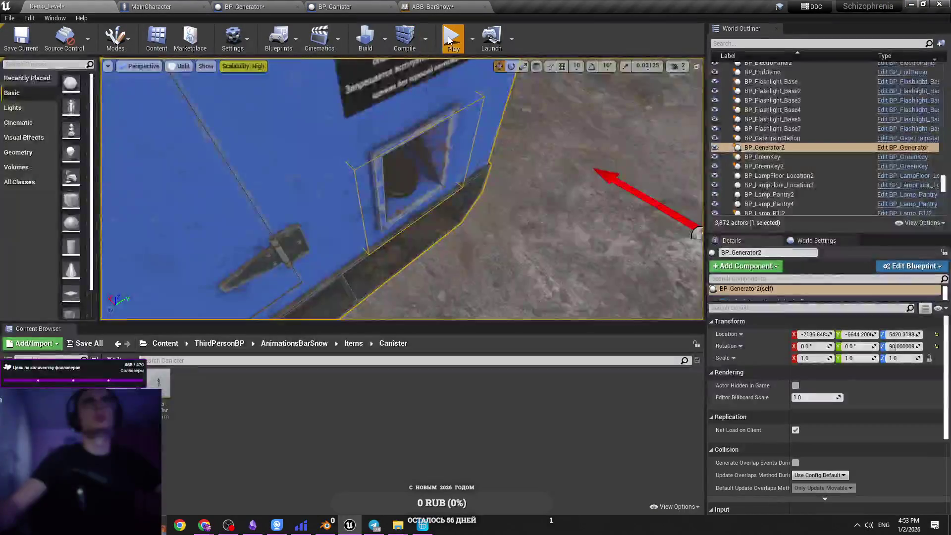
Play-test the level to watch the fnaf messages appear while refuelling.
{"action": "key", "text": "alt+p"}
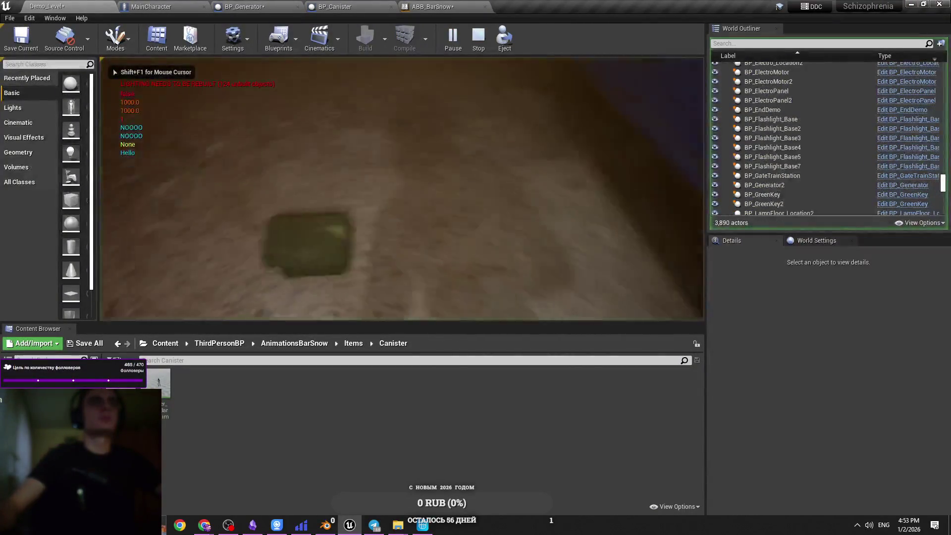
{"action": "left_click", "coordinate": [478, 141]}
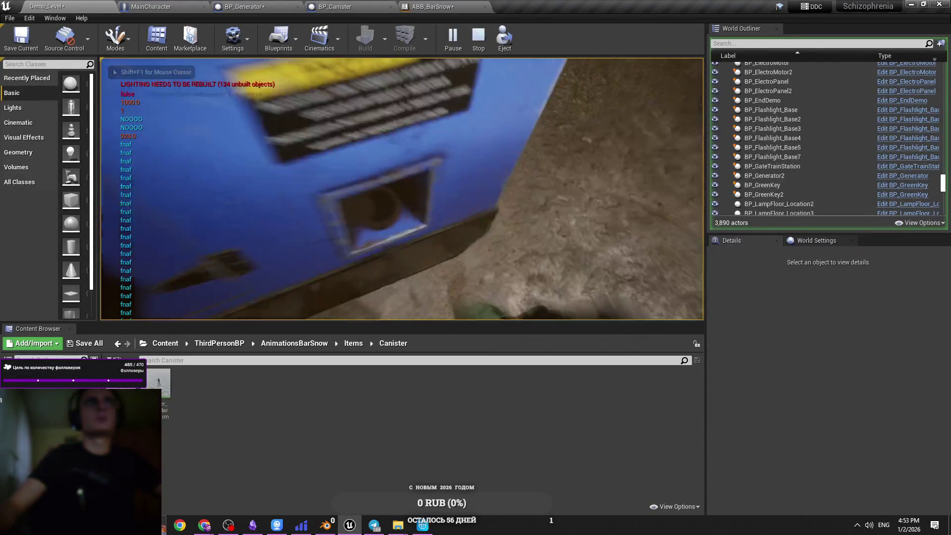
{"action": "key", "text": "Escape"}
Wire BP_Generator's clamp event exec directly into the SET Fuel node.
{"action": "left_click", "coordinate": [162, 6]}
{"action": "left_click", "coordinate": [245, 6]}
{"action": "scroll", "coordinate": [399, 304], "scroll_direction": "up", "scroll_amount": 2}
{"action": "left_click_drag", "start_coordinate": [506, 262], "coordinate": [302, 264]}
{"action": "scroll", "coordinate": [302, 264], "scroll_direction": "down", "scroll_amount": 5}
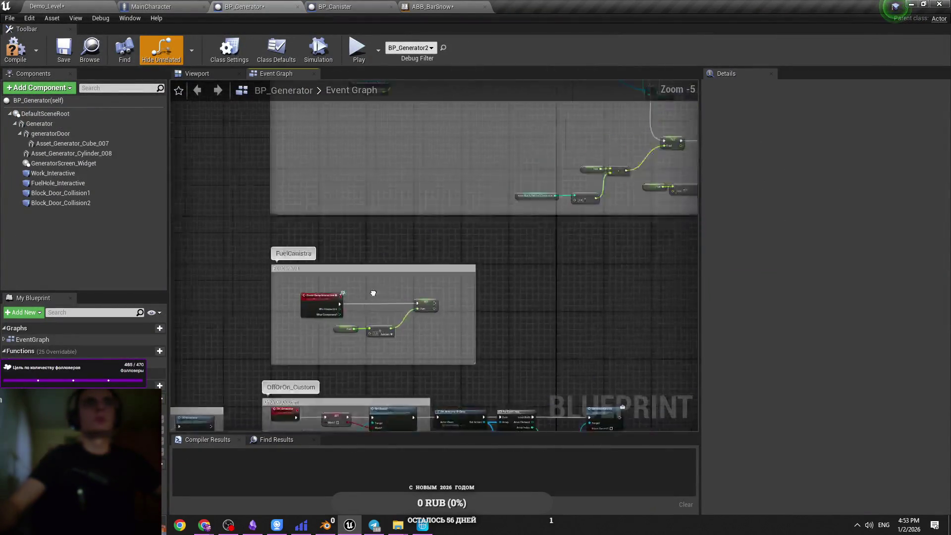
Look over BP_Generator's Tick graph, checking the Work? variable node.
{"action": "scroll", "coordinate": [361, 253], "scroll_direction": "up", "scroll_amount": 5}
{"action": "scroll", "coordinate": [294, 302], "scroll_direction": "down", "scroll_amount": 5}
{"action": "scroll", "coordinate": [485, 192], "scroll_direction": "up", "scroll_amount": 2}
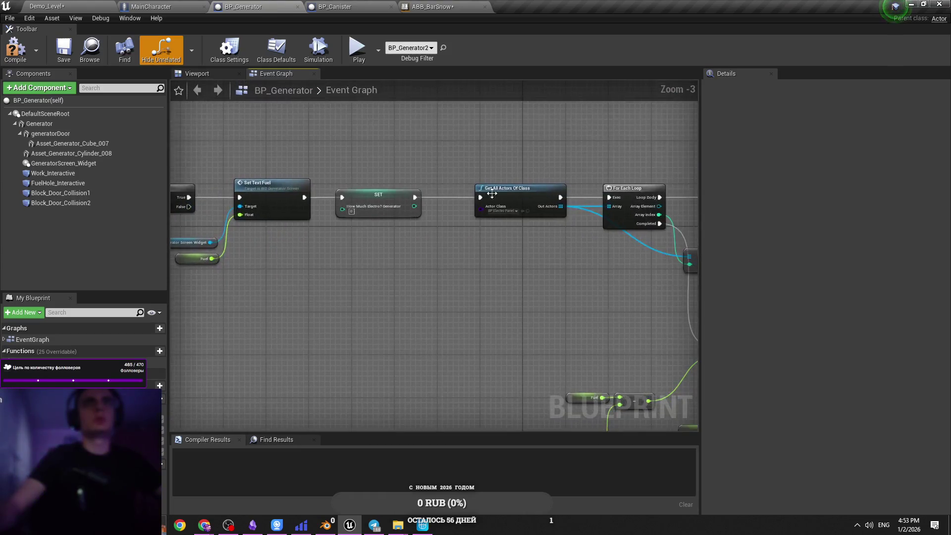
{"action": "scroll", "coordinate": [403, 245], "scroll_direction": "down", "scroll_amount": 1}
{"action": "scroll", "coordinate": [264, 275], "scroll_direction": "up", "scroll_amount": 1}
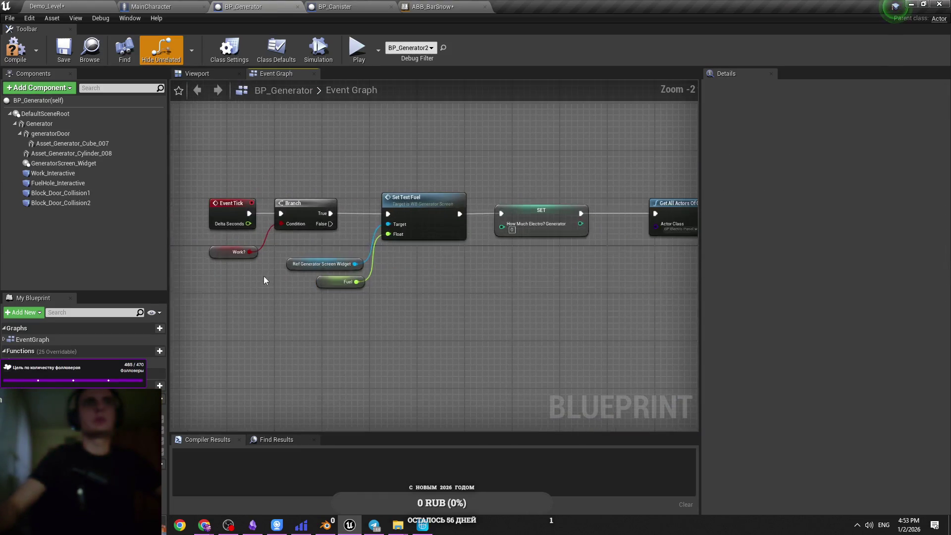
{"action": "left_click", "coordinate": [242, 252]}
{"action": "left_click", "coordinate": [254, 285]}
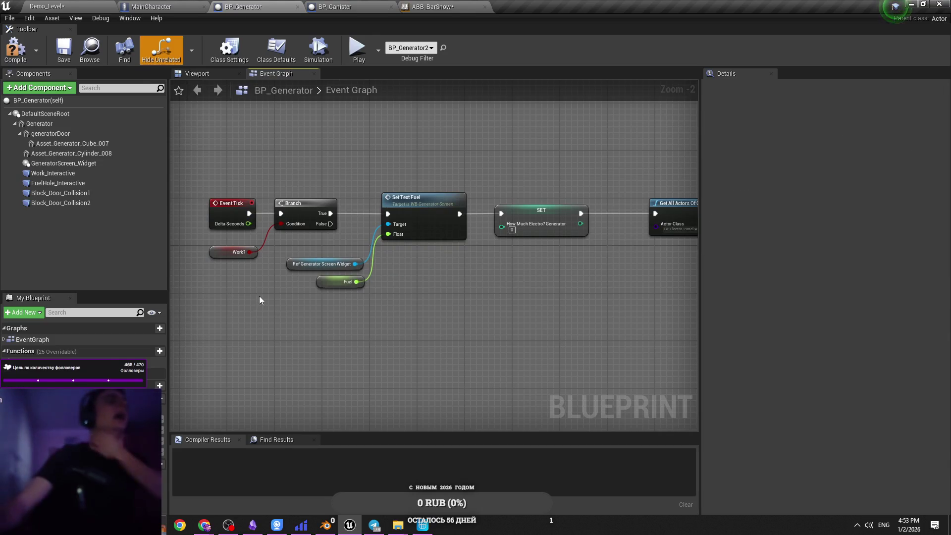
Review the later Tick chain nodes and compile BP_Generator successfully.
{"action": "scroll", "coordinate": [279, 298], "scroll_direction": "down", "scroll_amount": 4}
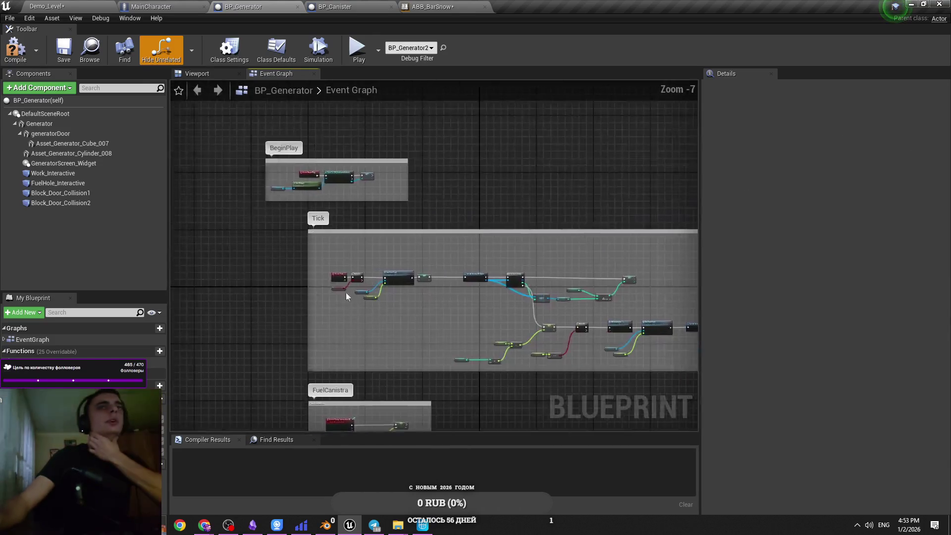
{"action": "scroll", "coordinate": [365, 313], "scroll_direction": "up", "scroll_amount": 3}
{"action": "scroll", "coordinate": [365, 314], "scroll_direction": "down", "scroll_amount": 2}
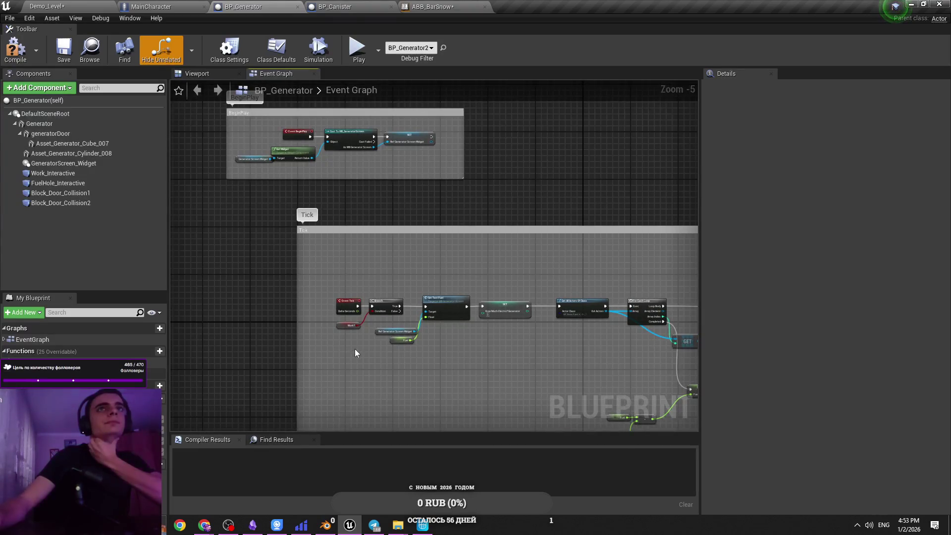
{"action": "left_click_drag", "start_coordinate": [354, 348], "coordinate": [214, 262]}
{"action": "left_click_drag", "start_coordinate": [360, 276], "coordinate": [341, 278]}
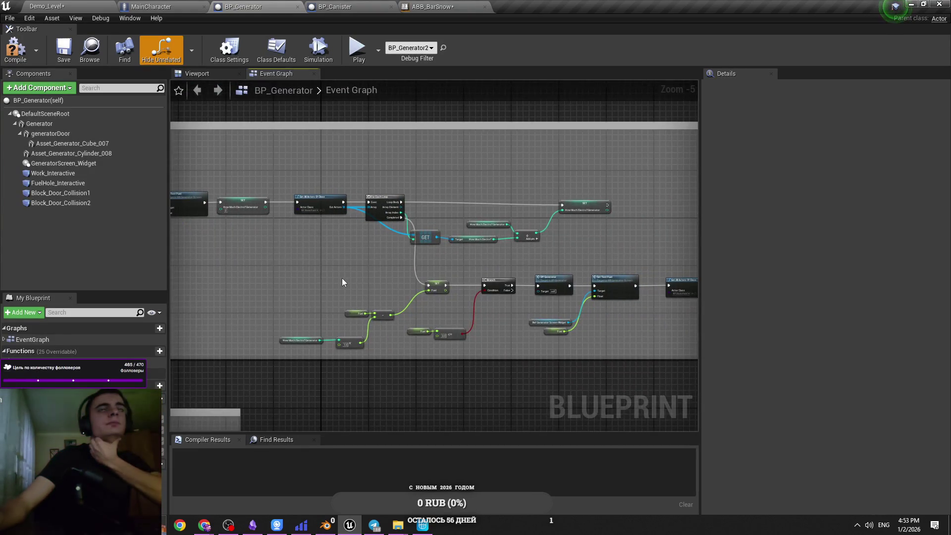
{"action": "left_click", "coordinate": [16, 49]}
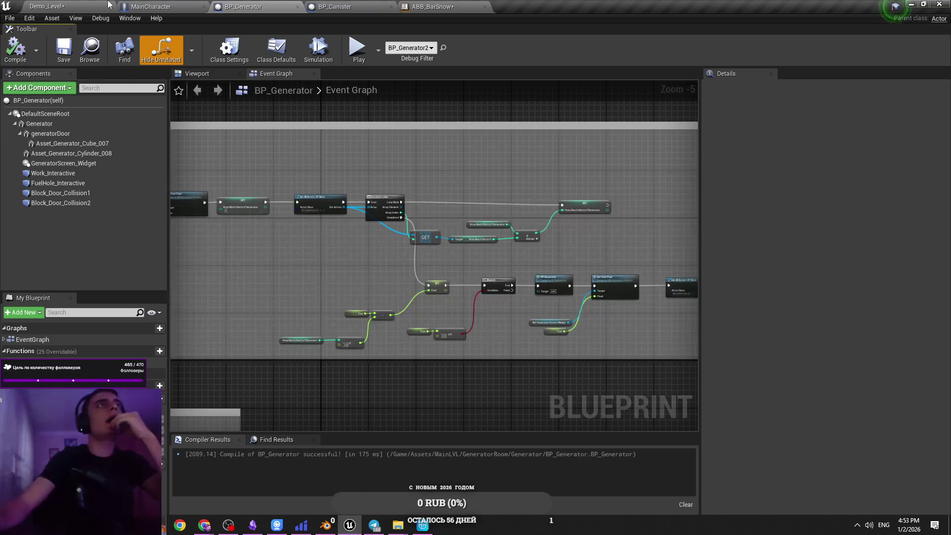
{"action": "left_click", "coordinate": [114, 6]}
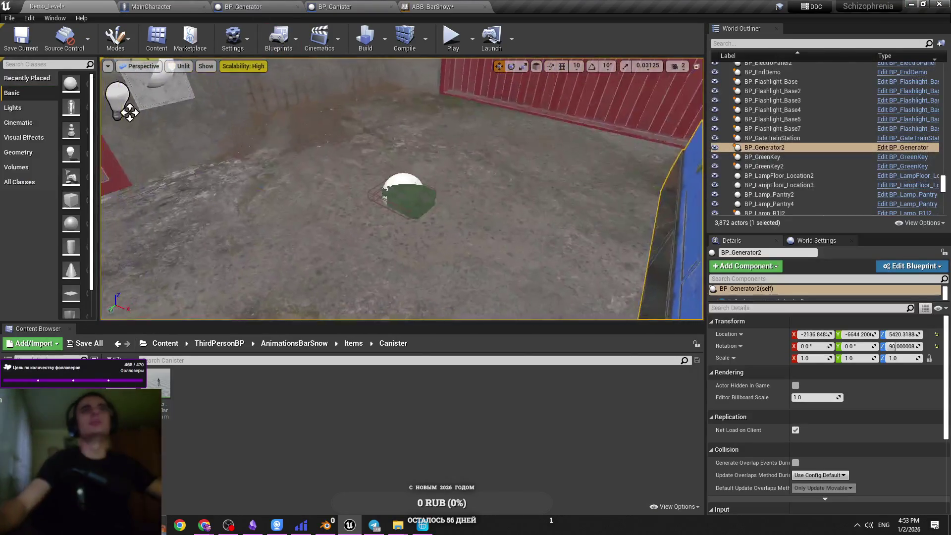
Delete one of the two BP_Canister actors from Demo_Level, then return to BP_Generator.
{"action": "left_click", "coordinate": [472, 182]}
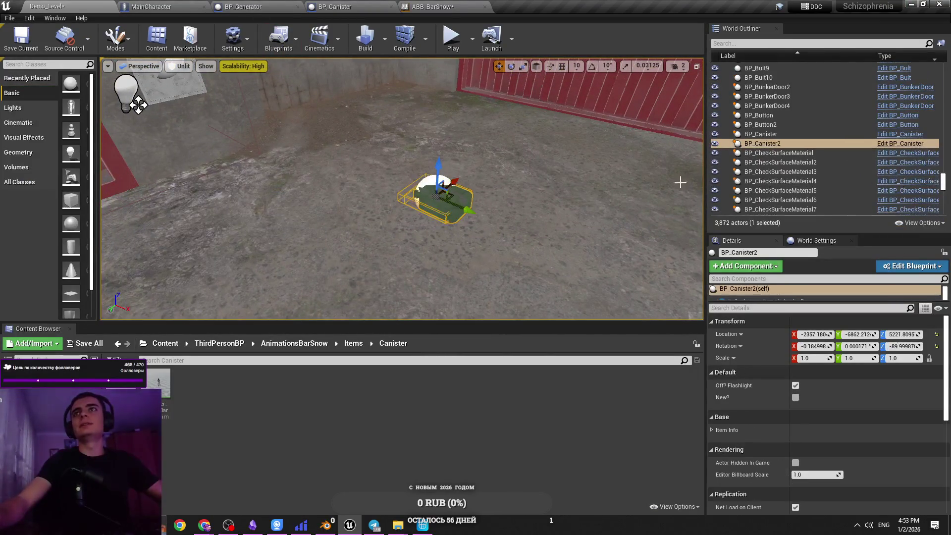
{"action": "left_click", "coordinate": [803, 136]}
{"action": "key", "text": "Delete"}
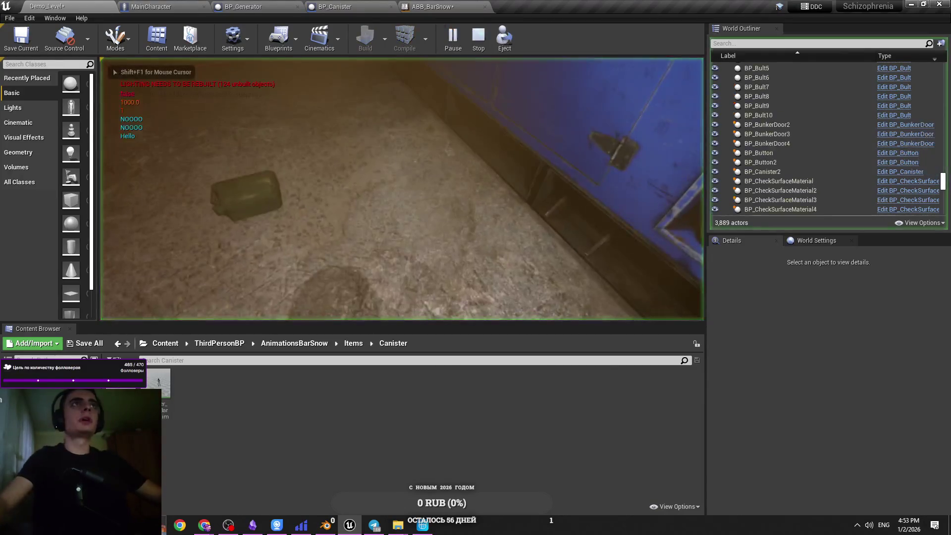
{"action": "left_click", "coordinate": [219, 6]}
{"action": "scroll", "coordinate": [369, 243], "scroll_direction": "up", "scroll_amount": 3}
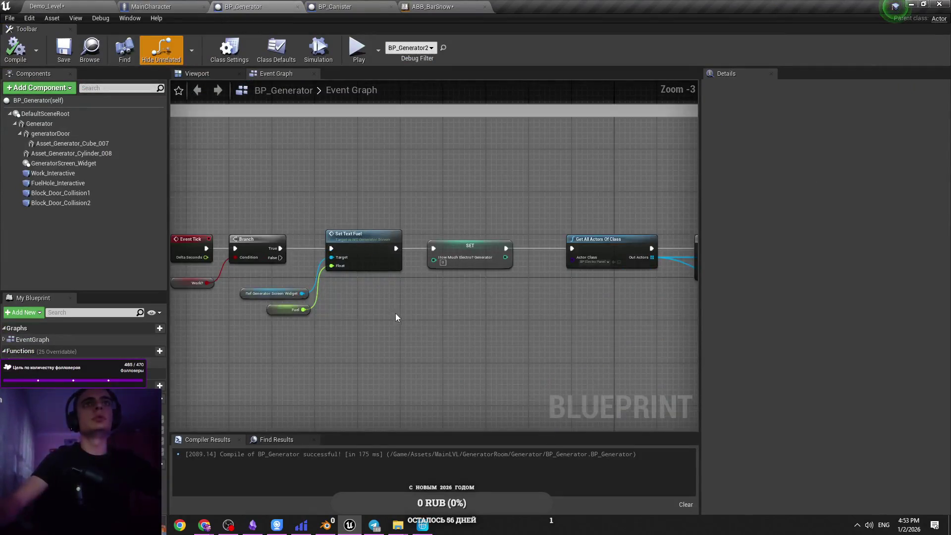
Save all assets and bring BP_Generator's Tick chain into view.
{"action": "key", "text": "ctrl+s"}
{"action": "left_click", "coordinate": [76, 6]}
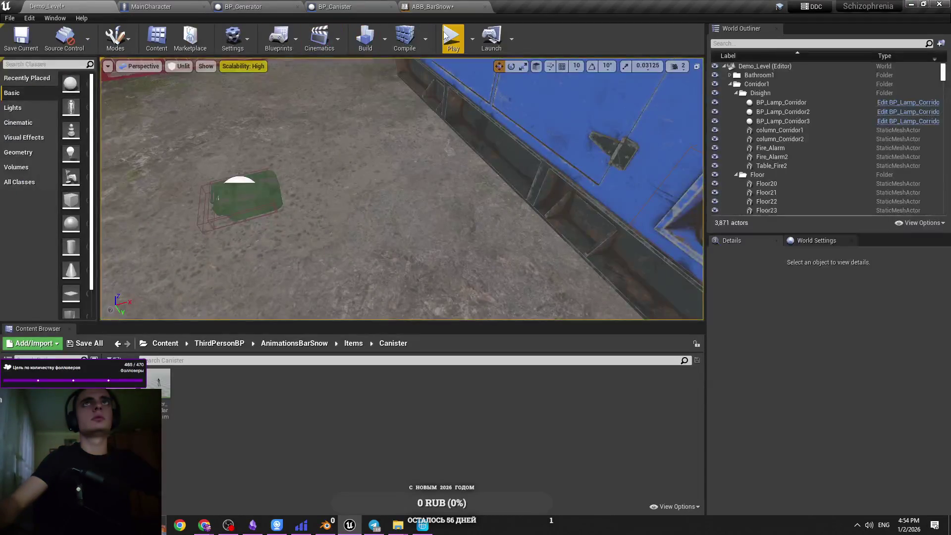
{"action": "left_click", "coordinate": [163, 6]}
{"action": "left_click", "coordinate": [255, 6]}
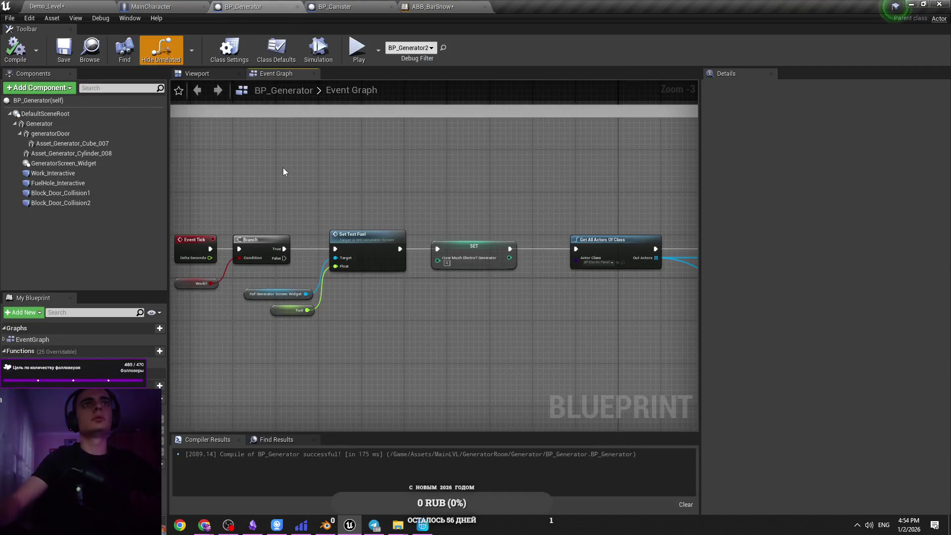
{"action": "left_click_drag", "start_coordinate": [283, 172], "coordinate": [321, 218]}
{"action": "right_click", "coordinate": [300, 208]}
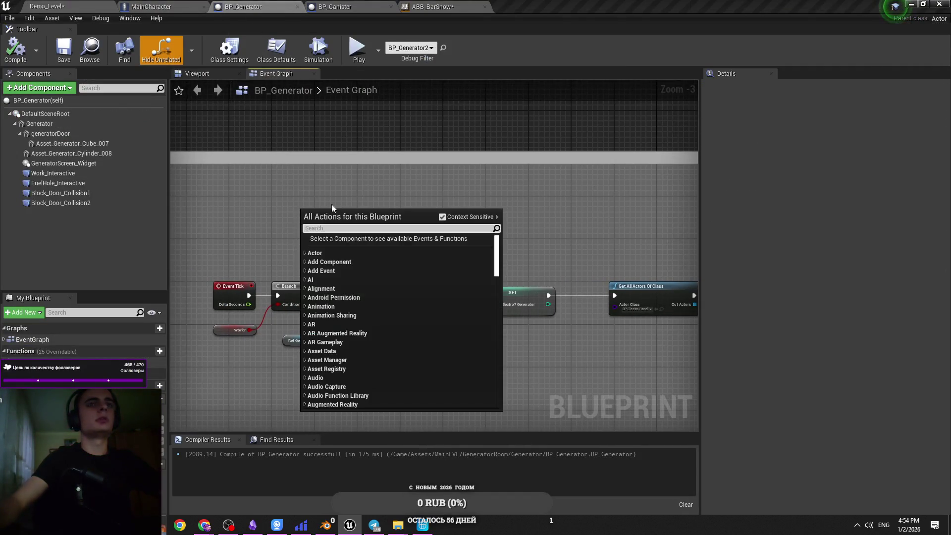
{"action": "key", "text": "Escape"}
{"action": "scroll", "coordinate": [267, 272], "scroll_direction": "up", "scroll_amount": 2}
{"action": "scroll", "coordinate": [322, 295], "scroll_direction": "down", "scroll_amount": 2}
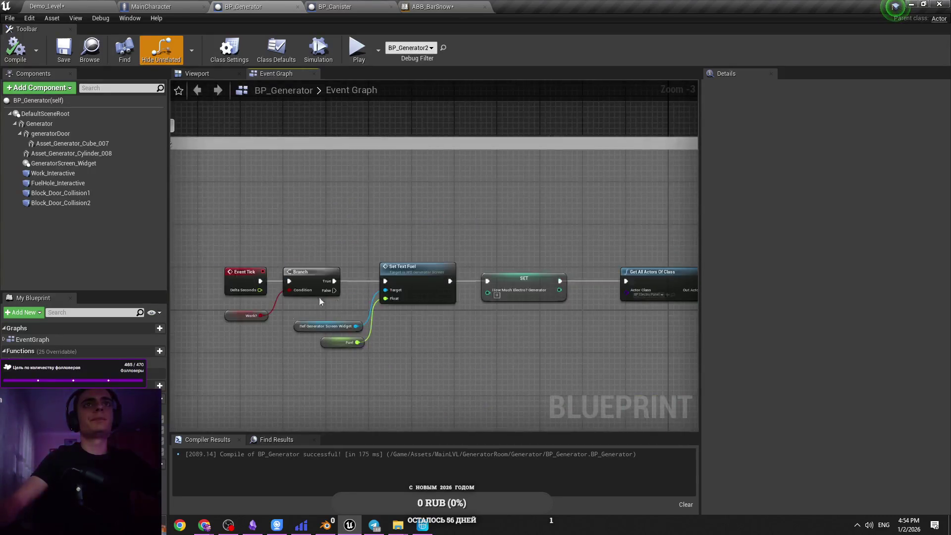
{"action": "left_click", "coordinate": [247, 315]}
{"action": "key", "text": "ctrl+s"}
{"action": "scroll", "coordinate": [254, 340], "scroll_direction": "down", "scroll_amount": 1}
{"action": "mouse_move", "coordinate": [420, 364]}
{"action": "left_mouse_down"}
{"action": "mouse_move", "coordinate": [334, 327]}
{"action": "mouse_move", "coordinate": [274, 245]}
{"action": "left_mouse_up"}
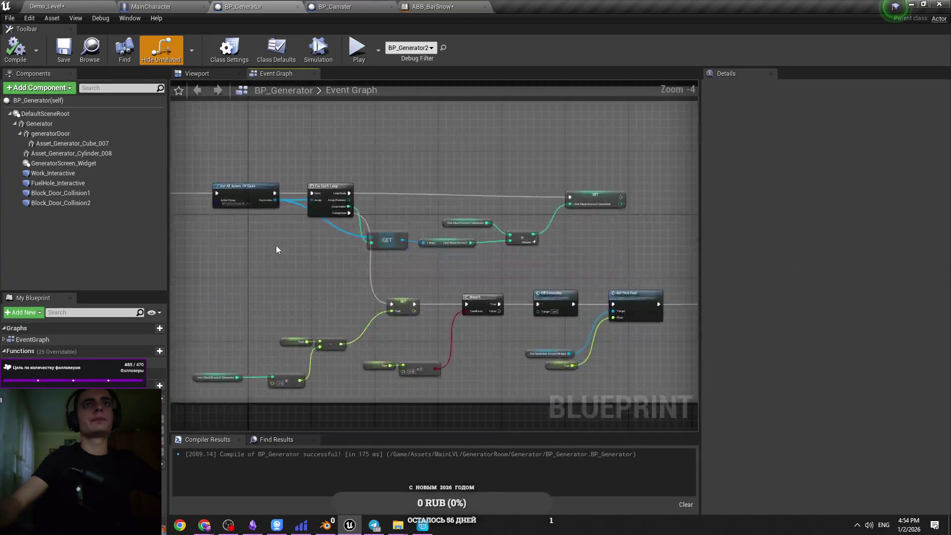
{"action": "scroll", "coordinate": [403, 303], "scroll_direction": "up", "scroll_amount": 2}
Paste copies of the Fuel, <= 0.0 and Branch nodes, wiring Set Text Fuel into the new Branch.
{"action": "left_click", "coordinate": [427, 397]}
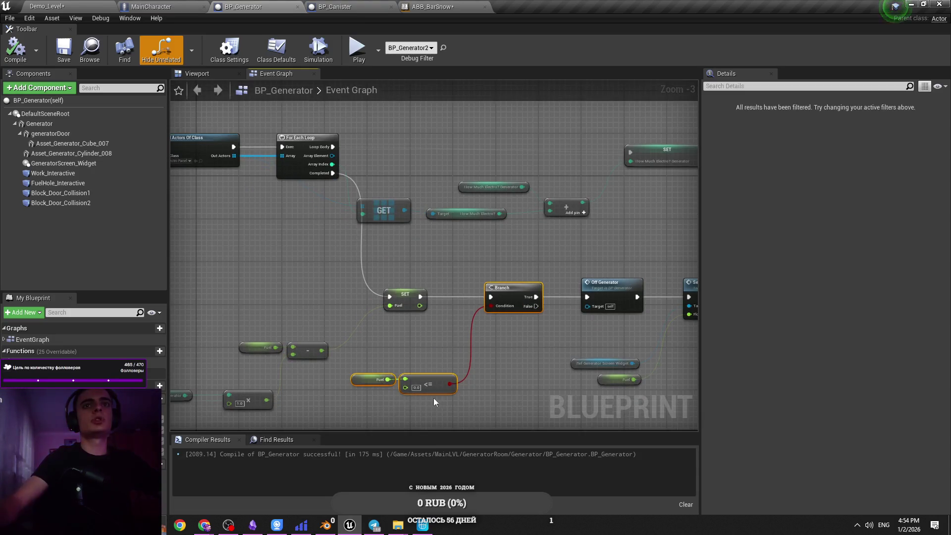
{"action": "left_click_drag", "start_coordinate": [427, 397], "coordinate": [643, 387]}
{"action": "scroll", "coordinate": [642, 387], "scroll_direction": "down", "scroll_amount": 1}
{"action": "left_click_drag", "start_coordinate": [339, 356], "coordinate": [443, 341]}
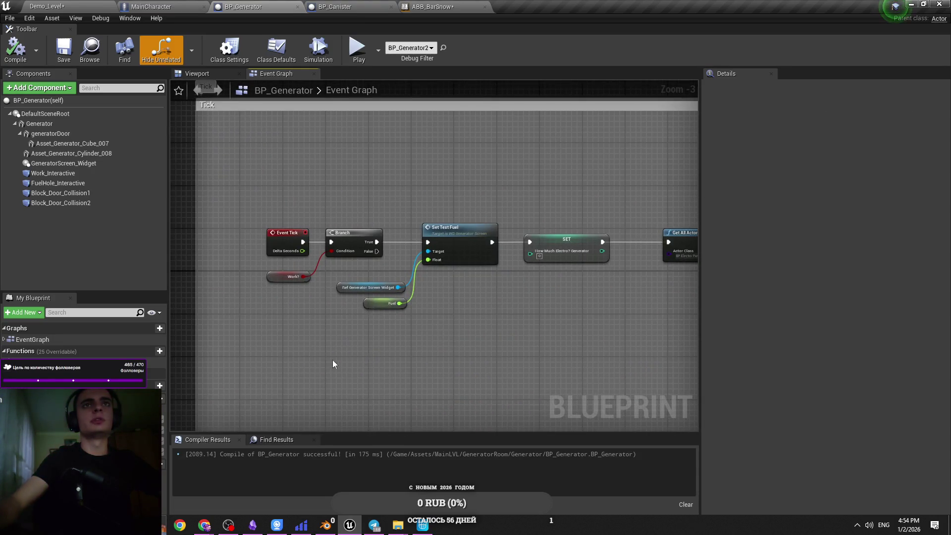
{"action": "key", "text": "ctrl+v"}
{"action": "mouse_move", "coordinate": [406, 317]}
{"action": "left_mouse_down"}
{"action": "mouse_move", "coordinate": [416, 321]}
{"action": "mouse_move", "coordinate": [411, 260]}
{"action": "mouse_move", "coordinate": [421, 308]}
{"action": "left_mouse_up"}
{"action": "left_click", "coordinate": [496, 400]}
{"action": "left_click_drag", "start_coordinate": [538, 345], "coordinate": [393, 337]}
{"action": "key", "text": "ctrl+z"}
{"action": "mouse_move", "coordinate": [414, 303]}
{"action": "left_mouse_down"}
{"action": "mouse_move", "coordinate": [345, 224]}
{"action": "mouse_move", "coordinate": [345, 234]}
{"action": "left_mouse_up"}
Place the new Branch after Set Text Fuel and connect its True output to SET.
{"action": "scroll", "coordinate": [446, 267], "scroll_direction": "down", "scroll_amount": 3}
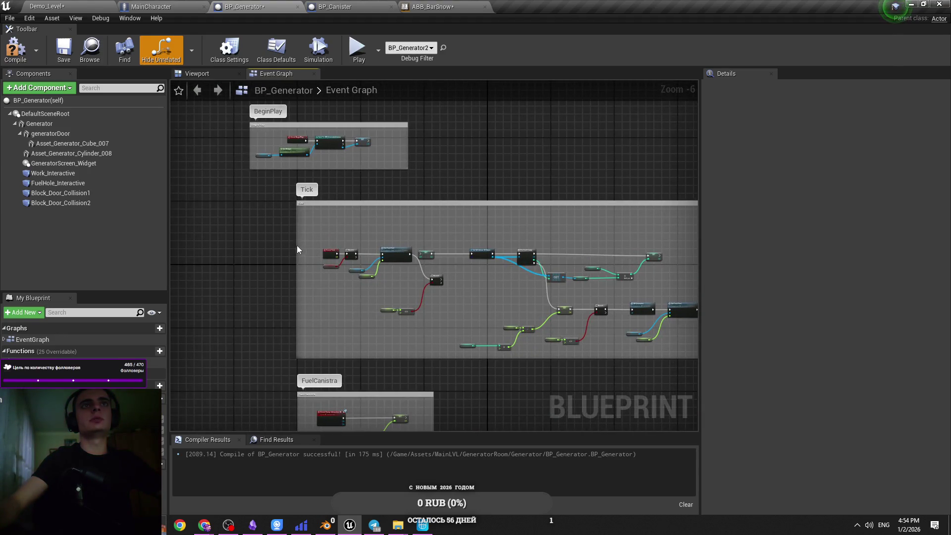
{"action": "scroll", "coordinate": [298, 245], "scroll_direction": "up", "scroll_amount": 5}
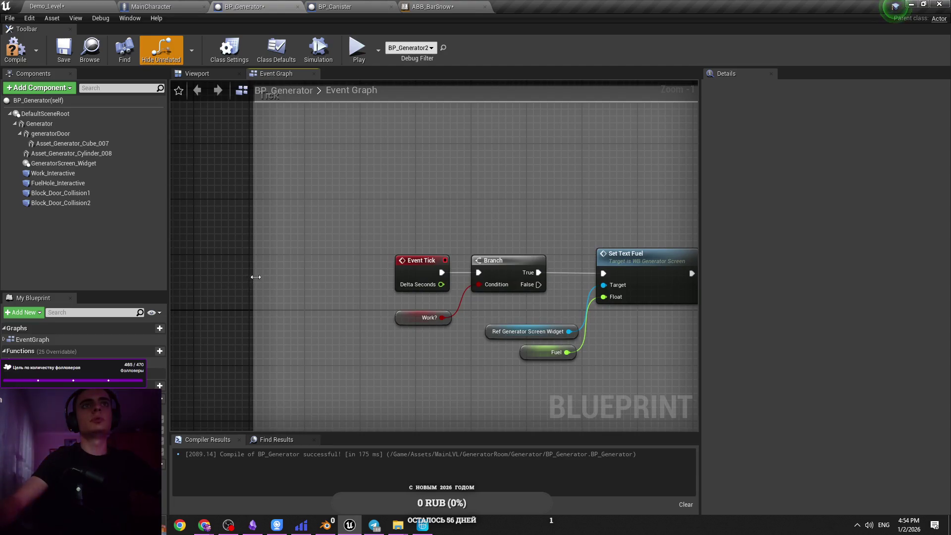
{"action": "scroll", "coordinate": [277, 278], "scroll_direction": "down", "scroll_amount": 2}
{"action": "left_click_drag", "start_coordinate": [440, 247], "coordinate": [292, 340]}
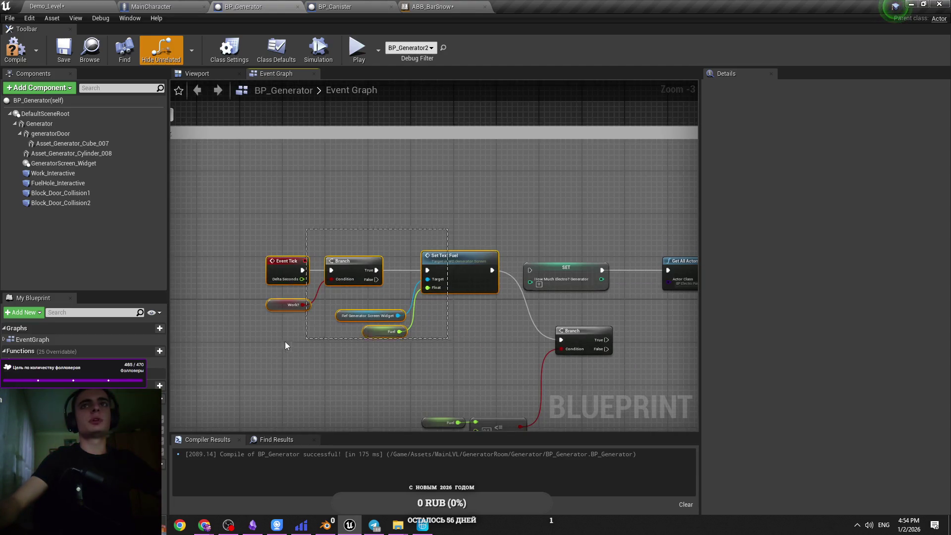
{"action": "left_click_drag", "start_coordinate": [445, 269], "coordinate": [346, 267]}
{"action": "mouse_move", "coordinate": [591, 330]}
{"action": "left_mouse_down"}
{"action": "mouse_move", "coordinate": [460, 271]}
{"action": "mouse_move", "coordinate": [467, 258]}
{"action": "left_mouse_up"}
{"action": "scroll", "coordinate": [467, 290], "scroll_direction": "up", "scroll_amount": 3}
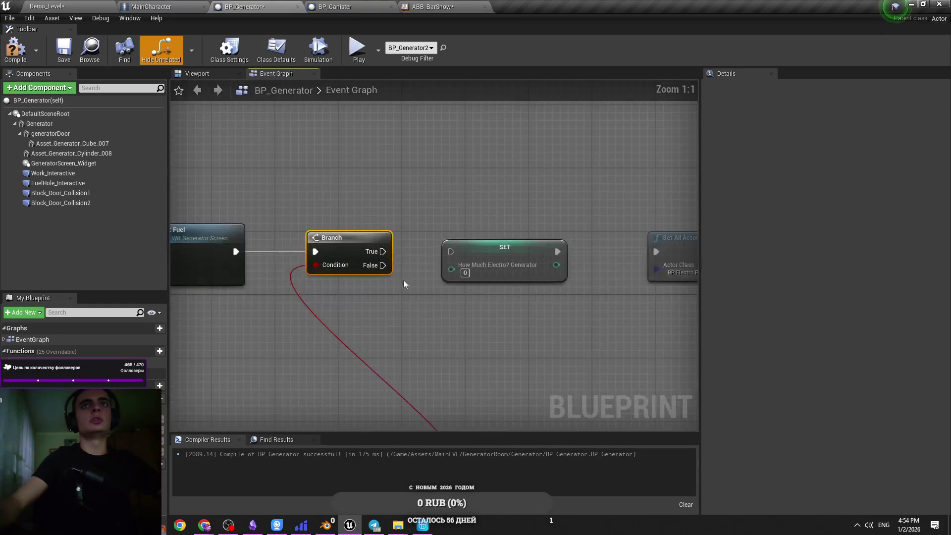
{"action": "scroll", "coordinate": [475, 322], "scroll_direction": "down", "scroll_amount": 3}
{"action": "mouse_move", "coordinate": [396, 357]}
{"action": "left_mouse_down"}
{"action": "mouse_move", "coordinate": [474, 372]}
{"action": "mouse_move", "coordinate": [350, 325]}
{"action": "left_mouse_up"}
{"action": "scroll", "coordinate": [350, 325], "scroll_direction": "up", "scroll_amount": 3}
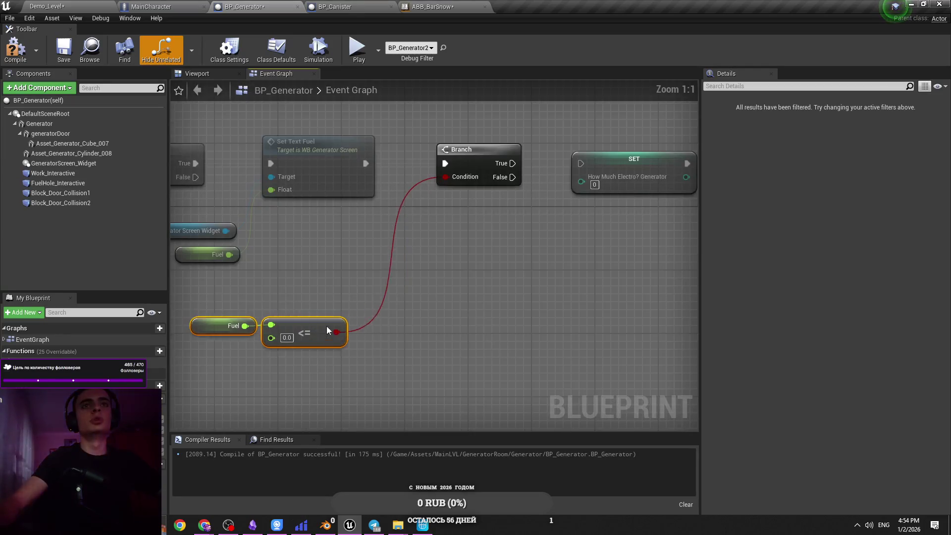
{"action": "left_click_drag", "start_coordinate": [396, 203], "coordinate": [429, 210]}
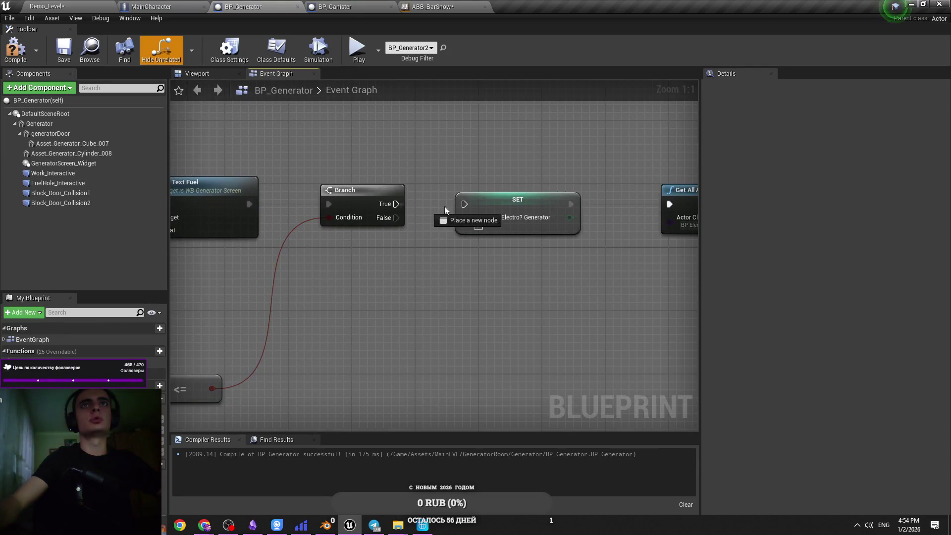
Tidy the Event Tick, Work? and Fuel nodes and save BP_Generator.
{"action": "scroll", "coordinate": [442, 236], "scroll_direction": "down", "scroll_amount": 3}
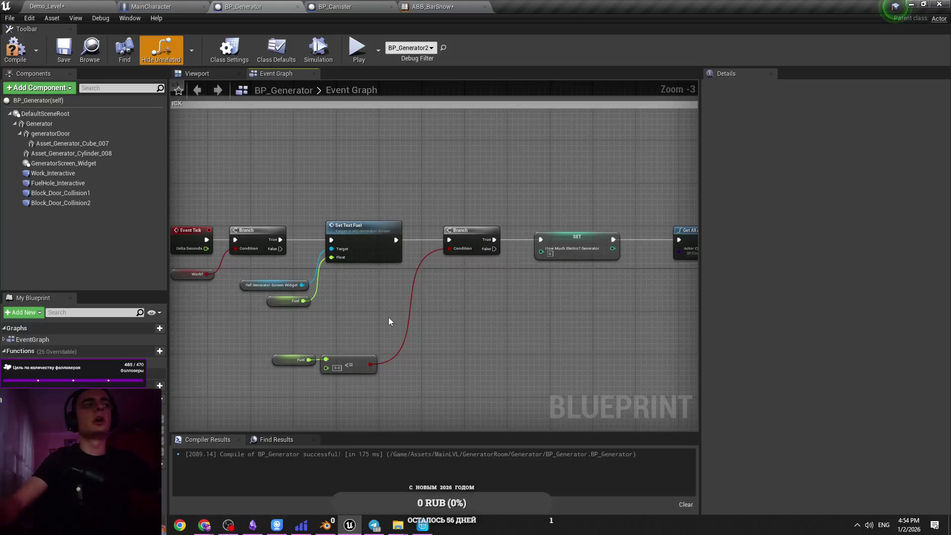
{"action": "scroll", "coordinate": [405, 322], "scroll_direction": "up", "scroll_amount": 2}
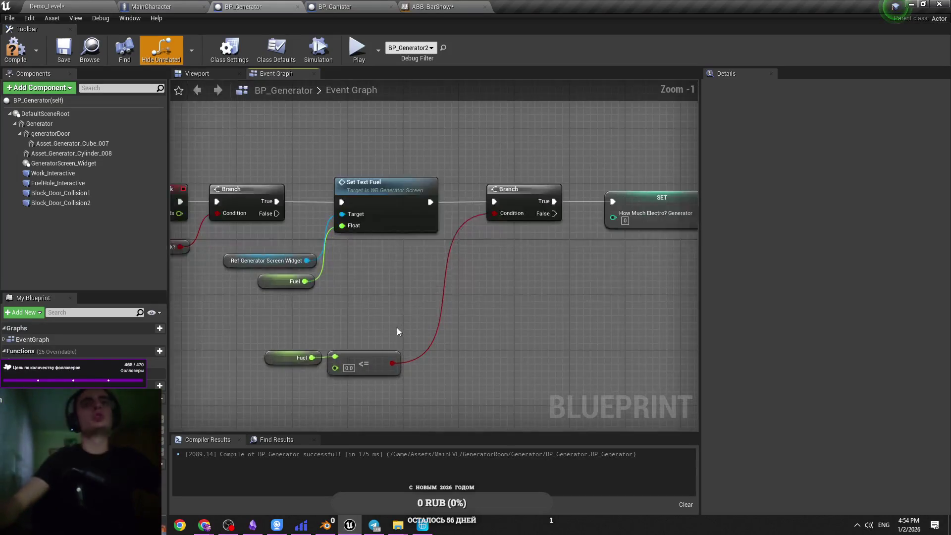
{"action": "left_click_drag", "start_coordinate": [397, 327], "coordinate": [514, 340]}
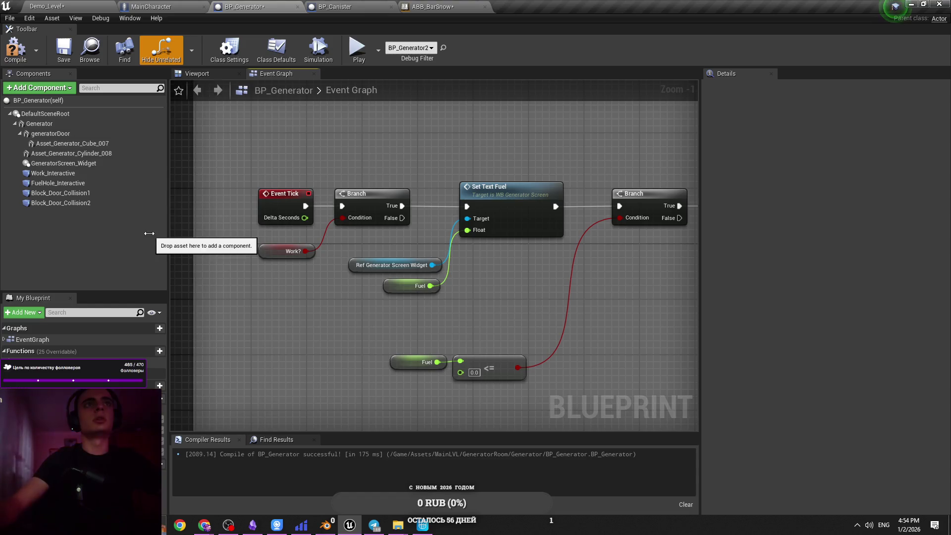
{"action": "left_click_drag", "start_coordinate": [343, 273], "coordinate": [335, 304]}
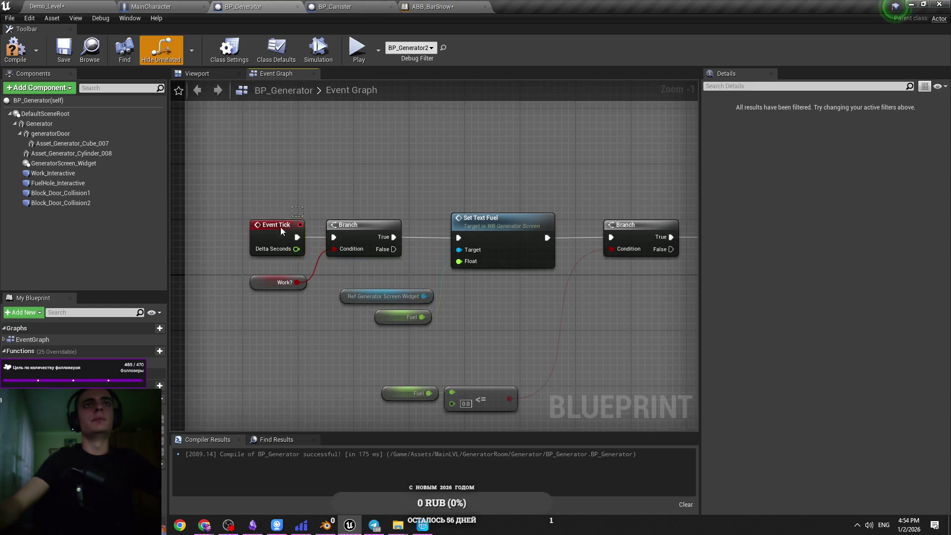
{"action": "left_click_drag", "start_coordinate": [277, 224], "coordinate": [270, 224]}
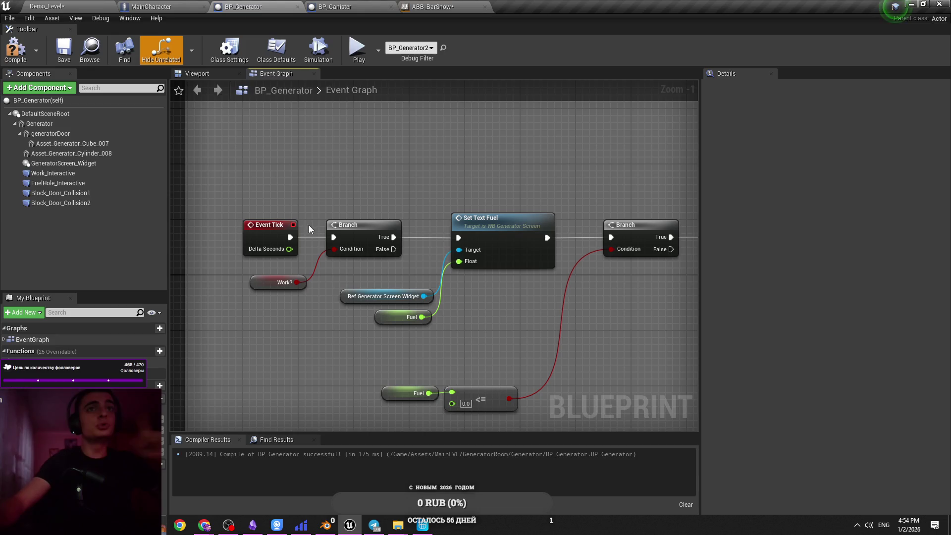
{"action": "mouse_move", "coordinate": [300, 287]}
{"action": "left_mouse_down"}
{"action": "mouse_move", "coordinate": [286, 289]}
{"action": "mouse_move", "coordinate": [308, 295]}
{"action": "mouse_move", "coordinate": [316, 264]}
{"action": "mouse_move", "coordinate": [391, 298]}
{"action": "left_mouse_up"}
{"action": "key", "text": "ctrl+s"}
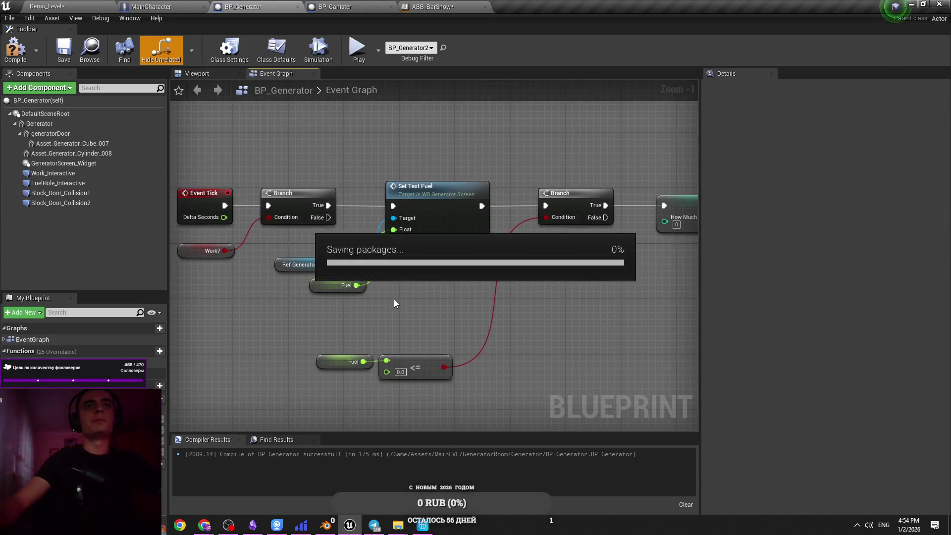
{"action": "left_click_drag", "start_coordinate": [325, 290], "coordinate": [331, 290]}
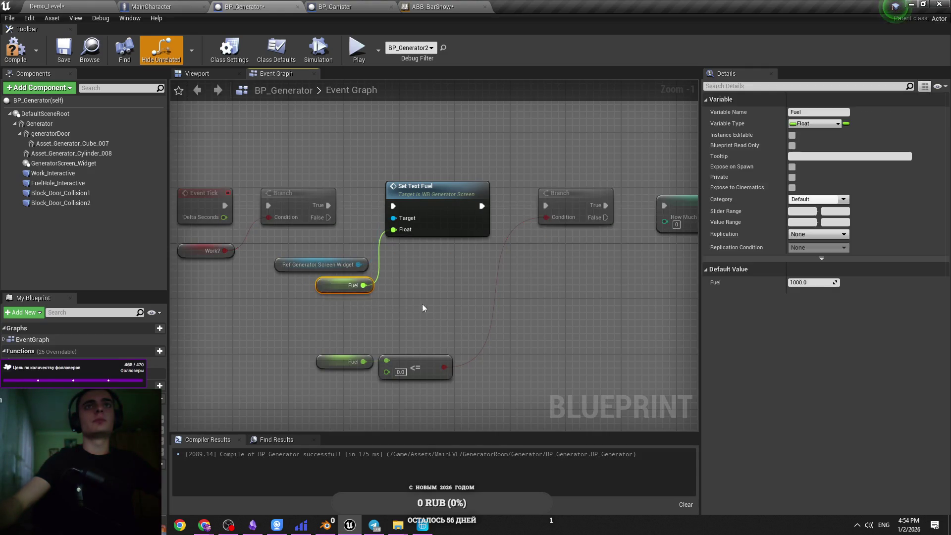
{"action": "left_click", "coordinate": [404, 304]}
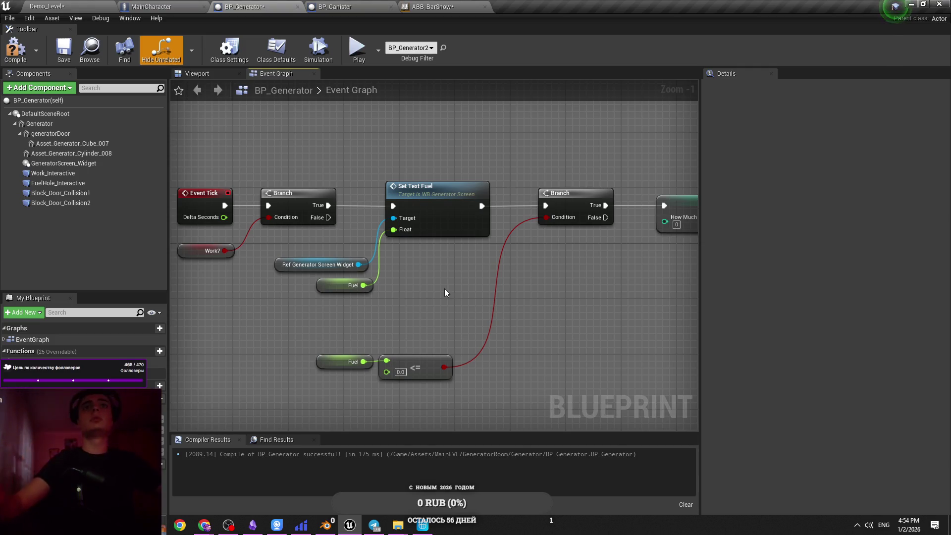
{"action": "left_click_drag", "start_coordinate": [395, 373], "coordinate": [277, 353]}
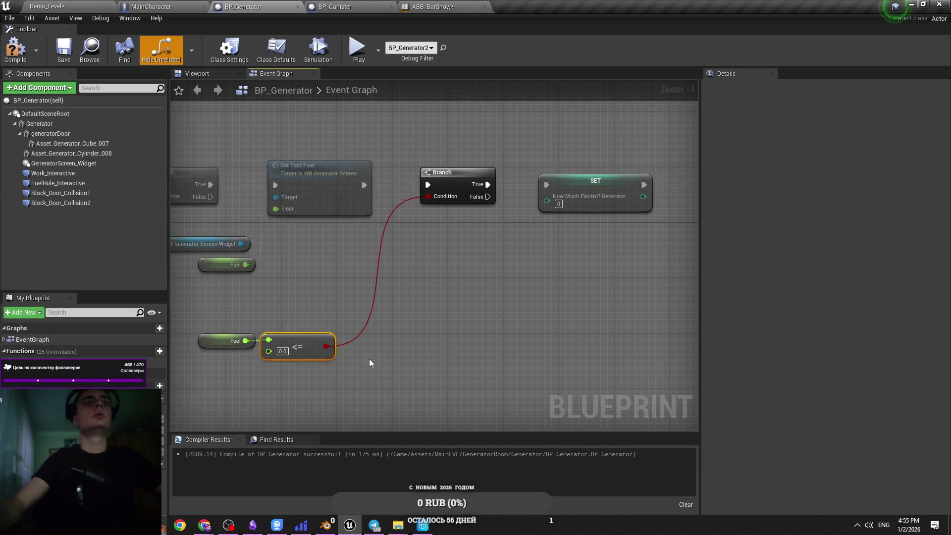
Remove the old <= comparison, along with a trial >= node, from the Fuel check.
{"action": "scroll", "coordinate": [283, 275], "scroll_direction": "down", "scroll_amount": 5}
{"action": "scroll", "coordinate": [415, 291], "scroll_direction": "up", "scroll_amount": 3}
{"action": "mouse_move", "coordinate": [366, 333]}
{"action": "left_mouse_down"}
{"action": "mouse_move", "coordinate": [512, 328]}
{"action": "mouse_move", "coordinate": [399, 298]}
{"action": "left_mouse_up"}
{"action": "scroll", "coordinate": [391, 299], "scroll_direction": "up", "scroll_amount": 1}
{"action": "mouse_move", "coordinate": [300, 337]}
{"action": "left_mouse_down"}
{"action": "mouse_move", "coordinate": [288, 337]}
{"action": "mouse_move", "coordinate": [399, 286]}
{"action": "mouse_move", "coordinate": [411, 254]}
{"action": "left_mouse_up"}
{"action": "type", "text": ">="}
{"action": "key", "text": "Return"}
{"action": "left_click", "coordinate": [342, 330]}
{"action": "key", "text": "Delete"}
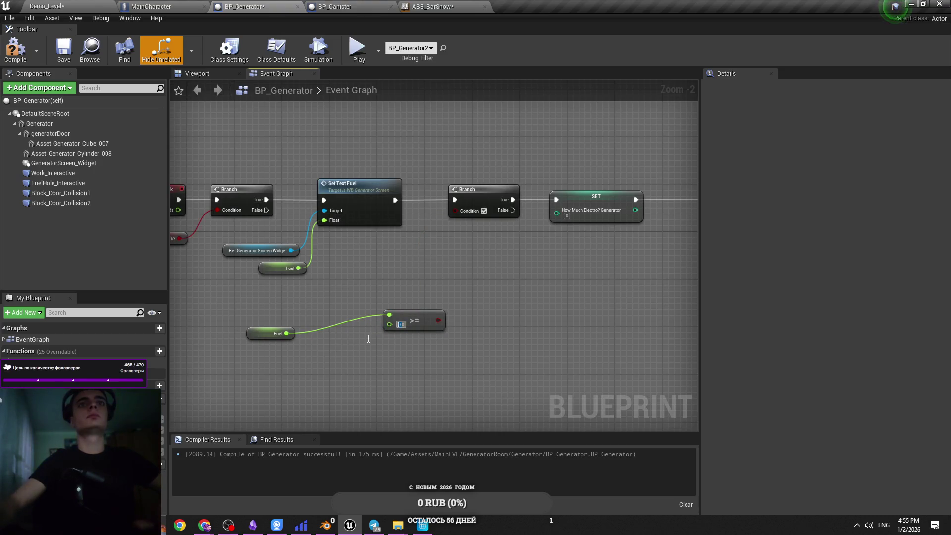
{"action": "left_click", "coordinate": [418, 317]}
{"action": "key", "text": "Delete"}
Add a float > float comparison off Fuel and plug it into the Branch Condition.
{"action": "left_click_drag", "start_coordinate": [295, 332], "coordinate": [340, 317]}
{"action": "type", "text": ">"}
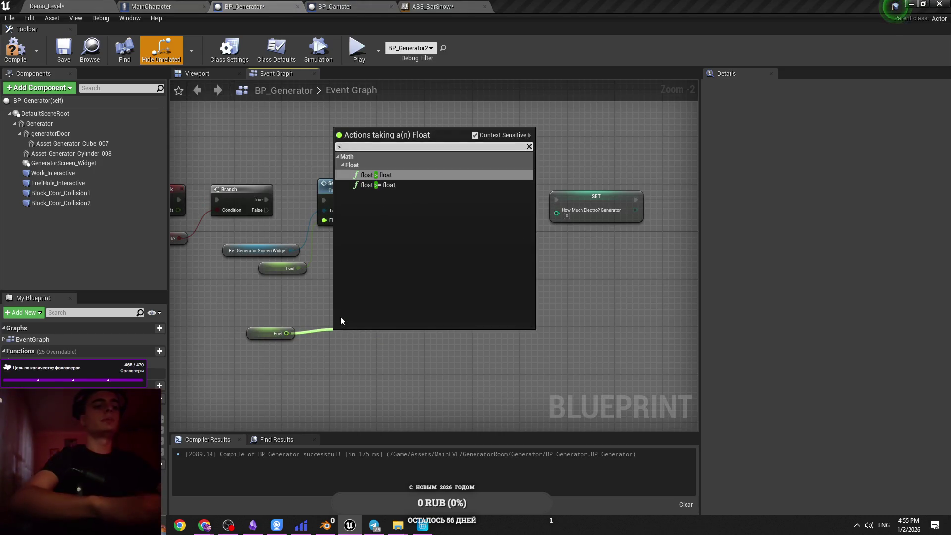
{"action": "key", "text": "Return"}
{"action": "mouse_move", "coordinate": [383, 339]}
{"action": "left_mouse_down"}
{"action": "mouse_move", "coordinate": [454, 257]}
{"action": "mouse_move", "coordinate": [455, 210]}
{"action": "left_mouse_up"}
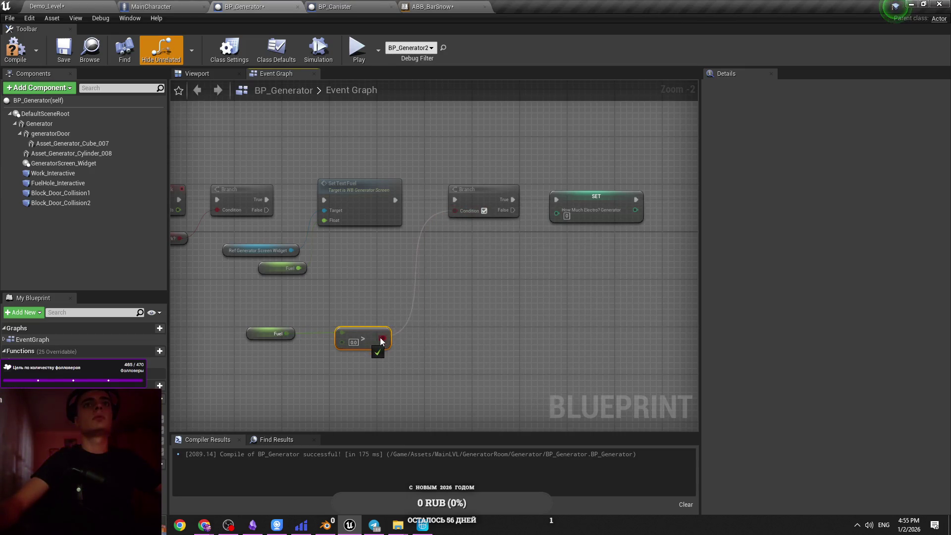
{"action": "left_click_drag", "start_coordinate": [362, 331], "coordinate": [332, 329]}
{"action": "left_click", "coordinate": [363, 308]}
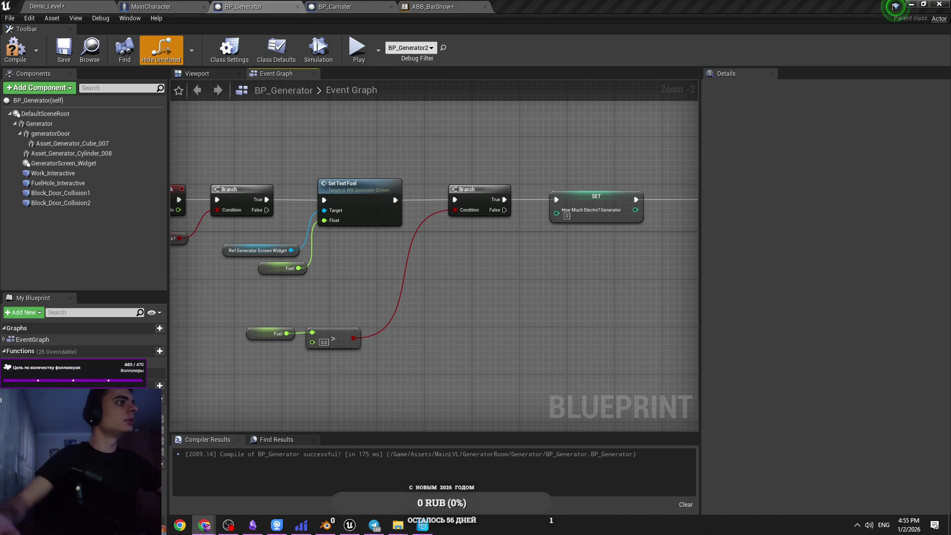
Maximize the YouTube window and scroll down through the C++ course playlist.
{"action": "key", "text": "alt+Tab"}
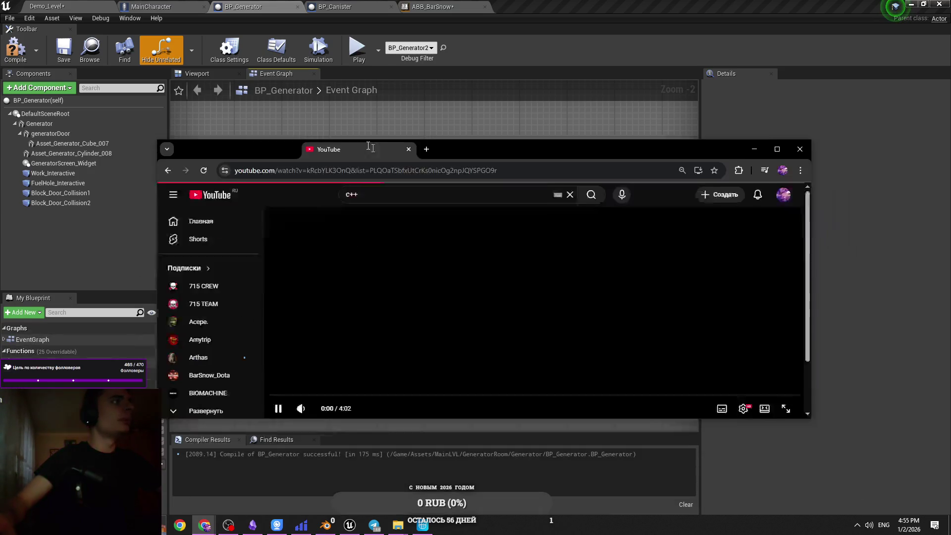
{"action": "key", "text": "super+Up"}
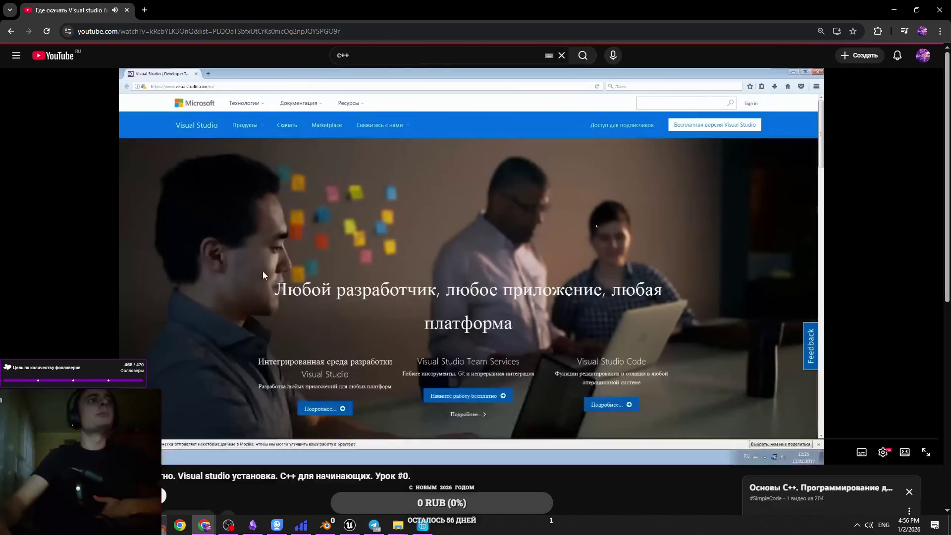
{"action": "left_click", "coordinate": [247, 292]}
{"action": "scroll", "coordinate": [801, 468], "scroll_direction": "down", "scroll_amount": 4}
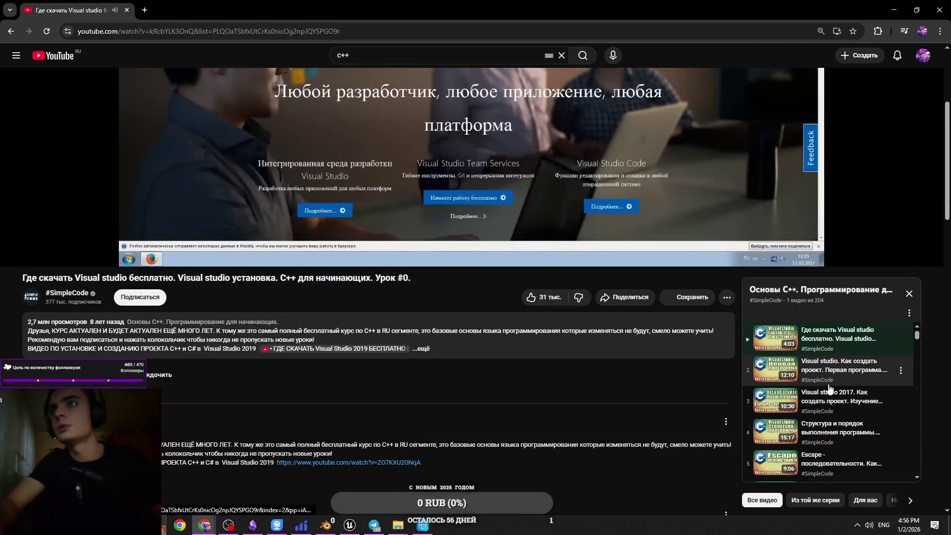
{"action": "scroll", "coordinate": [829, 388], "scroll_direction": "down", "scroll_amount": 1}
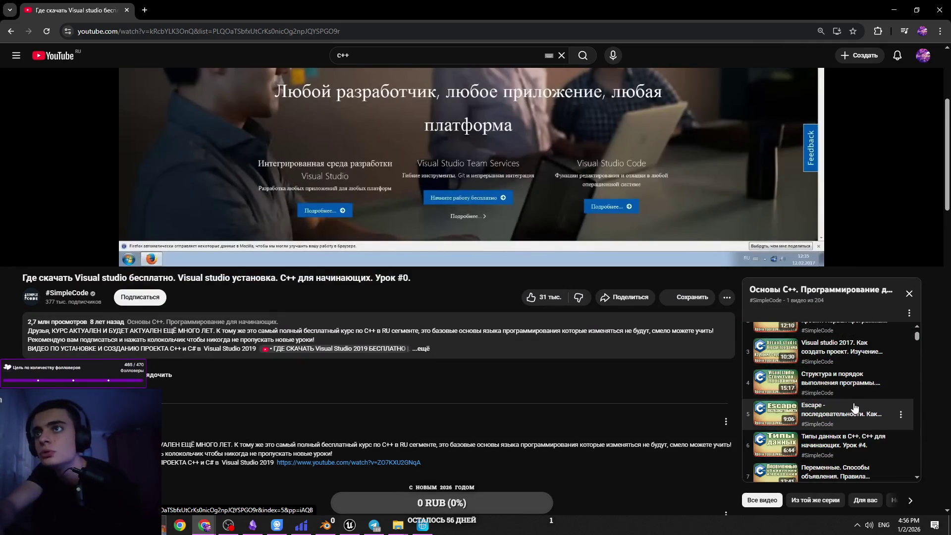
{"action": "scroll", "coordinate": [874, 422], "scroll_direction": "down", "scroll_amount": 3}
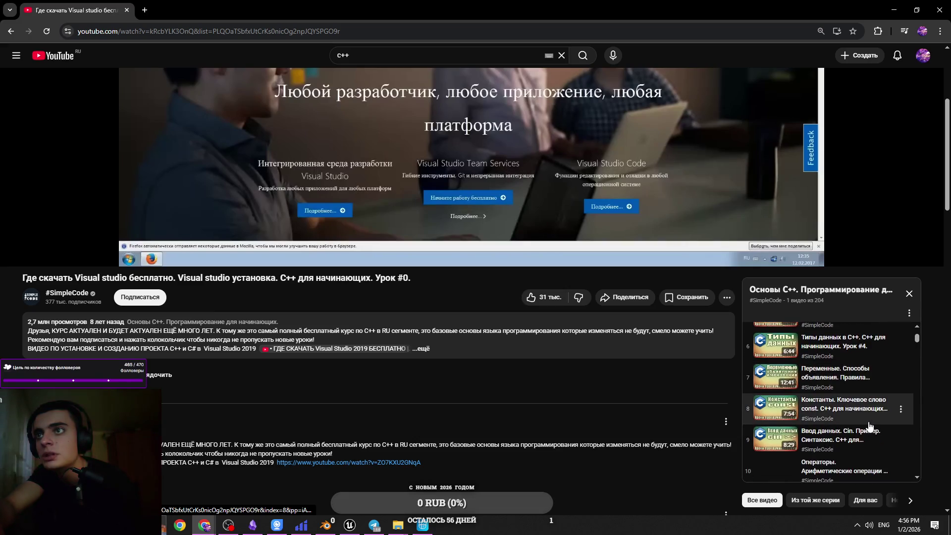
{"action": "scroll", "coordinate": [866, 421], "scroll_direction": "down", "scroll_amount": 2}
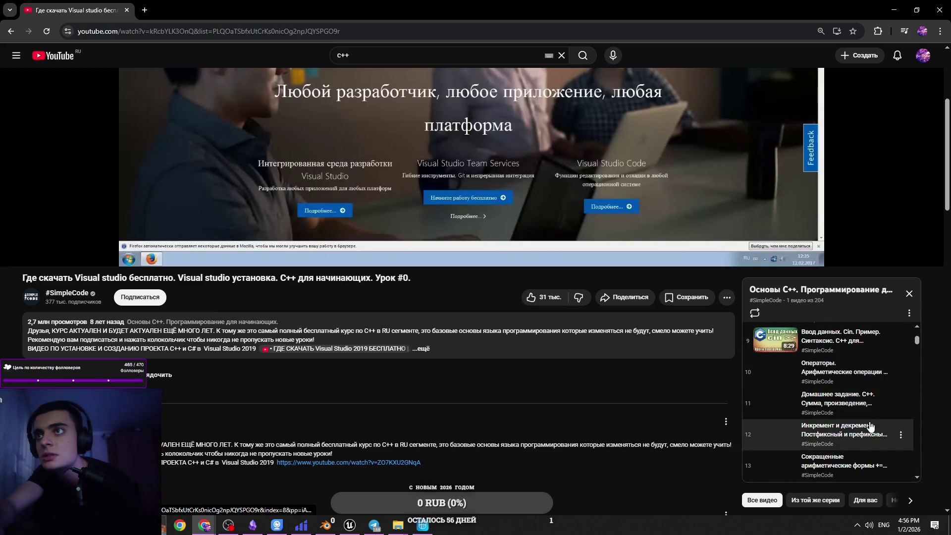
{"action": "scroll", "coordinate": [842, 419], "scroll_direction": "down", "scroll_amount": 1}
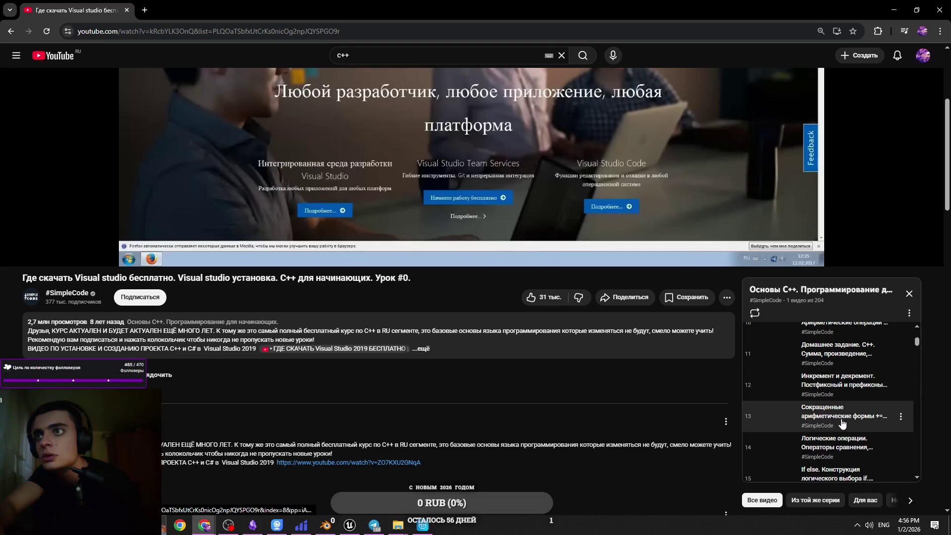
{"action": "scroll", "coordinate": [844, 422], "scroll_direction": "down", "scroll_amount": 2}
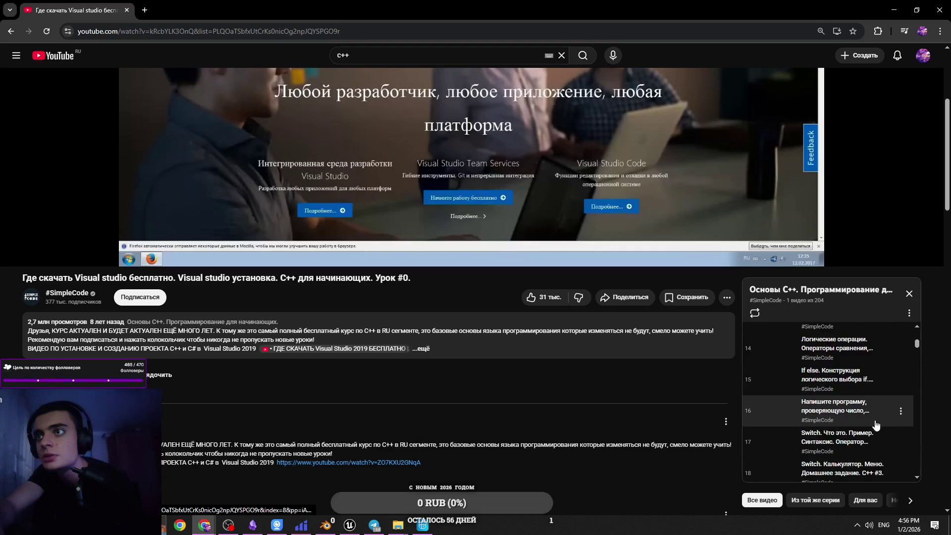
{"action": "scroll", "coordinate": [824, 424], "scroll_direction": "down", "scroll_amount": 1}
{"action": "scroll", "coordinate": [836, 399], "scroll_direction": "down", "scroll_amount": 1}
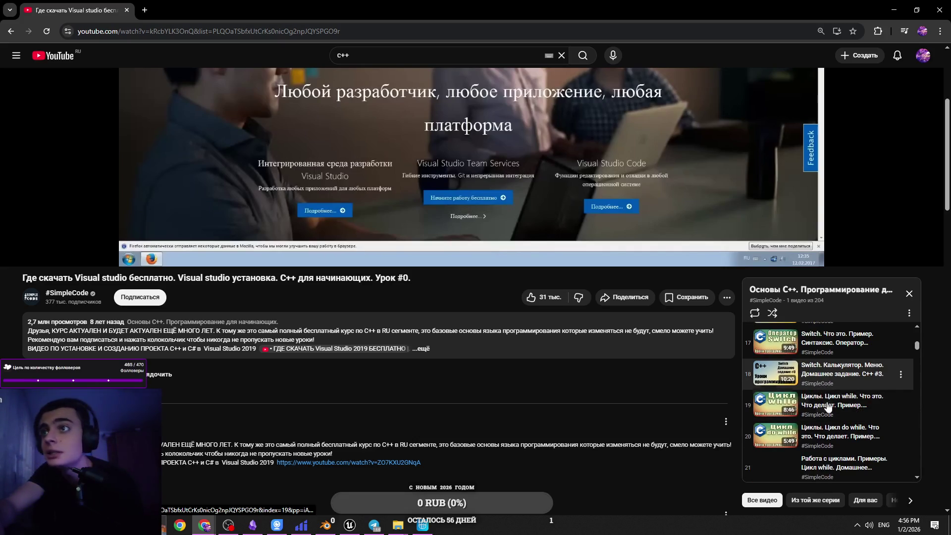
{"action": "scroll", "coordinate": [827, 405], "scroll_direction": "down", "scroll_amount": 1}
{"action": "scroll", "coordinate": [822, 379], "scroll_direction": "down", "scroll_amount": 1}
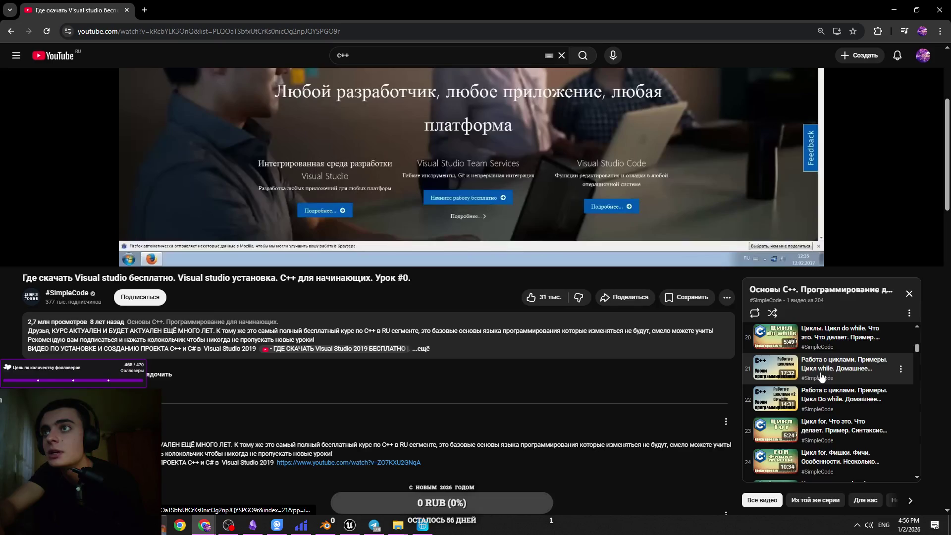
{"action": "scroll", "coordinate": [821, 377], "scroll_direction": "down", "scroll_amount": 2}
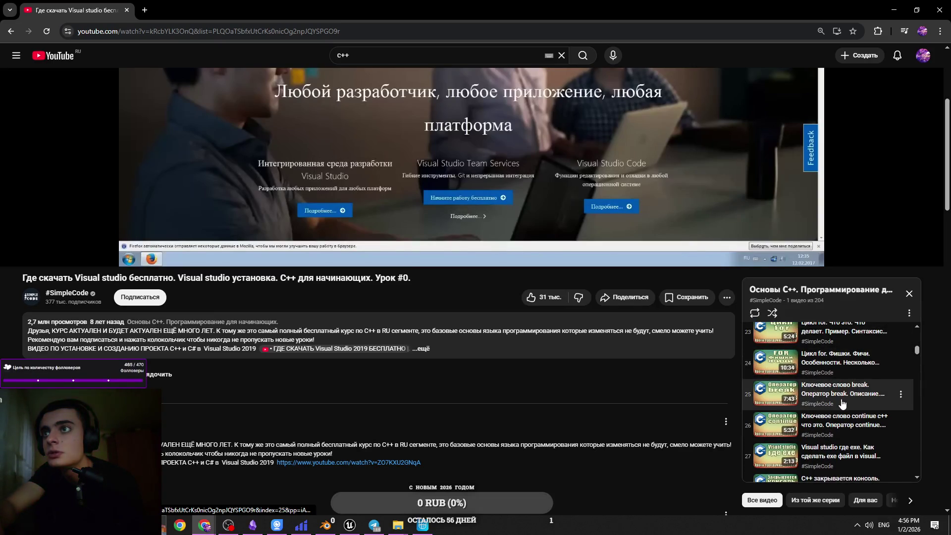
{"action": "scroll", "coordinate": [842, 404], "scroll_direction": "down", "scroll_amount": 1}
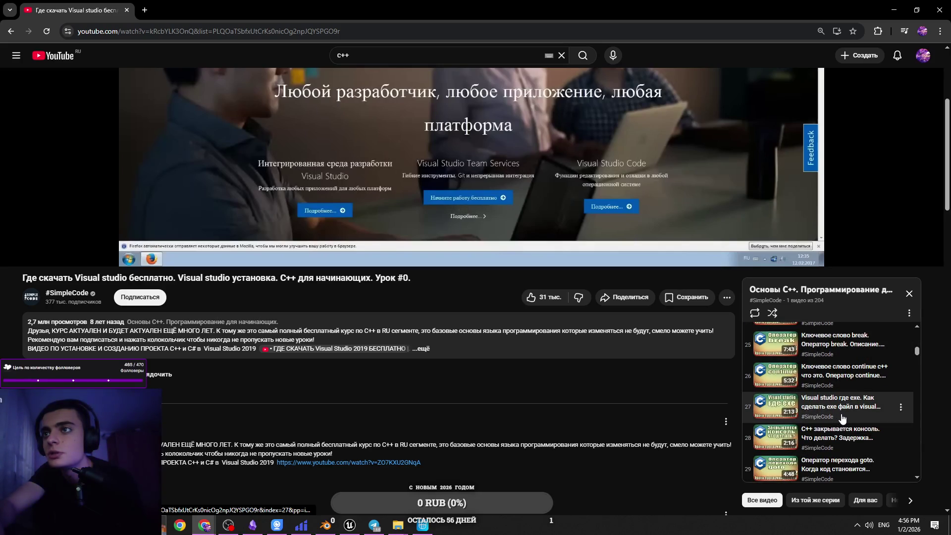
{"action": "scroll", "coordinate": [840, 424], "scroll_direction": "down", "scroll_amount": 1}
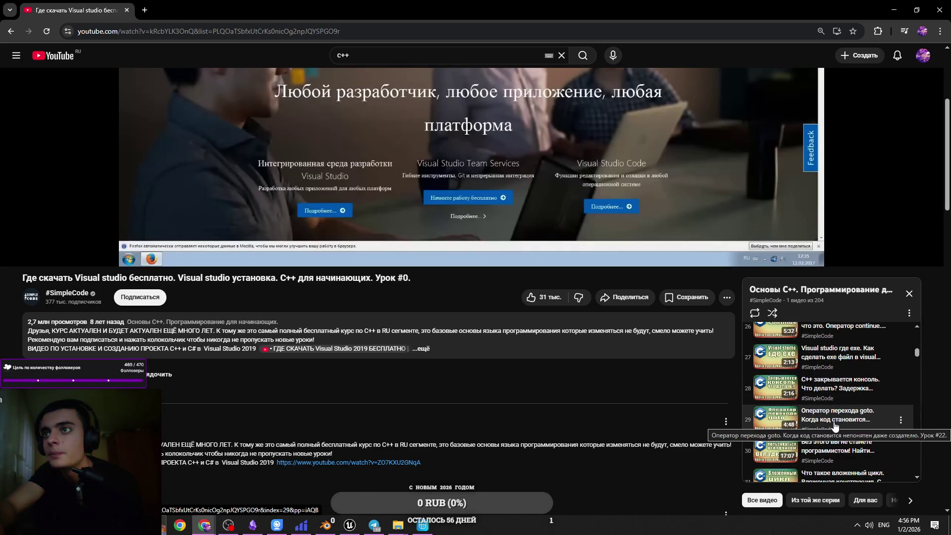
{"action": "scroll", "coordinate": [833, 423], "scroll_direction": "down", "scroll_amount": 1}
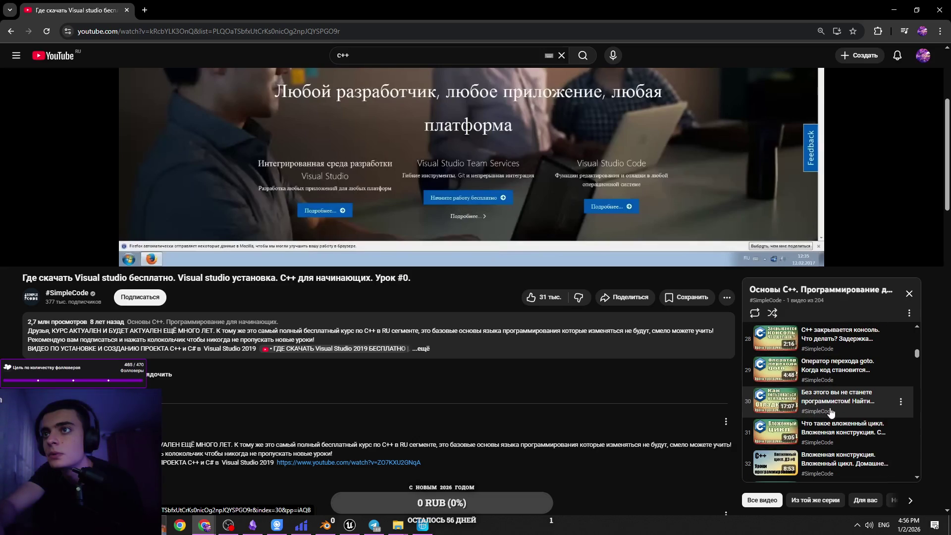
{"action": "scroll", "coordinate": [832, 411], "scroll_direction": "down", "scroll_amount": 2}
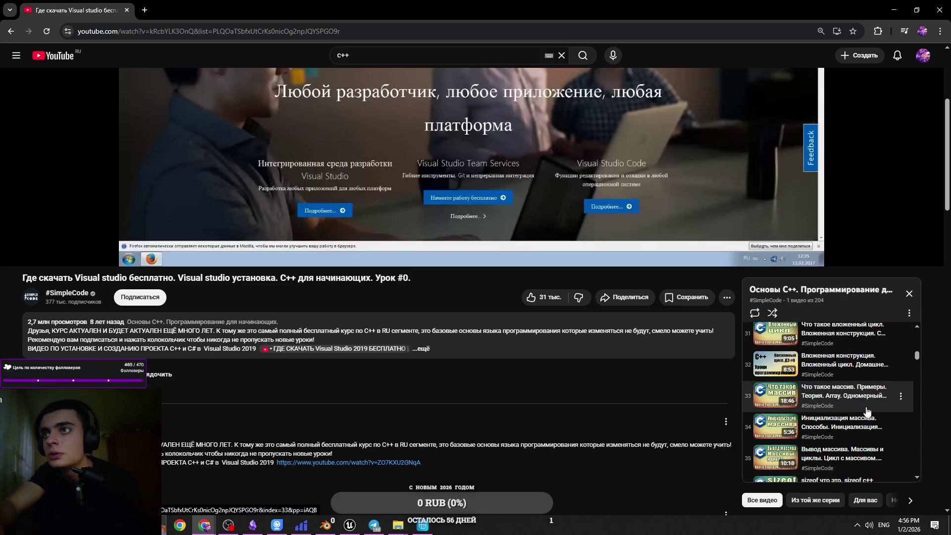
{"action": "scroll", "coordinate": [867, 396], "scroll_direction": "down", "scroll_amount": 2}
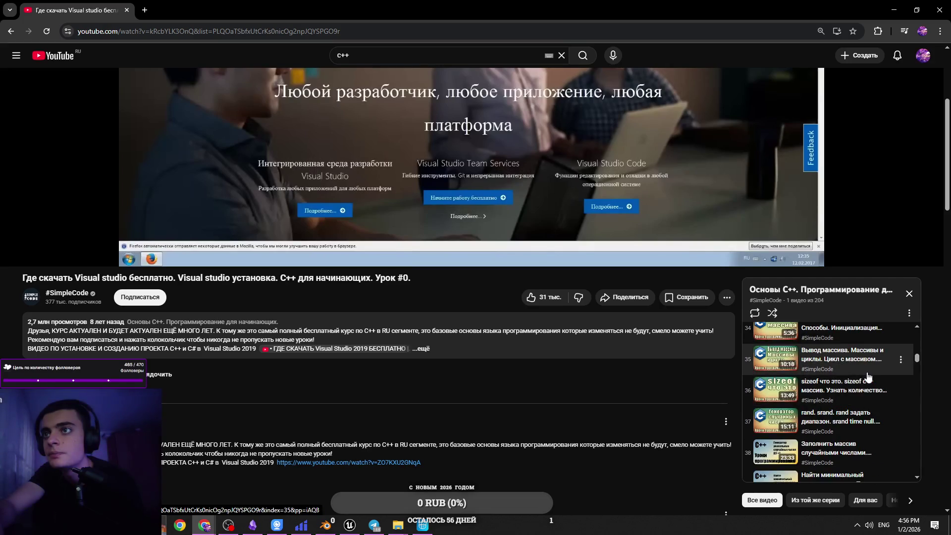
{"action": "scroll", "coordinate": [866, 380], "scroll_direction": "down", "scroll_amount": 2}
{"action": "scroll", "coordinate": [864, 378], "scroll_direction": "down", "scroll_amount": 3}
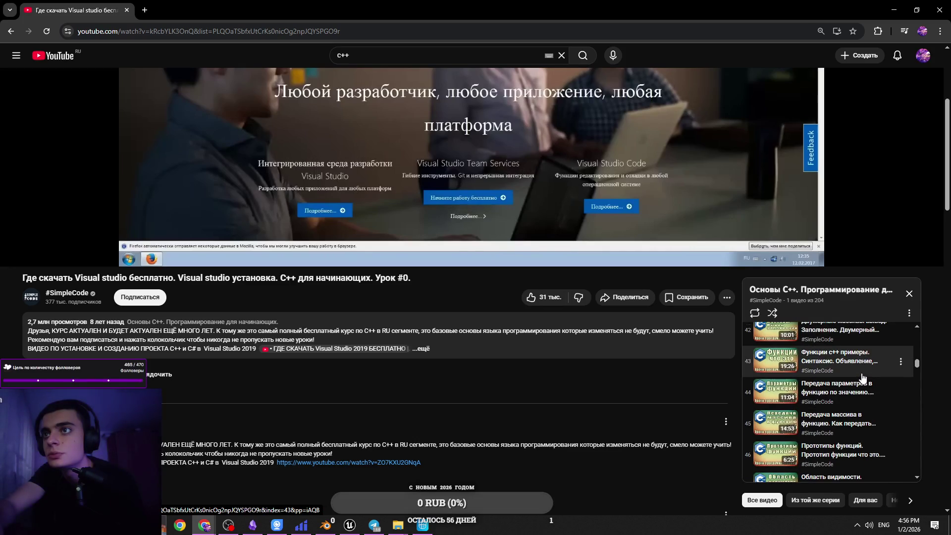
{"action": "scroll", "coordinate": [862, 377], "scroll_direction": "down", "scroll_amount": 1}
{"action": "scroll", "coordinate": [861, 378], "scroll_direction": "down", "scroll_amount": 1}
{"action": "scroll", "coordinate": [862, 378], "scroll_direction": "down", "scroll_amount": 3}
{"action": "scroll", "coordinate": [858, 377], "scroll_direction": "down", "scroll_amount": 1}
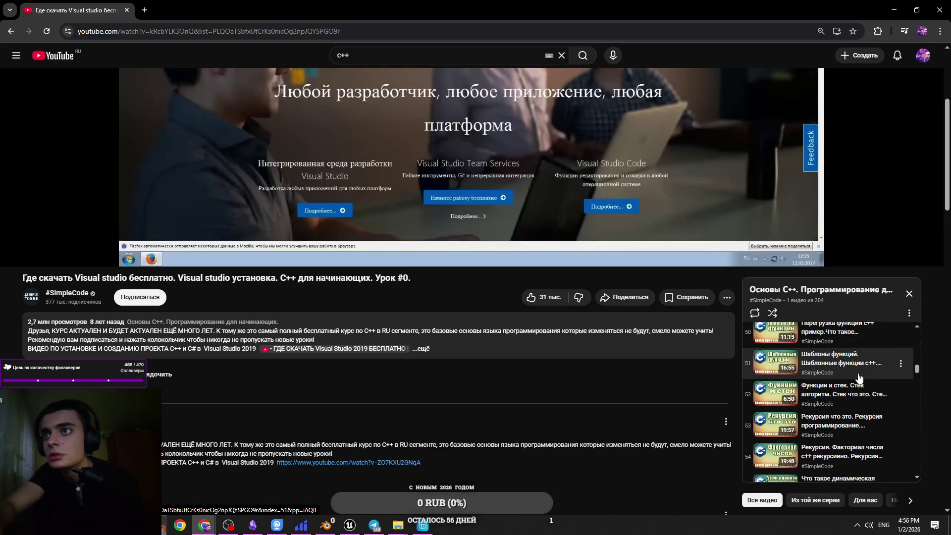
Open the C++ recursion lesson #43 in a new tab and view it briefly.
{"action": "middle_click", "coordinate": [848, 432]}
{"action": "scroll", "coordinate": [293, 381], "scroll_direction": "up", "scroll_amount": 4}
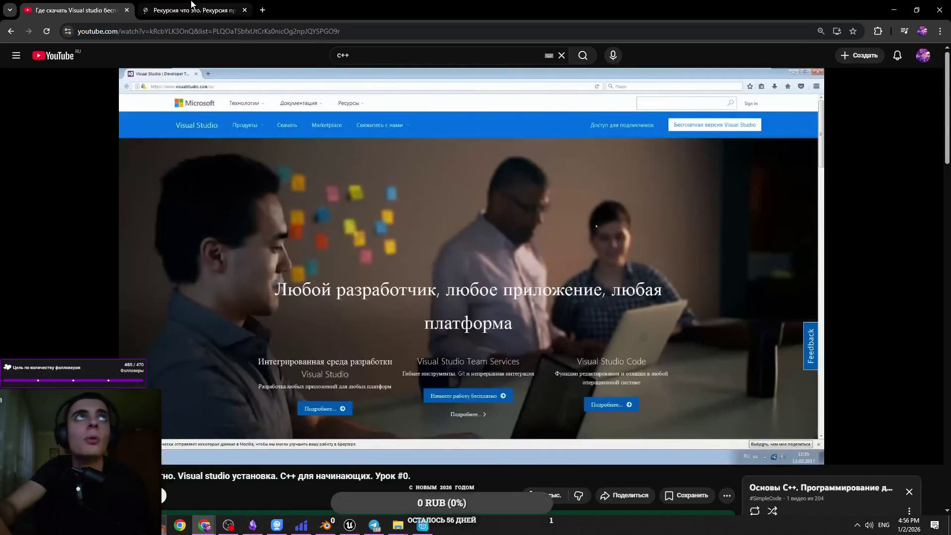
{"action": "left_click", "coordinate": [193, 10]}
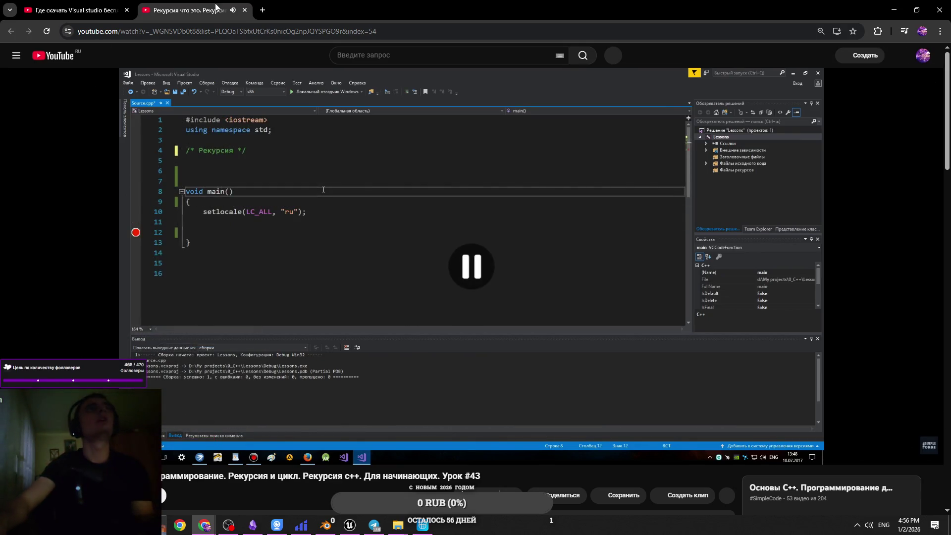
{"action": "left_click", "coordinate": [244, 10]}
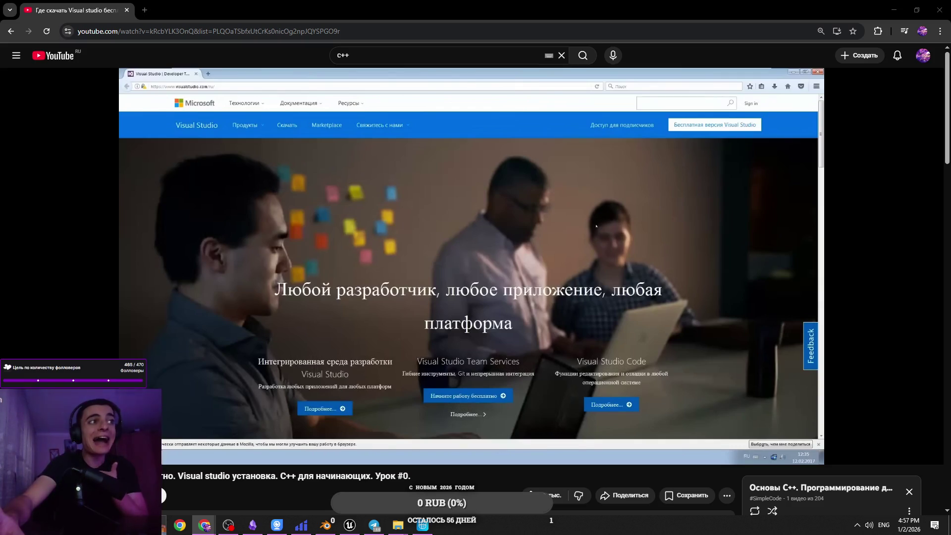
Back in Unreal, shift the lower Fuel and > 0.0 comparison nodes slightly right.
{"action": "key", "text": "alt+Tab"}
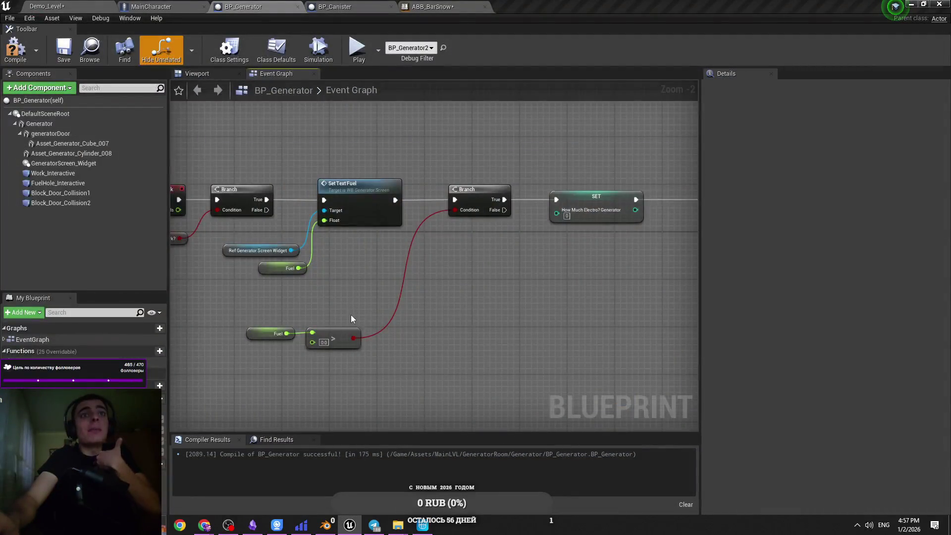
{"action": "left_click_drag", "start_coordinate": [350, 314], "coordinate": [354, 351]}
{"action": "mouse_move", "coordinate": [307, 375]}
{"action": "left_mouse_down"}
{"action": "mouse_move", "coordinate": [364, 389]}
{"action": "mouse_move", "coordinate": [299, 361]}
{"action": "left_mouse_up"}
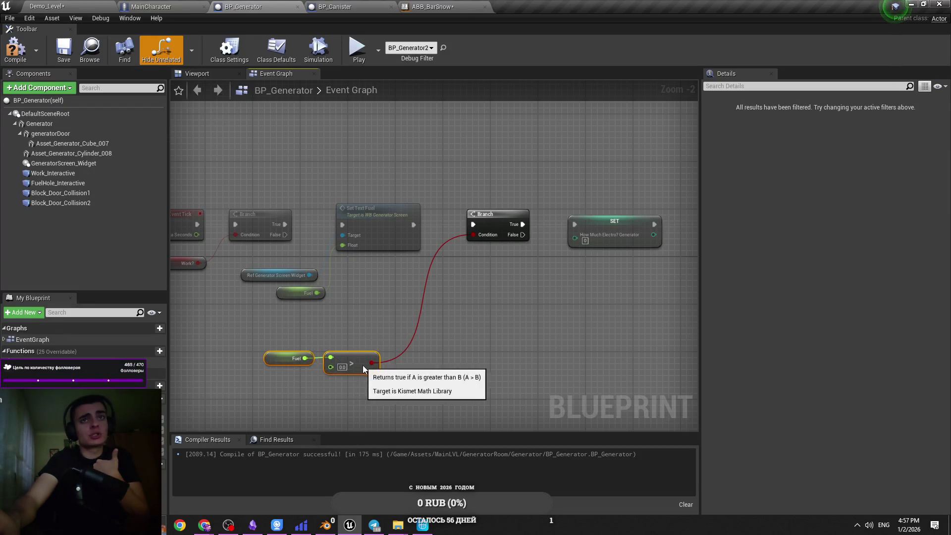
{"action": "left_click_drag", "start_coordinate": [362, 364], "coordinate": [376, 365]}
{"action": "left_click", "coordinate": [391, 334]}
Inspect the upper Fuel getter's settings in the Details panel.
{"action": "left_click", "coordinate": [309, 293]}
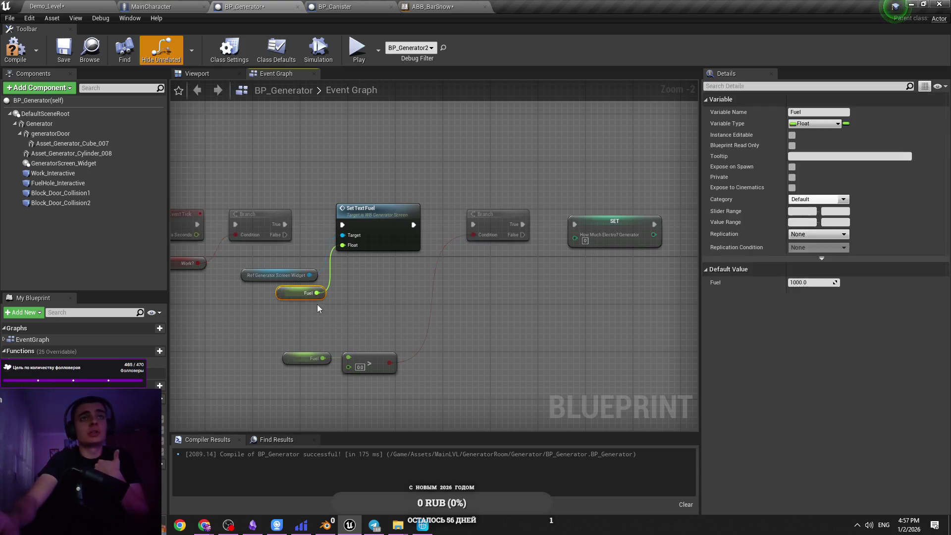
{"action": "left_click", "coordinate": [312, 306]}
{"action": "left_click", "coordinate": [310, 293]}
{"action": "left_click", "coordinate": [369, 316]}
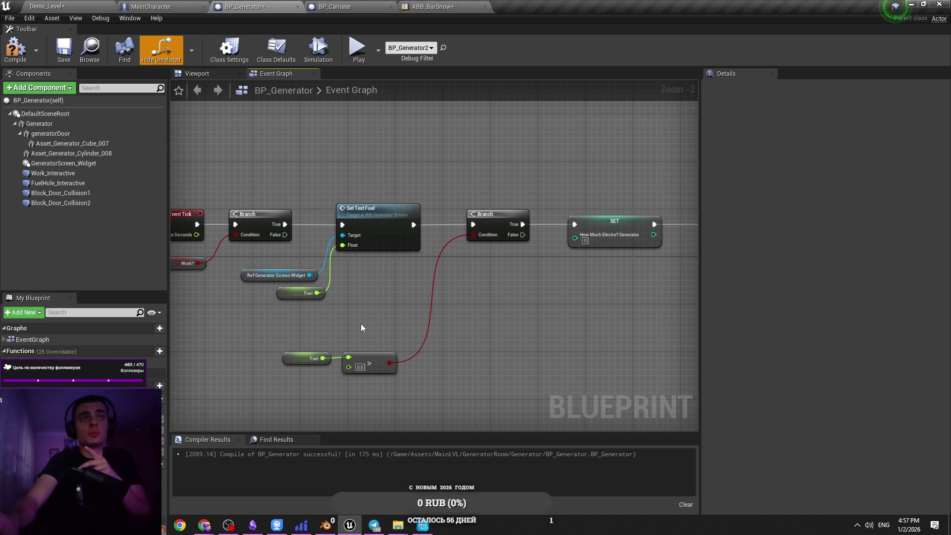
{"action": "left_click_drag", "start_coordinate": [359, 328], "coordinate": [309, 316]}
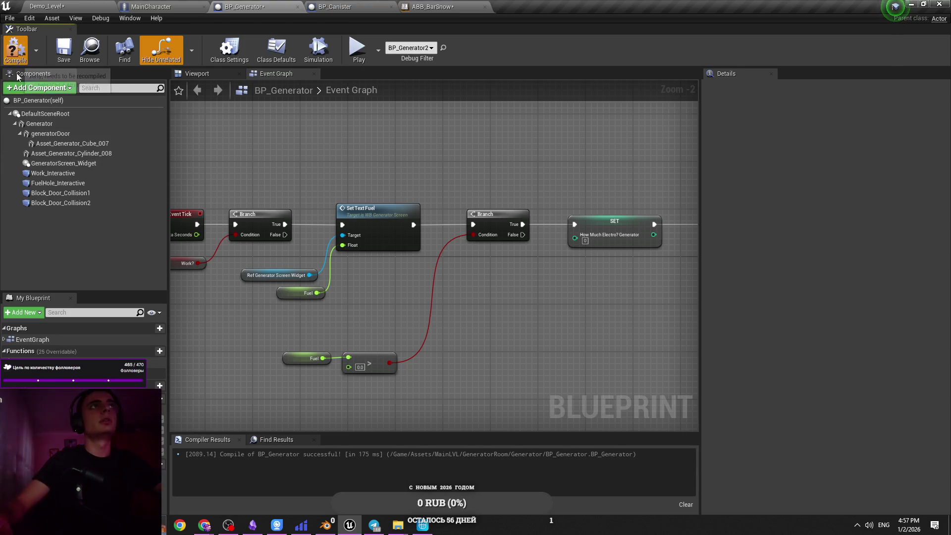
Nudge the Fuel getter node slightly left and check Fuel's default value of 1000.0.
{"action": "scroll", "coordinate": [290, 312], "scroll_direction": "up", "scroll_amount": 2}
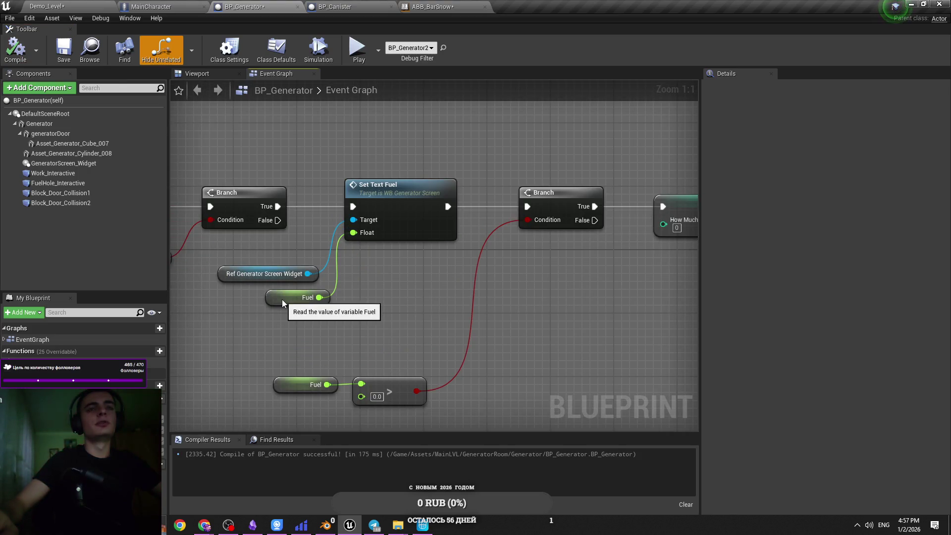
{"action": "left_click", "coordinate": [285, 300]}
{"action": "left_click", "coordinate": [291, 313]}
{"action": "left_click_drag", "start_coordinate": [291, 312], "coordinate": [327, 312]}
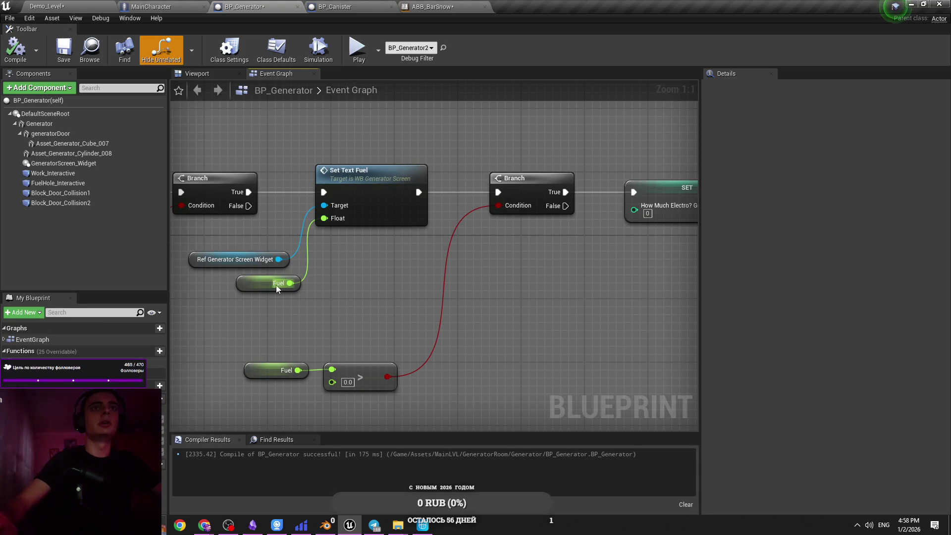
{"action": "left_click_drag", "start_coordinate": [262, 286], "coordinate": [257, 292]}
{"action": "left_click", "coordinate": [296, 284]}
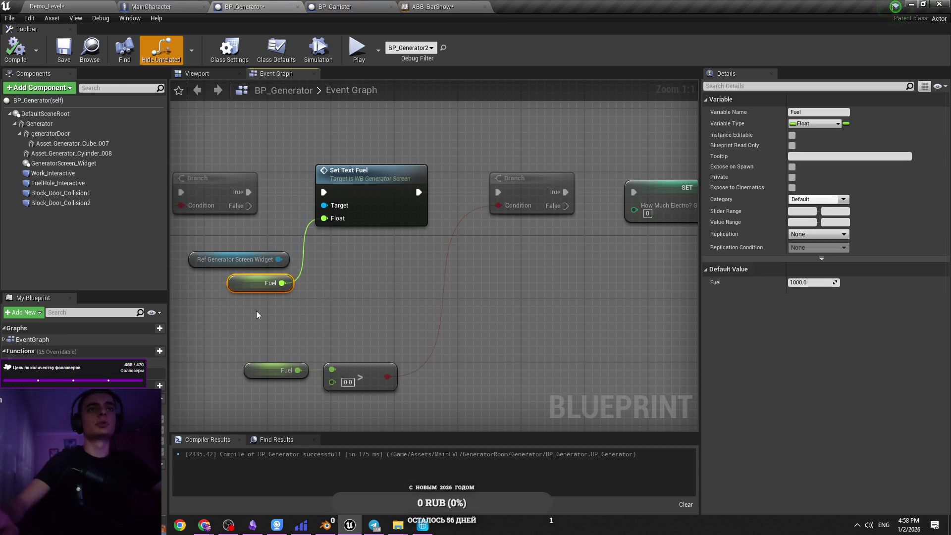
{"action": "left_click", "coordinate": [332, 314]}
{"action": "scroll", "coordinate": [331, 282], "scroll_direction": "down", "scroll_amount": 4}
{"action": "scroll", "coordinate": [327, 297], "scroll_direction": "up", "scroll_amount": 4}
{"action": "left_click_drag", "start_coordinate": [341, 304], "coordinate": [271, 366]}
{"action": "left_click", "coordinate": [345, 305]}
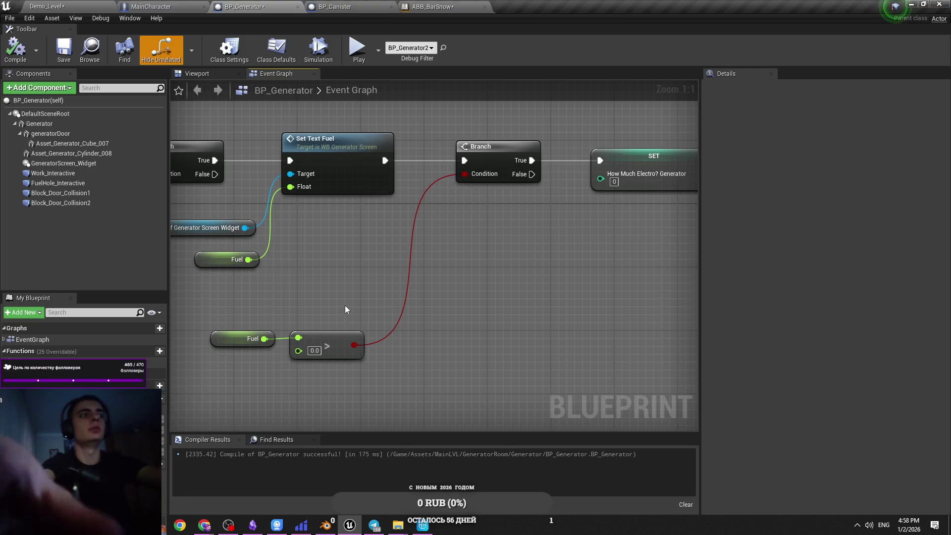
Shift the Fuel > 0.0 check further left, then play-test Demo_Level in the editor.
{"action": "left_click_drag", "start_coordinate": [477, 307], "coordinate": [272, 368]}
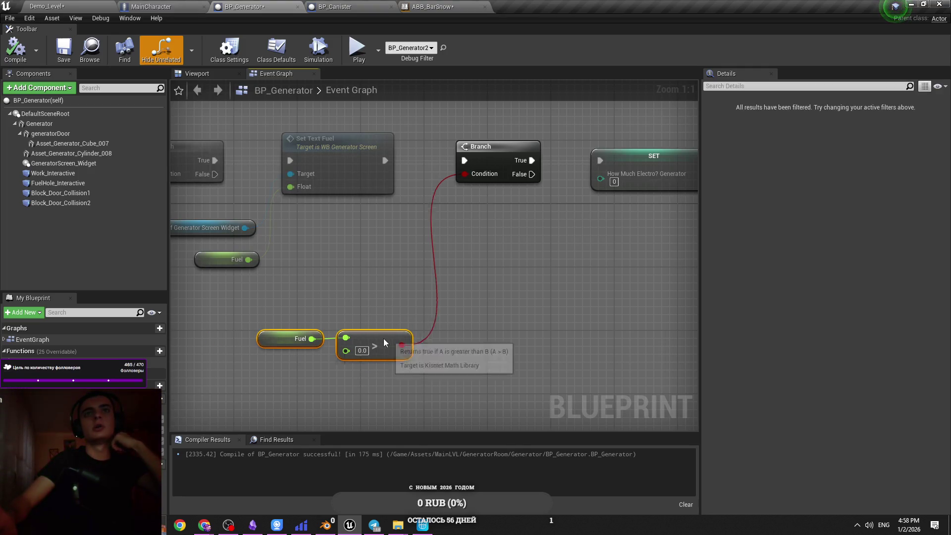
{"action": "scroll", "coordinate": [449, 306], "scroll_direction": "down", "scroll_amount": 1}
{"action": "left_click_drag", "start_coordinate": [346, 341], "coordinate": [292, 339]}
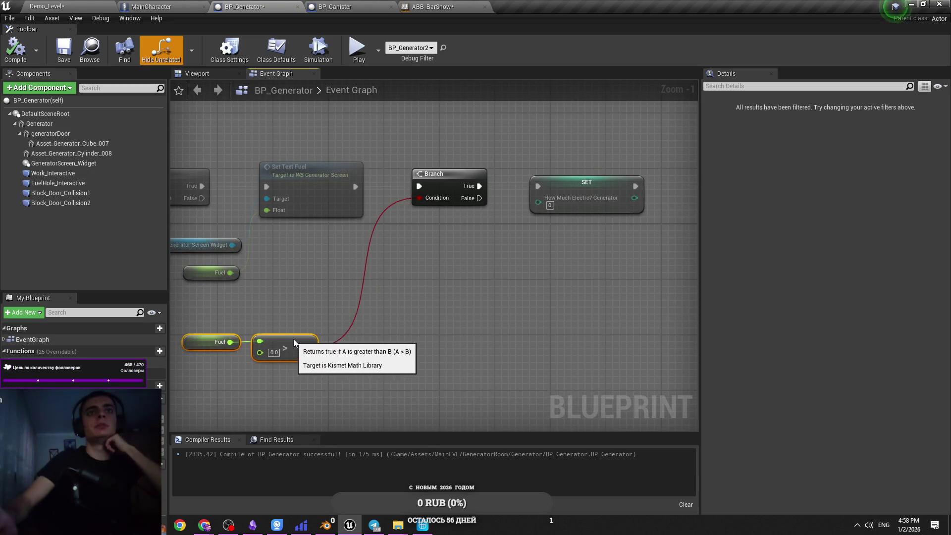
{"action": "left_click", "coordinate": [332, 307]}
{"action": "scroll", "coordinate": [366, 316], "scroll_direction": "down", "scroll_amount": 3}
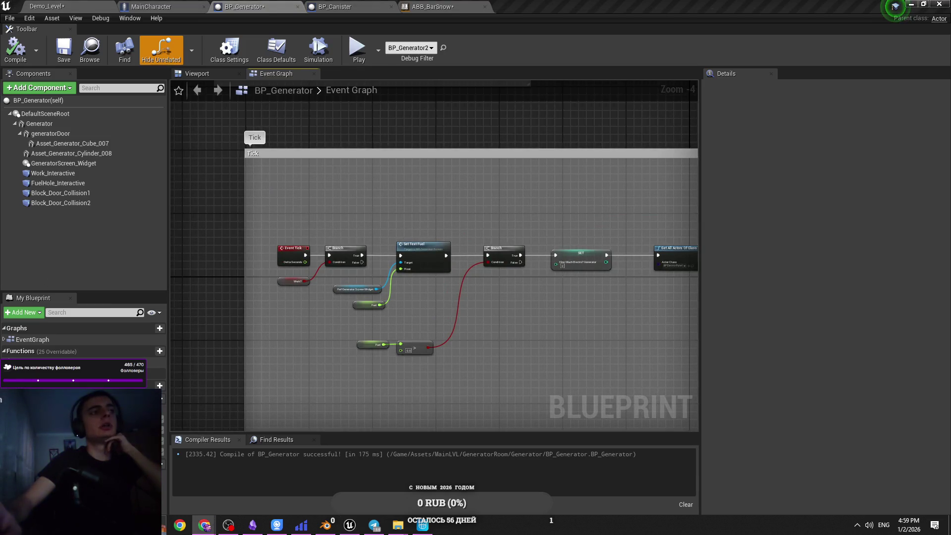
{"action": "scroll", "coordinate": [447, 315], "scroll_direction": "up", "scroll_amount": 3}
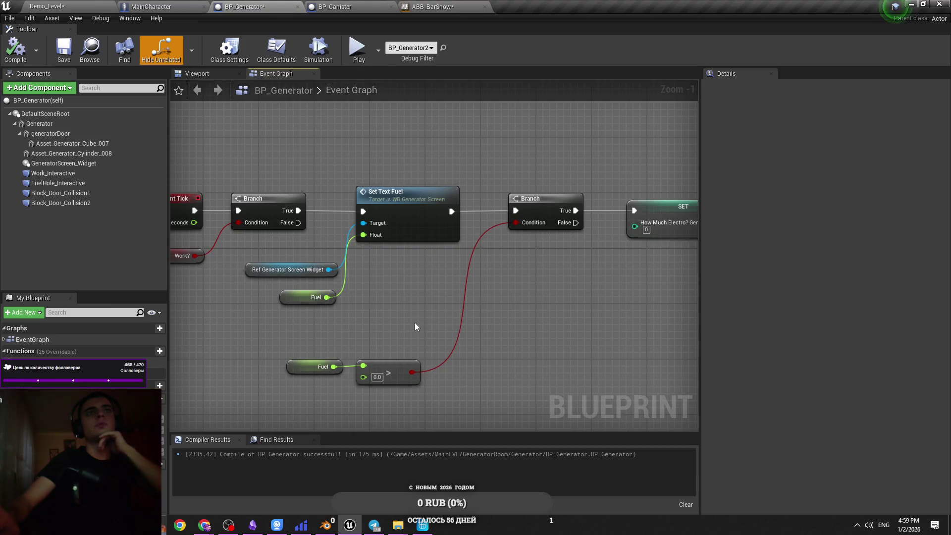
{"action": "left_click_drag", "start_coordinate": [419, 319], "coordinate": [471, 325]}
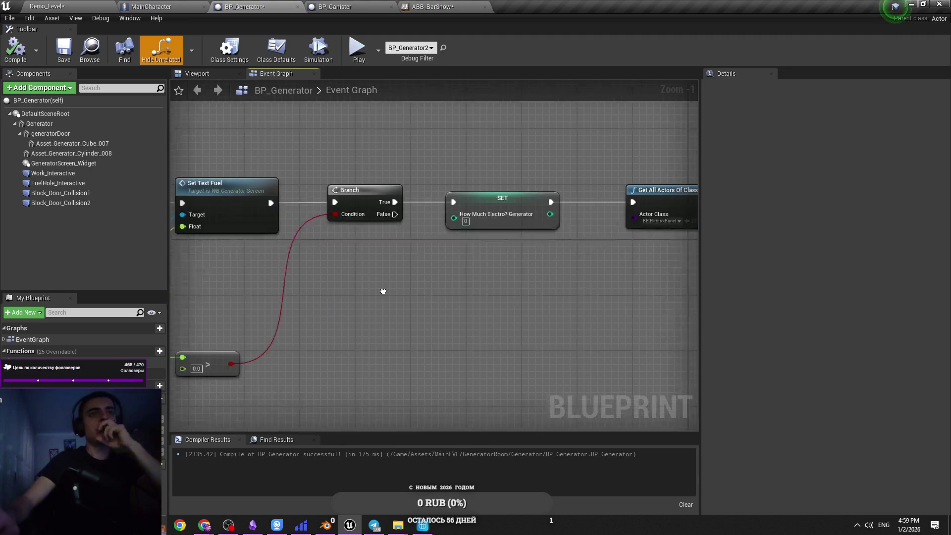
{"action": "scroll", "coordinate": [386, 290], "scroll_direction": "down", "scroll_amount": 2}
{"action": "left_click", "coordinate": [47, 6]}
{"action": "left_click", "coordinate": [451, 37]}
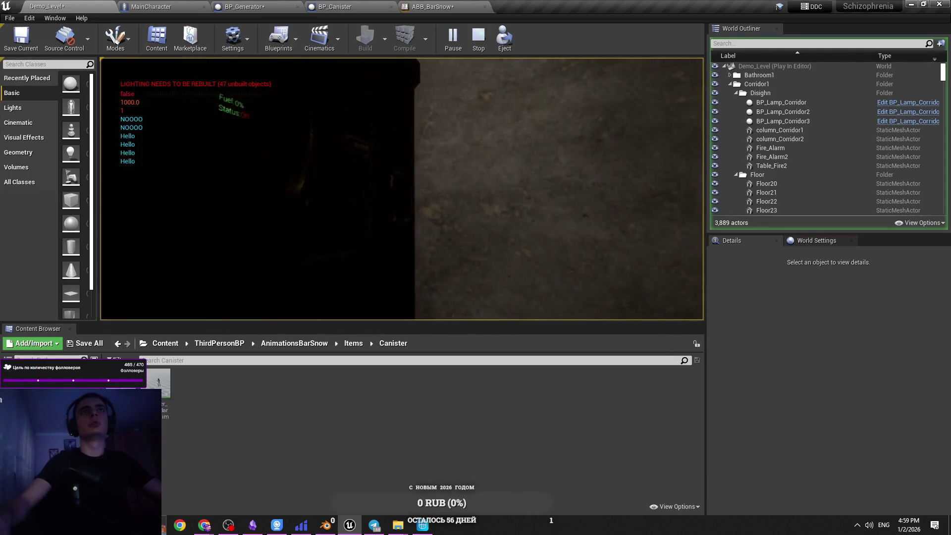
Toggle the generator on with the E key in the running game, then stop play.
{"action": "key", "text": "e"}
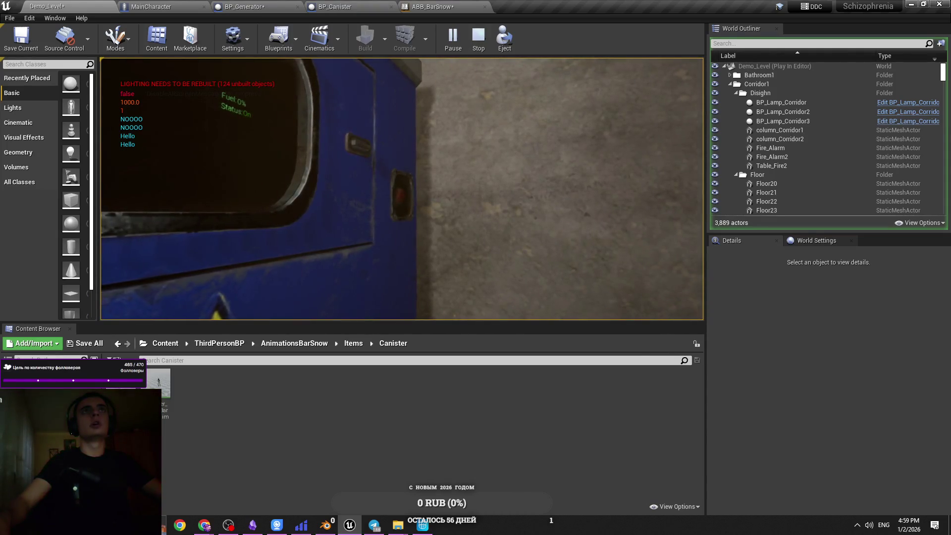
{"action": "key", "text": "Escape"}
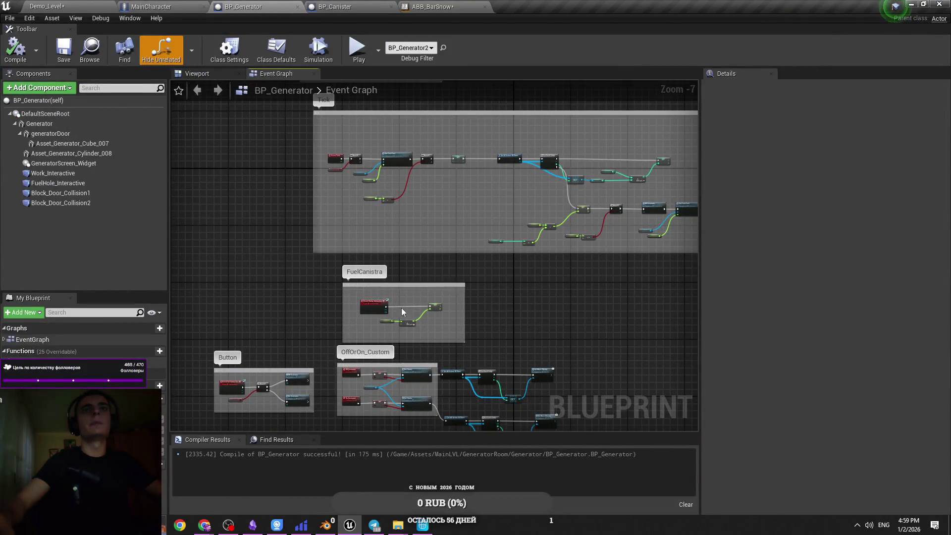
Move the FuelCanistra node group slightly to the right.
{"action": "scroll", "coordinate": [371, 330], "scroll_direction": "up", "scroll_amount": 3}
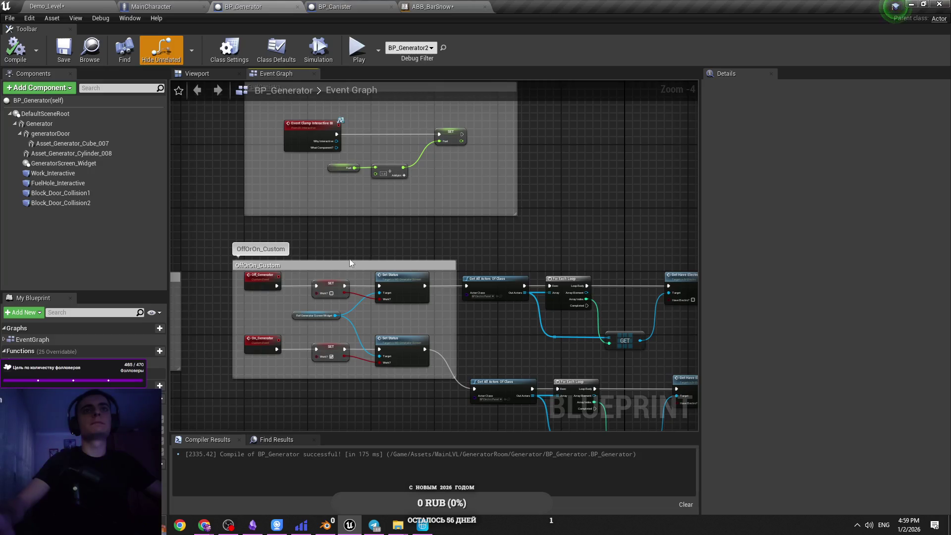
{"action": "left_click_drag", "start_coordinate": [629, 290], "coordinate": [442, 194]}
{"action": "left_click_drag", "start_coordinate": [339, 393], "coordinate": [589, 207]}
{"action": "mouse_move", "coordinate": [361, 238]}
{"action": "left_mouse_down"}
{"action": "mouse_move", "coordinate": [415, 224]}
{"action": "mouse_move", "coordinate": [399, 224]}
{"action": "mouse_move", "coordinate": [640, 223]}
{"action": "mouse_move", "coordinate": [482, 272]}
{"action": "left_mouse_up"}
{"action": "left_click", "coordinate": [442, 260]}
Pull Event Get Interactive BI out left and widen the Button comment to enclose it.
{"action": "scroll", "coordinate": [481, 272], "scroll_direction": "up", "scroll_amount": 3}
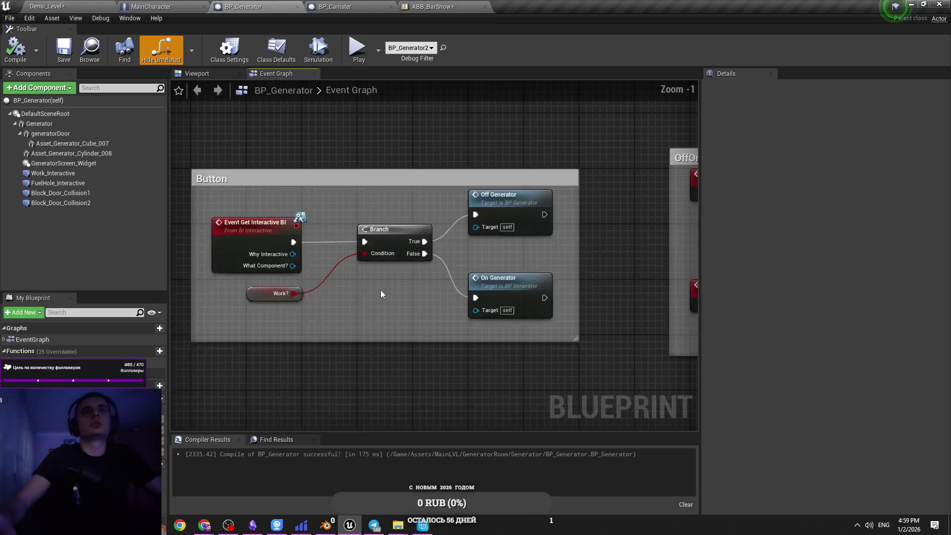
{"action": "left_click_drag", "start_coordinate": [380, 290], "coordinate": [462, 300]}
{"action": "left_click_drag", "start_coordinate": [580, 334], "coordinate": [331, 212]}
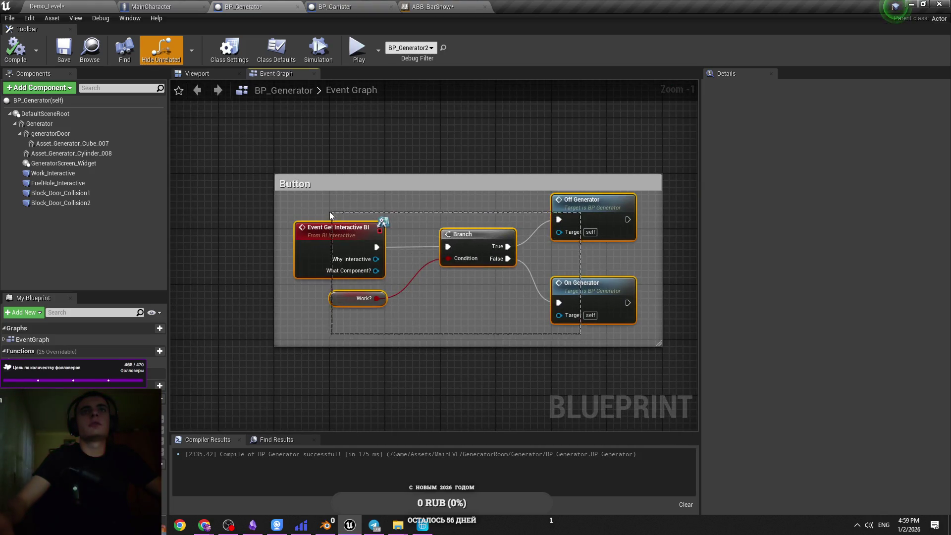
{"action": "left_click_drag", "start_coordinate": [396, 209], "coordinate": [544, 224]}
{"action": "left_click_drag", "start_coordinate": [475, 246], "coordinate": [343, 245]}
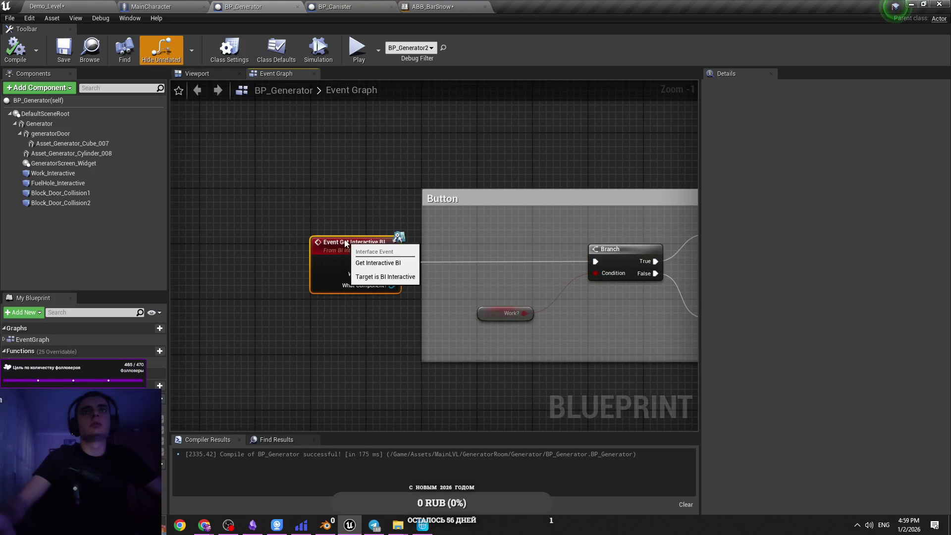
{"action": "left_click", "coordinate": [419, 198]}
{"action": "left_click_drag", "start_coordinate": [420, 199], "coordinate": [270, 199]}
{"action": "left_click_drag", "start_coordinate": [534, 230], "coordinate": [444, 244]}
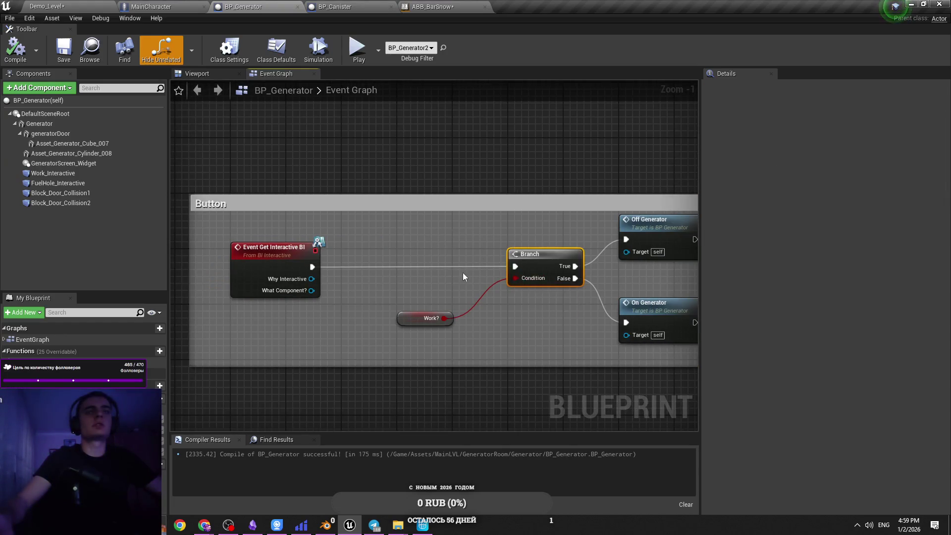
Add a new Branch, wiring the event into it and its True to the Work? branch.
{"action": "key", "text": "ctrl+c"}
{"action": "key", "text": "ctrl+v"}
{"action": "left_click_drag", "start_coordinate": [369, 267], "coordinate": [314, 266]}
{"action": "mouse_move", "coordinate": [439, 266]}
{"action": "left_mouse_down"}
{"action": "mouse_move", "coordinate": [507, 266]}
{"action": "mouse_move", "coordinate": [451, 275]}
{"action": "mouse_move", "coordinate": [460, 279]}
{"action": "mouse_move", "coordinate": [541, 273]}
{"action": "left_mouse_up"}
{"action": "scroll", "coordinate": [450, 274], "scroll_direction": "down", "scroll_amount": 3}
{"action": "scroll", "coordinate": [460, 278], "scroll_direction": "up", "scroll_amount": 4}
{"action": "scroll", "coordinate": [492, 272], "scroll_direction": "down", "scroll_amount": 6}
{"action": "scroll", "coordinate": [388, 201], "scroll_direction": "up", "scroll_amount": 2}
{"action": "scroll", "coordinate": [424, 194], "scroll_direction": "down", "scroll_amount": 1}
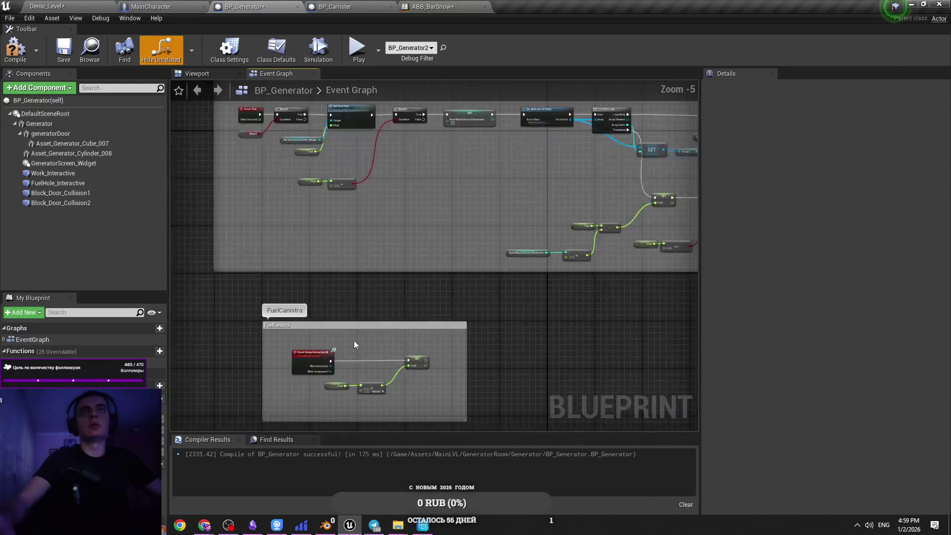
{"action": "scroll", "coordinate": [354, 350], "scroll_direction": "up", "scroll_amount": 4}
{"action": "scroll", "coordinate": [331, 248], "scroll_direction": "down", "scroll_amount": 3}
{"action": "scroll", "coordinate": [361, 289], "scroll_direction": "up", "scroll_amount": 2}
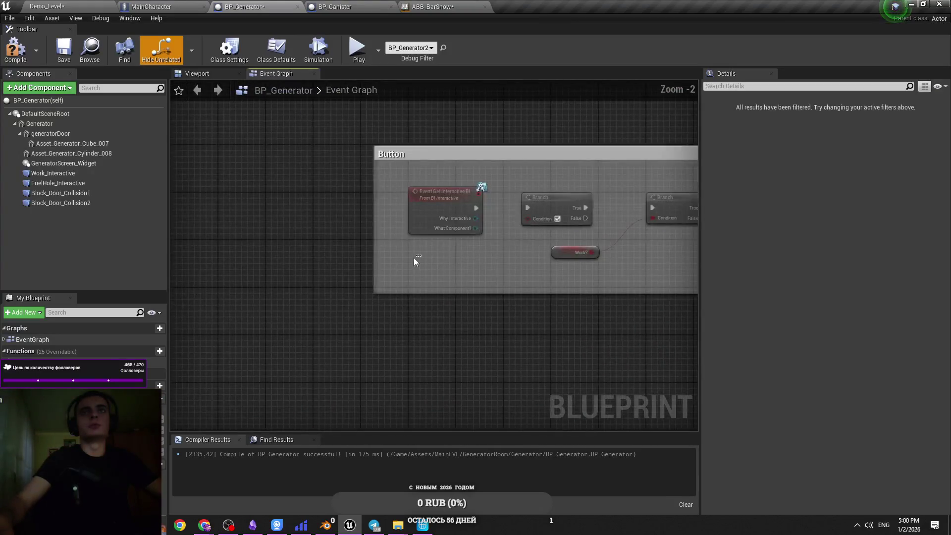
Paste a Fuel > 0.0 check into the new Branch's Condition and compile.
{"action": "scroll", "coordinate": [415, 261], "scroll_direction": "up", "scroll_amount": 2}
{"action": "key", "text": "ctrl+v"}
{"action": "mouse_move", "coordinate": [510, 271]}
{"action": "left_mouse_down"}
{"action": "mouse_move", "coordinate": [562, 218]}
{"action": "mouse_move", "coordinate": [552, 208]}
{"action": "left_mouse_up"}
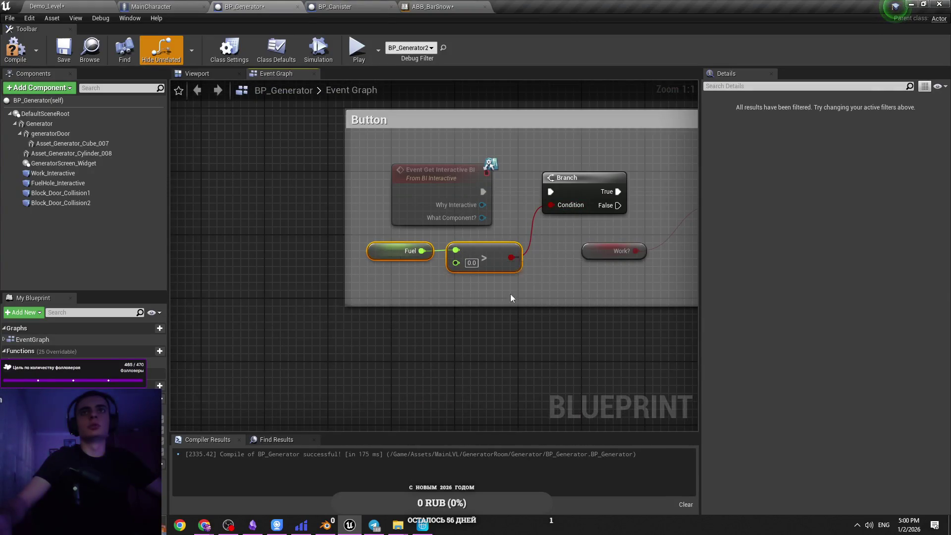
{"action": "left_click_drag", "start_coordinate": [509, 292], "coordinate": [343, 292]}
{"action": "left_click", "coordinate": [63, 52]}
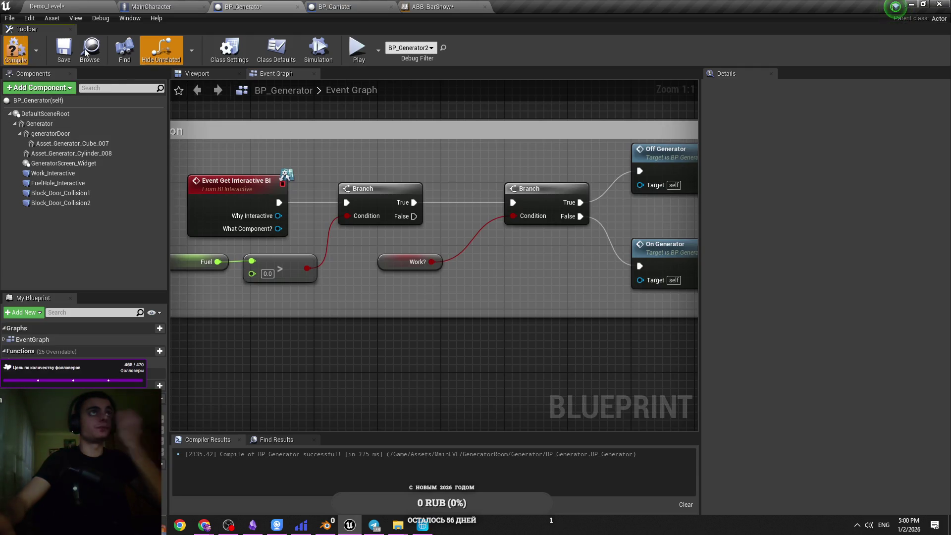
Extend the Button comment downward, fit its nodes inside, then return to Demo_Level.
{"action": "scroll", "coordinate": [421, 285], "scroll_direction": "down", "scroll_amount": 1}
{"action": "left_click_drag", "start_coordinate": [412, 291], "coordinate": [502, 293]}
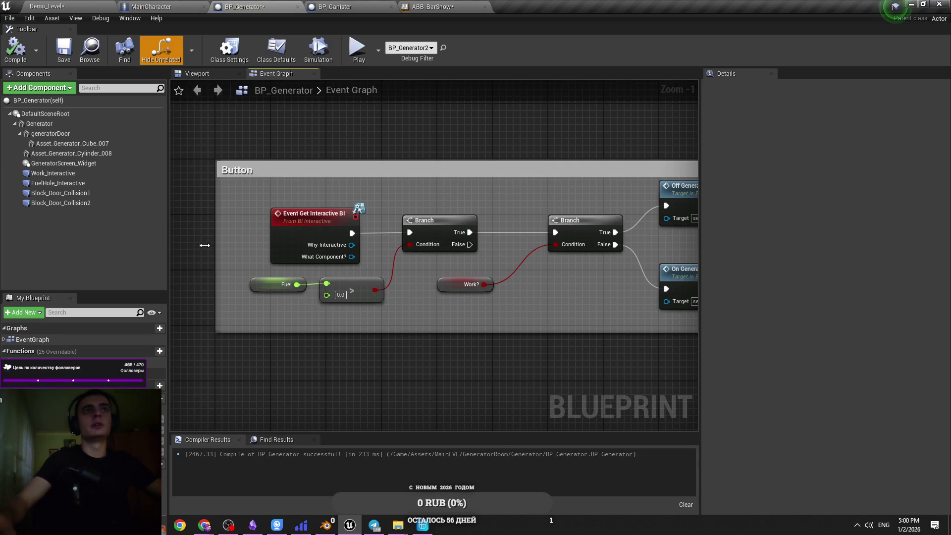
{"action": "left_click_drag", "start_coordinate": [346, 331], "coordinate": [360, 381]}
{"action": "left_click_drag", "start_coordinate": [475, 308], "coordinate": [412, 280]}
{"action": "mouse_move", "coordinate": [633, 308]}
{"action": "left_mouse_down"}
{"action": "mouse_move", "coordinate": [165, 177]}
{"action": "mouse_move", "coordinate": [221, 176]}
{"action": "left_mouse_up"}
{"action": "mouse_move", "coordinate": [331, 218]}
{"action": "left_mouse_down"}
{"action": "mouse_move", "coordinate": [327, 233]}
{"action": "mouse_move", "coordinate": [385, 246]}
{"action": "mouse_move", "coordinate": [414, 191]}
{"action": "left_mouse_up"}
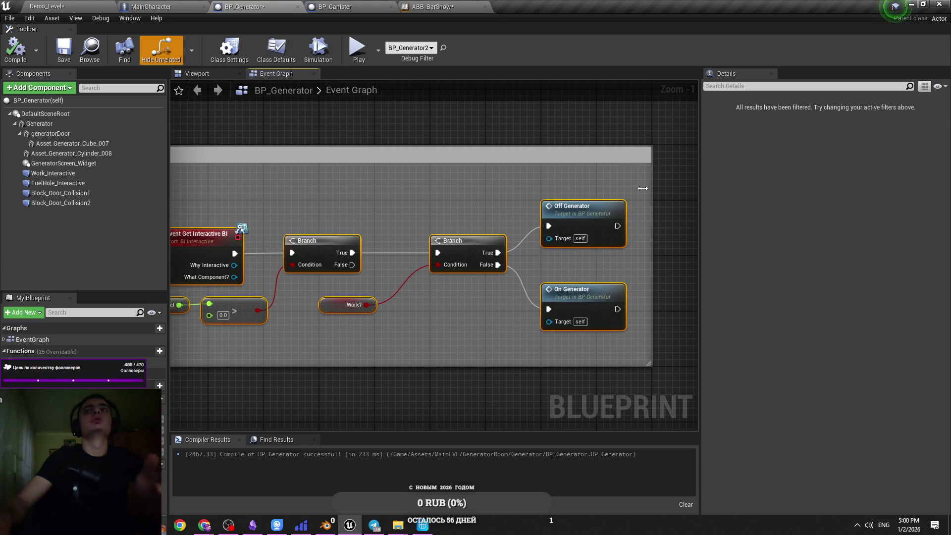
{"action": "left_click", "coordinate": [583, 185]}
{"action": "left_click_drag", "start_coordinate": [583, 186], "coordinate": [700, 202]}
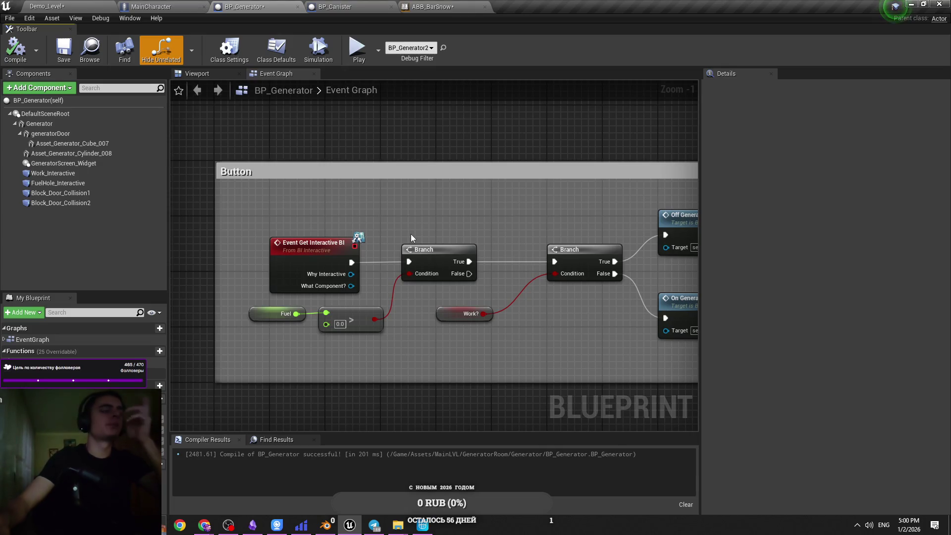
{"action": "left_click", "coordinate": [93, 5]}
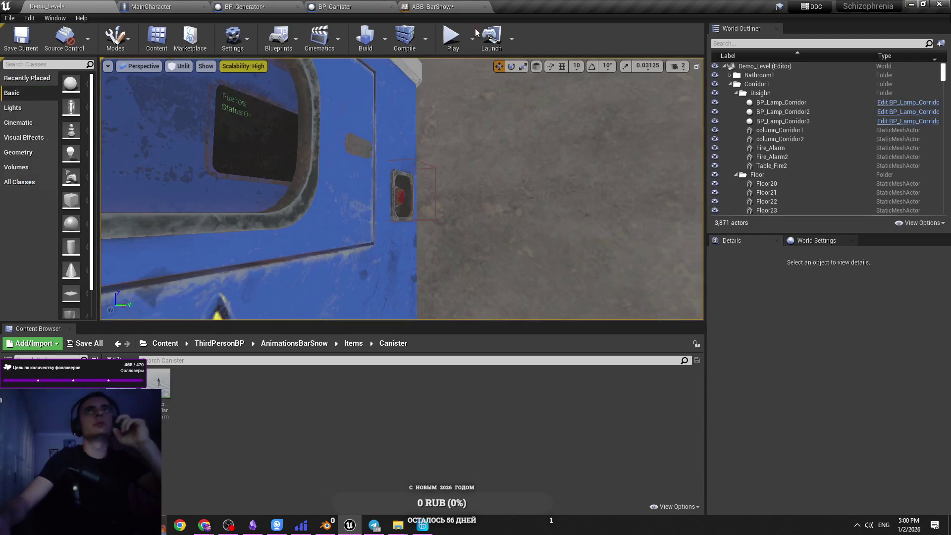
Play-test the level, try switching on the generator at 0% fuel, then stop.
{"action": "left_click", "coordinate": [454, 132]}
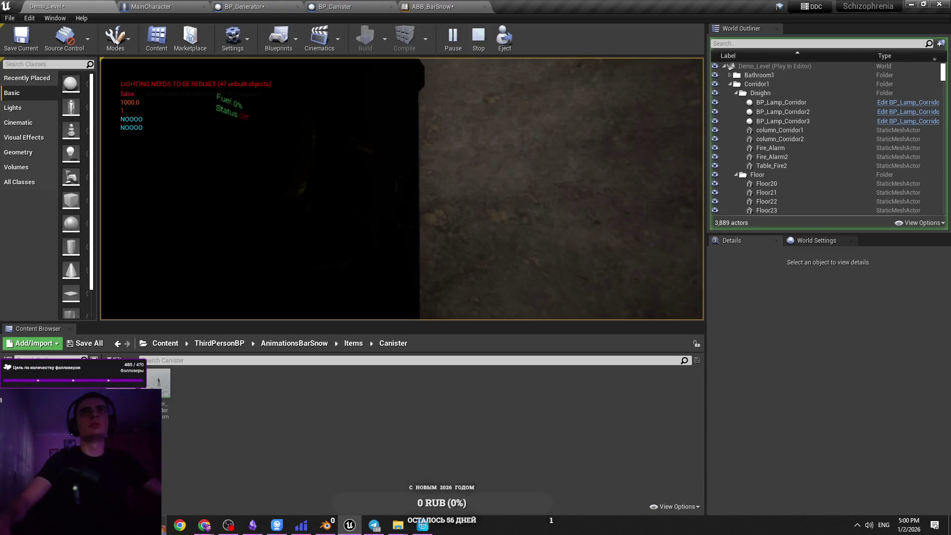
{"action": "key", "text": "e"}
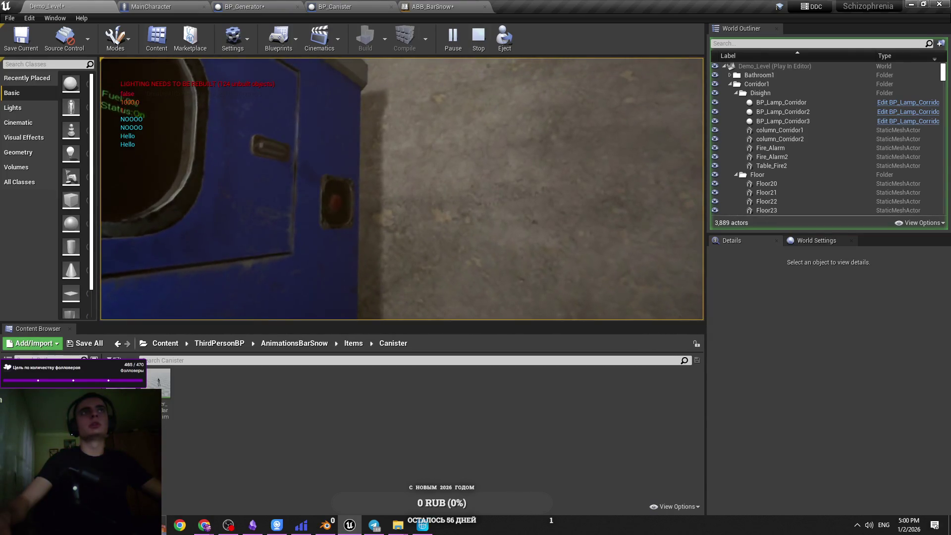
{"action": "key", "text": "Escape"}
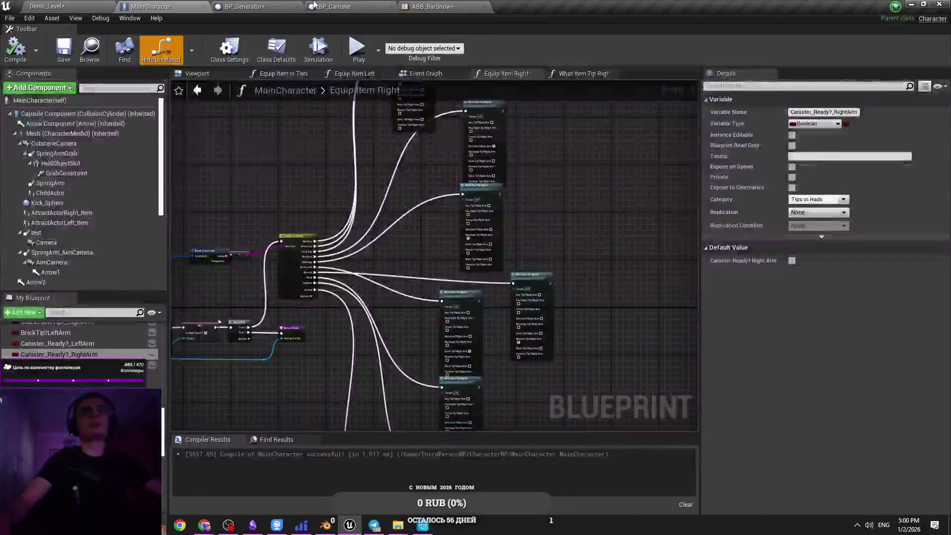
Save the BP_Generator blueprint with Ctrl+S.
{"action": "left_click", "coordinate": [248, 6]}
{"action": "left_click_drag", "start_coordinate": [460, 313], "coordinate": [399, 334]}
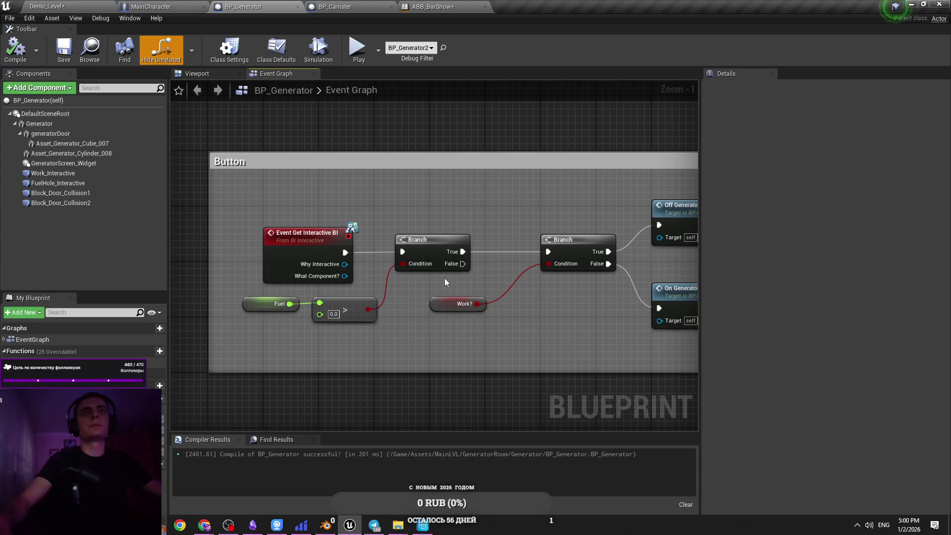
{"action": "scroll", "coordinate": [333, 307], "scroll_direction": "down", "scroll_amount": 4}
{"action": "key", "text": "ctrl+s"}
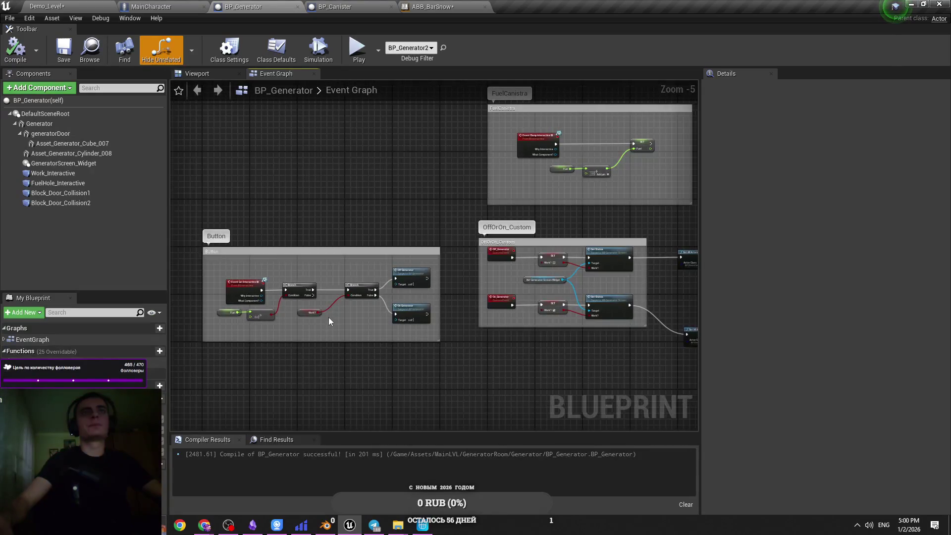
{"action": "left_click_drag", "start_coordinate": [420, 204], "coordinate": [317, 206]}
{"action": "scroll", "coordinate": [417, 198], "scroll_direction": "up", "scroll_amount": 2}
{"action": "scroll", "coordinate": [373, 192], "scroll_direction": "down", "scroll_amount": 2}
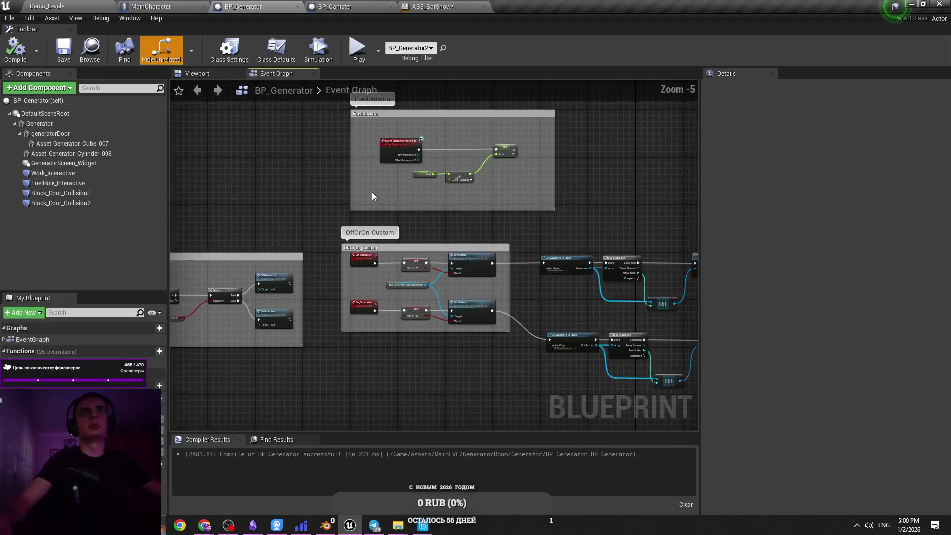
{"action": "left_click_drag", "start_coordinate": [372, 192], "coordinate": [405, 199]}
{"action": "key", "text": "ctrl+s"}
Nudge the Event Get Interactive BI node slightly right toward the Fuel Branch.
{"action": "scroll", "coordinate": [405, 198], "scroll_direction": "up", "scroll_amount": 3}
{"action": "mouse_move", "coordinate": [345, 236]}
{"action": "left_mouse_down"}
{"action": "mouse_move", "coordinate": [433, 229]}
{"action": "mouse_move", "coordinate": [256, 231]}
{"action": "left_mouse_up"}
{"action": "scroll", "coordinate": [433, 234], "scroll_direction": "down", "scroll_amount": 1}
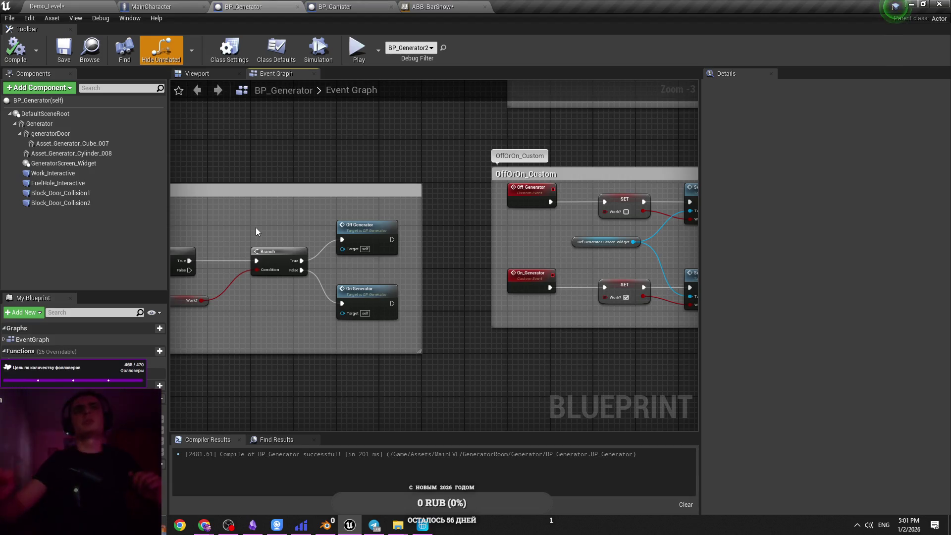
{"action": "scroll", "coordinate": [346, 231], "scroll_direction": "up", "scroll_amount": 1}
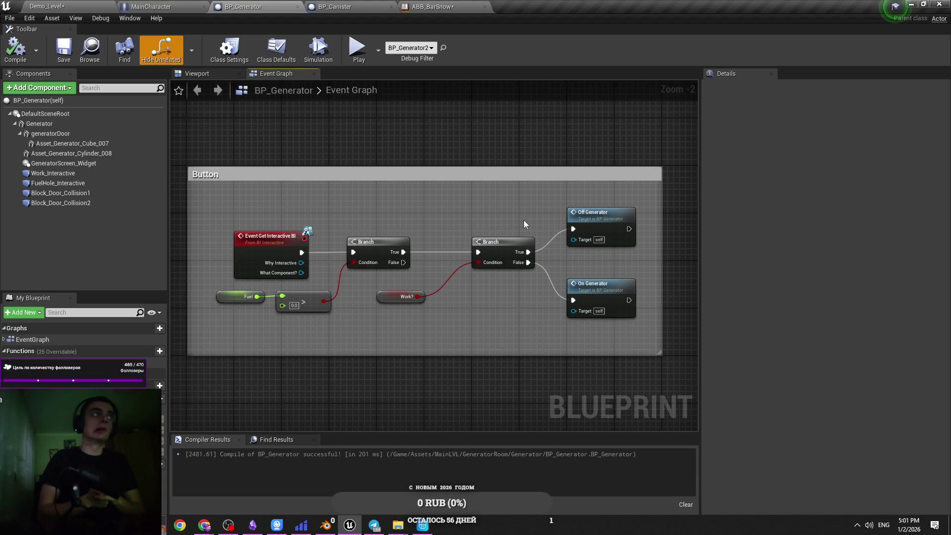
{"action": "left_click_drag", "start_coordinate": [267, 246], "coordinate": [284, 246]}
{"action": "left_click", "coordinate": [437, 222]}
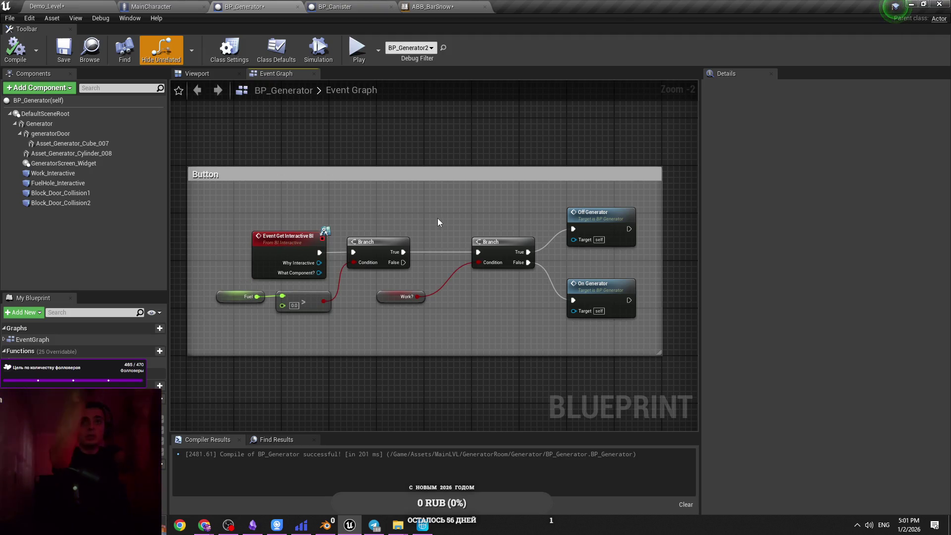
{"action": "left_click", "coordinate": [423, 525]}
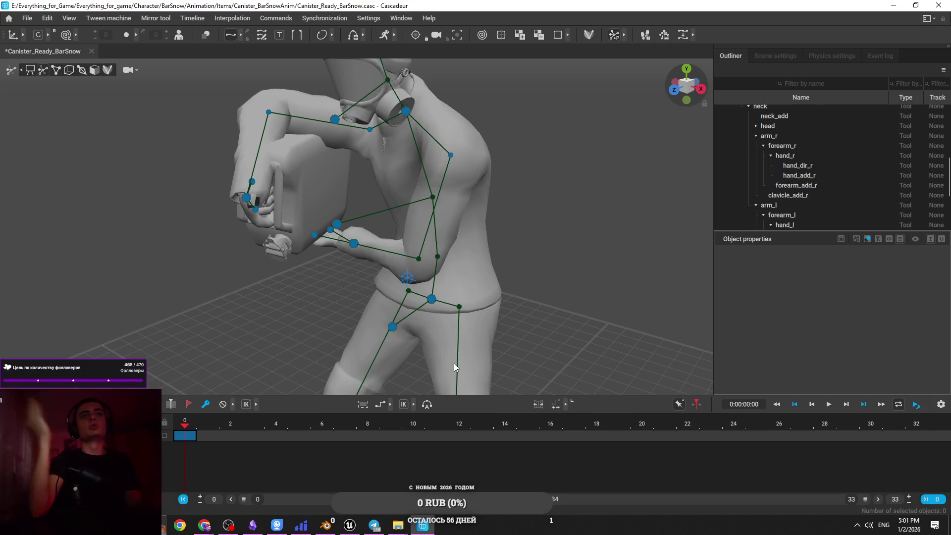
{"action": "key", "text": "alt+Tab"}
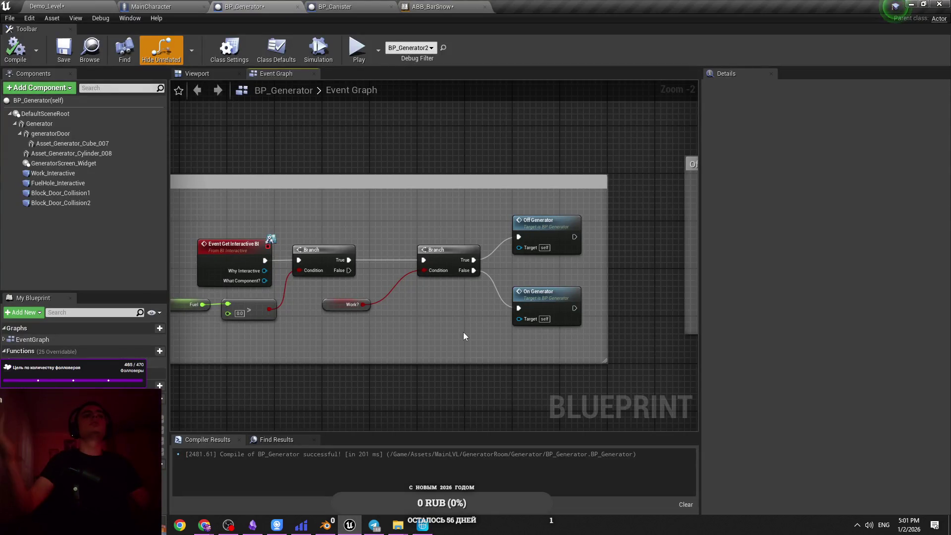
Move the first Branch node to the right in the Button graph.
{"action": "scroll", "coordinate": [378, 265], "scroll_direction": "up", "scroll_amount": 2}
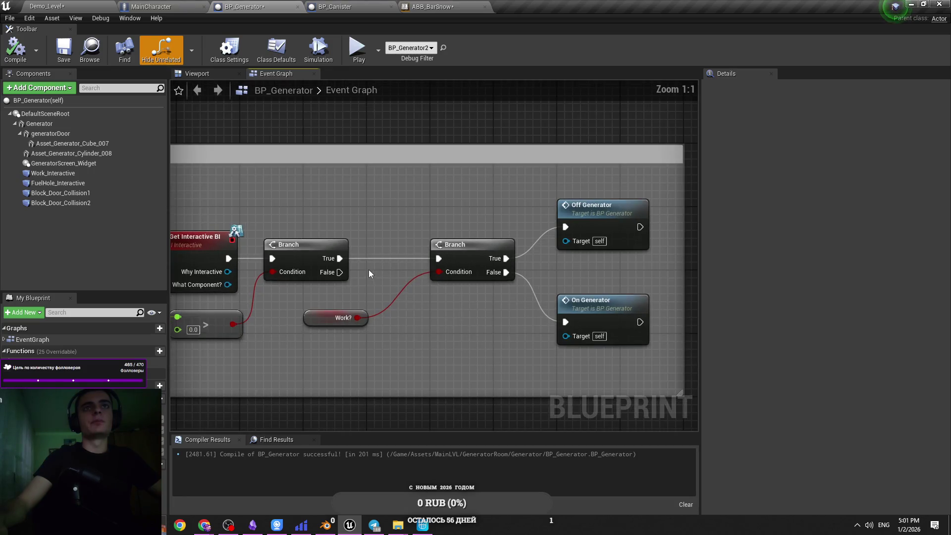
{"action": "left_click_drag", "start_coordinate": [296, 261], "coordinate": [333, 258]}
{"action": "left_click", "coordinate": [436, 287]}
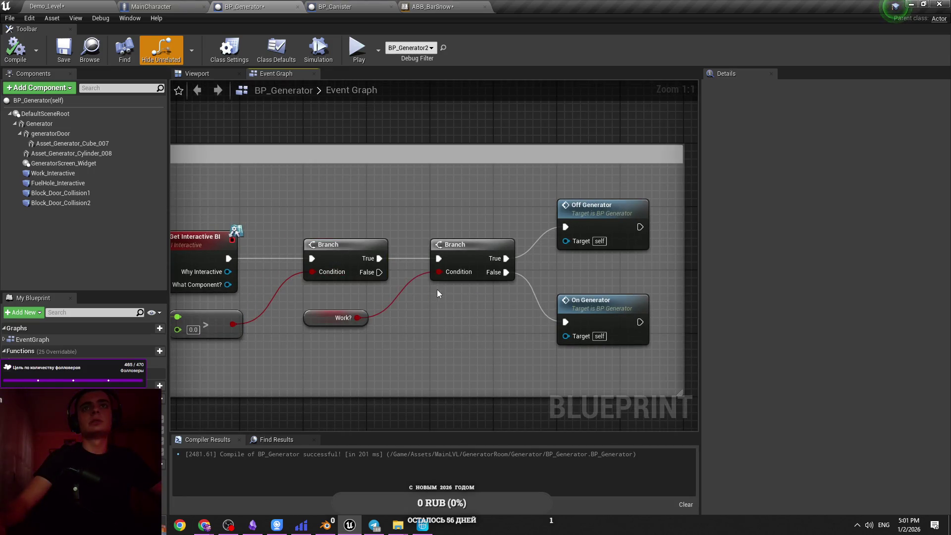
{"action": "scroll", "coordinate": [396, 301], "scroll_direction": "down", "scroll_amount": 2}
{"action": "scroll", "coordinate": [377, 313], "scroll_direction": "up", "scroll_amount": 1}
{"action": "scroll", "coordinate": [310, 322], "scroll_direction": "up", "scroll_amount": 2}
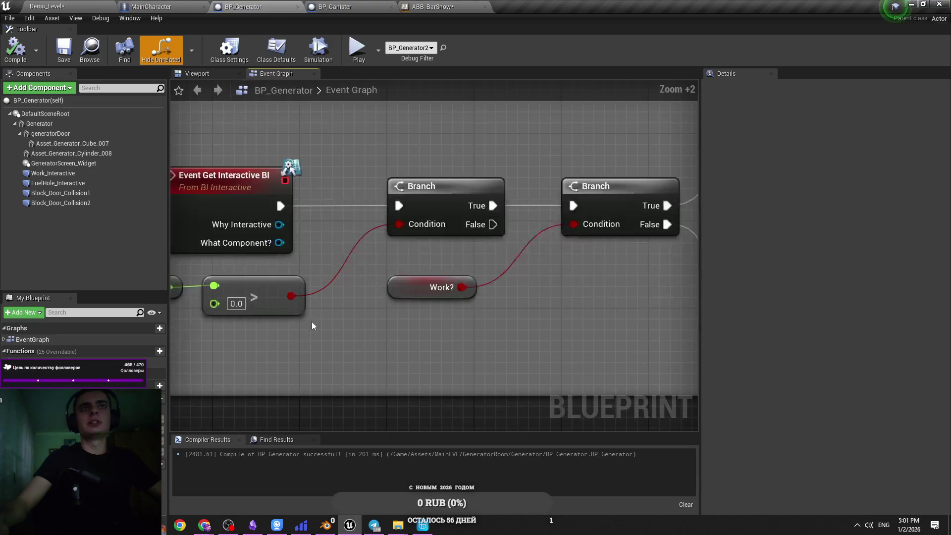
{"action": "scroll", "coordinate": [448, 347], "scroll_direction": "down", "scroll_amount": 1}
Check the Work? and Off/On Generator nodes, then compile BP_Generator.
{"action": "left_click_drag", "start_coordinate": [471, 366], "coordinate": [439, 365]}
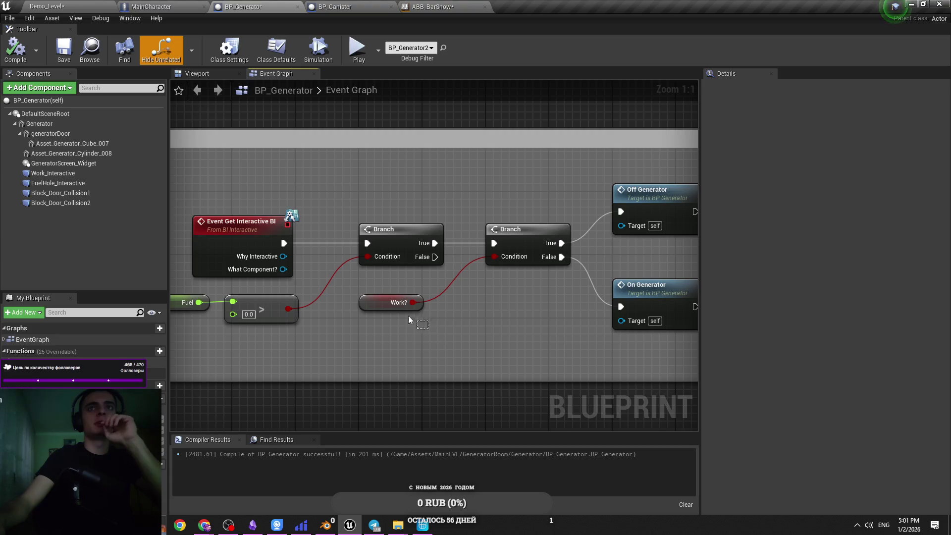
{"action": "left_click", "coordinate": [381, 307]}
{"action": "left_click_drag", "start_coordinate": [381, 317], "coordinate": [379, 320]}
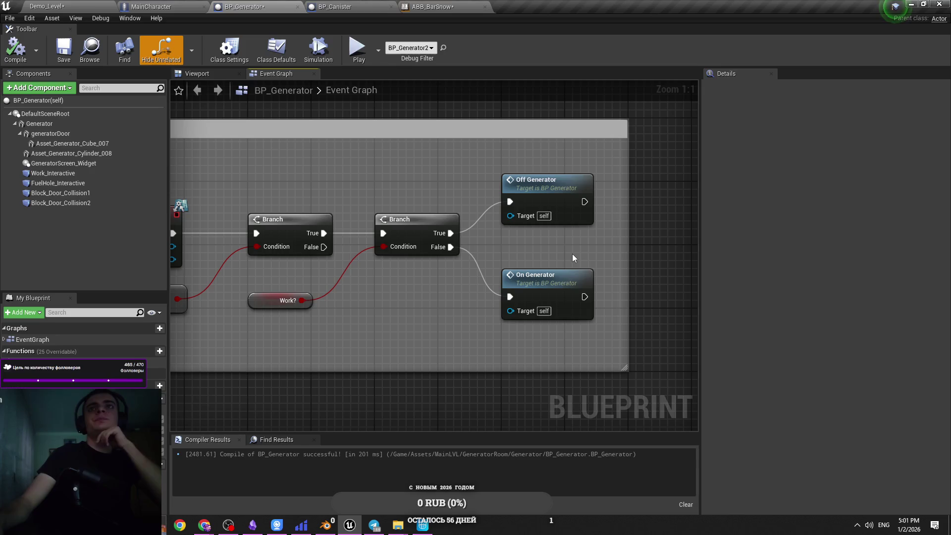
{"action": "left_click_drag", "start_coordinate": [556, 342], "coordinate": [548, 213]}
{"action": "left_click", "coordinate": [563, 241]}
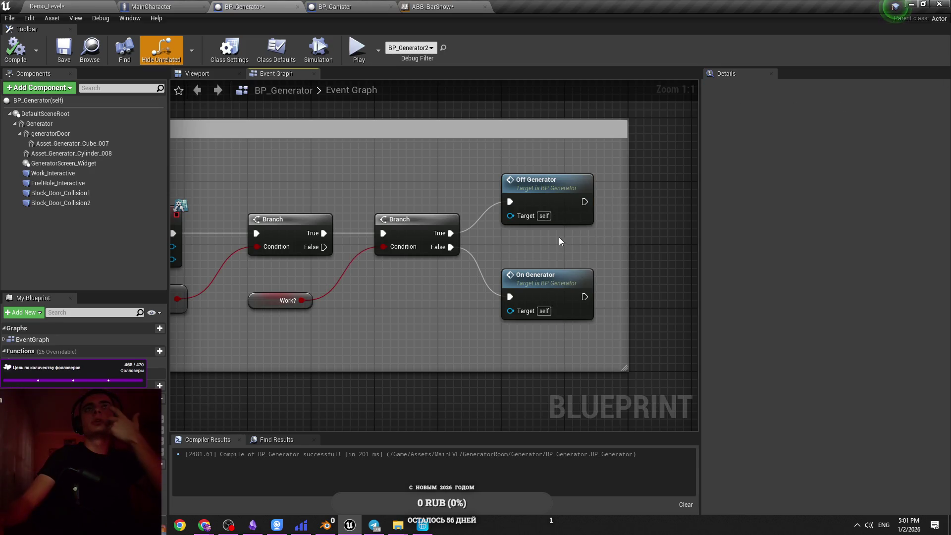
{"action": "left_click", "coordinate": [15, 60]}
{"action": "scroll", "coordinate": [417, 195], "scroll_direction": "down", "scroll_amount": 2}
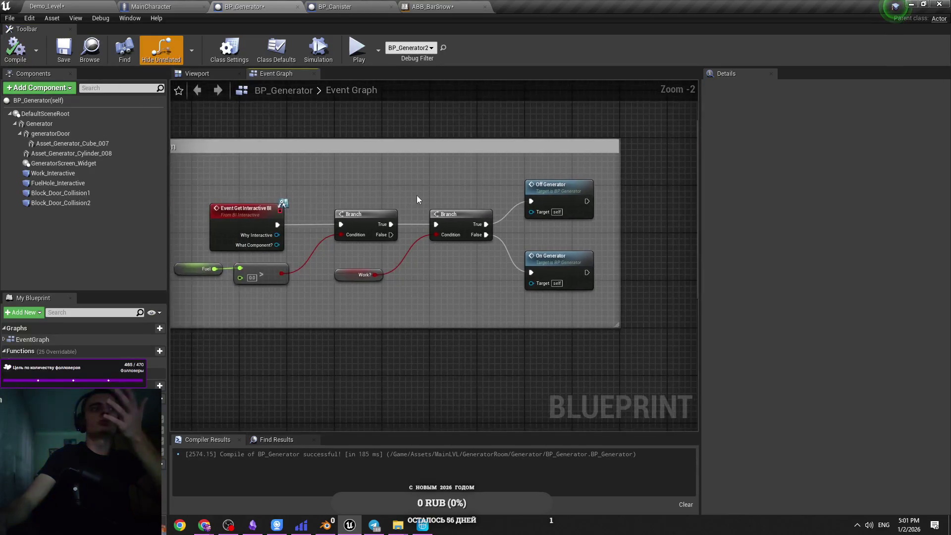
{"action": "scroll", "coordinate": [408, 201], "scroll_direction": "down", "scroll_amount": 3}
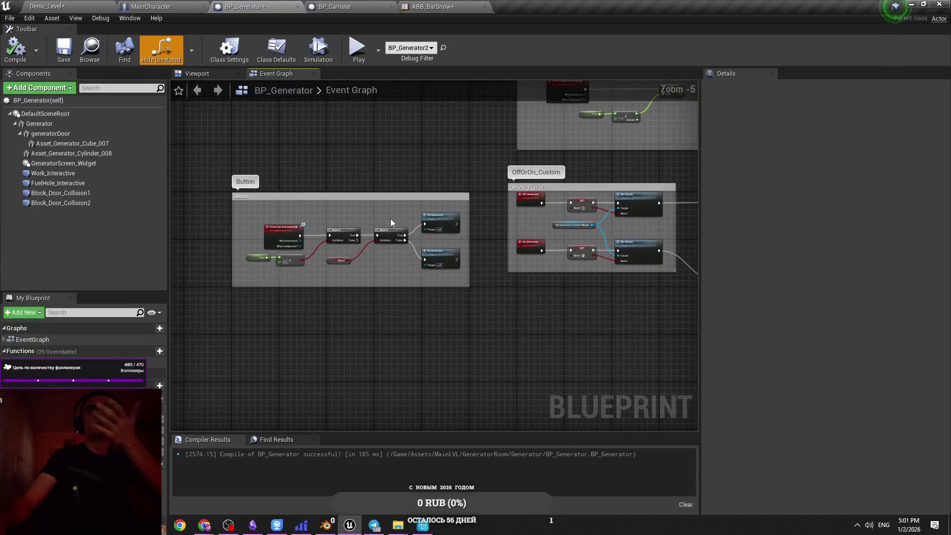
Extend the OffOrOn_Custom comment's left edge and shift its nodes into place.
{"action": "scroll", "coordinate": [555, 220], "scroll_direction": "up", "scroll_amount": 4}
{"action": "mouse_move", "coordinate": [555, 220]}
{"action": "left_mouse_down"}
{"action": "mouse_move", "coordinate": [397, 152]}
{"action": "mouse_move", "coordinate": [406, 97]}
{"action": "left_mouse_up"}
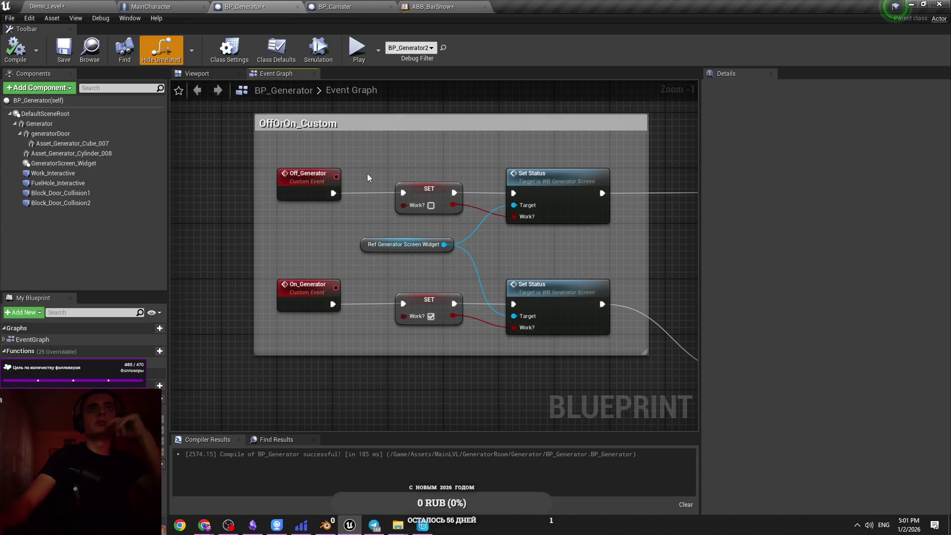
{"action": "left_click_drag", "start_coordinate": [257, 232], "coordinate": [220, 232]}
{"action": "left_click_drag", "start_coordinate": [552, 163], "coordinate": [276, 319]}
{"action": "left_click_drag", "start_coordinate": [543, 298], "coordinate": [554, 297]}
{"action": "left_click", "coordinate": [331, 204]}
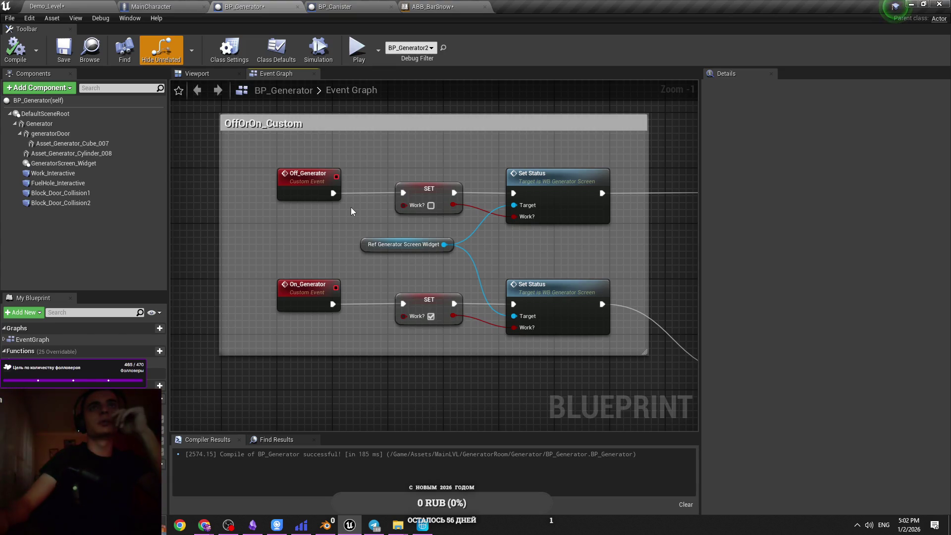
{"action": "left_click_drag", "start_coordinate": [370, 212], "coordinate": [361, 234]}
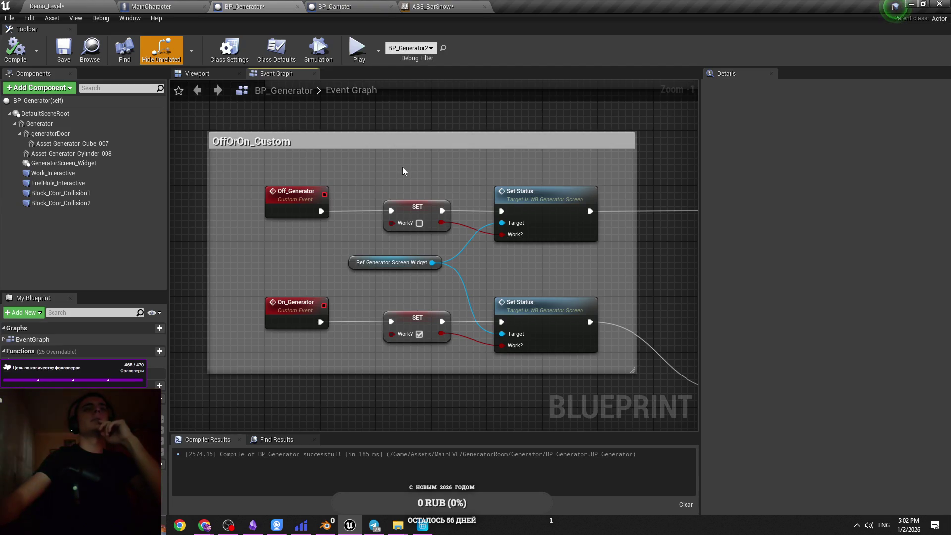
{"action": "scroll", "coordinate": [402, 168], "scroll_direction": "down", "scroll_amount": 3}
{"action": "scroll", "coordinate": [397, 210], "scroll_direction": "up", "scroll_amount": 2}
{"action": "scroll", "coordinate": [398, 214], "scroll_direction": "down", "scroll_amount": 3}
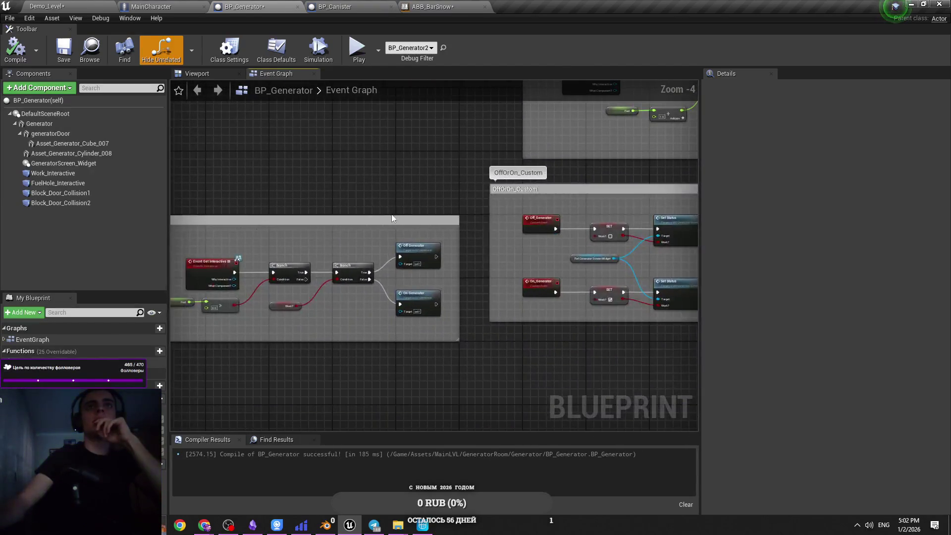
Move the Button comment group up to realign it with the OffOrOn_Custom section.
{"action": "left_click_drag", "start_coordinate": [402, 217], "coordinate": [402, 189]}
{"action": "scroll", "coordinate": [481, 192], "scroll_direction": "up", "scroll_amount": 5}
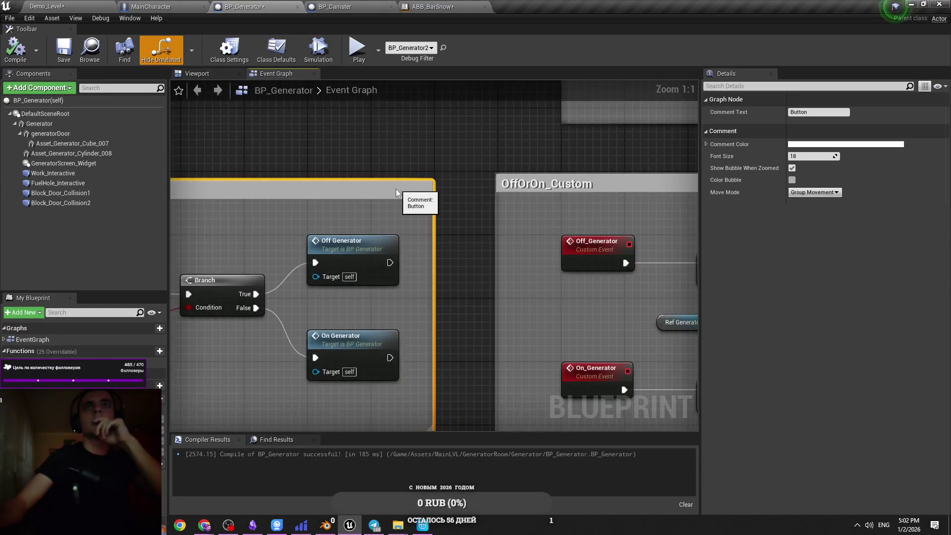
{"action": "left_click", "coordinate": [442, 188]}
{"action": "scroll", "coordinate": [441, 188], "scroll_direction": "down", "scroll_amount": 1}
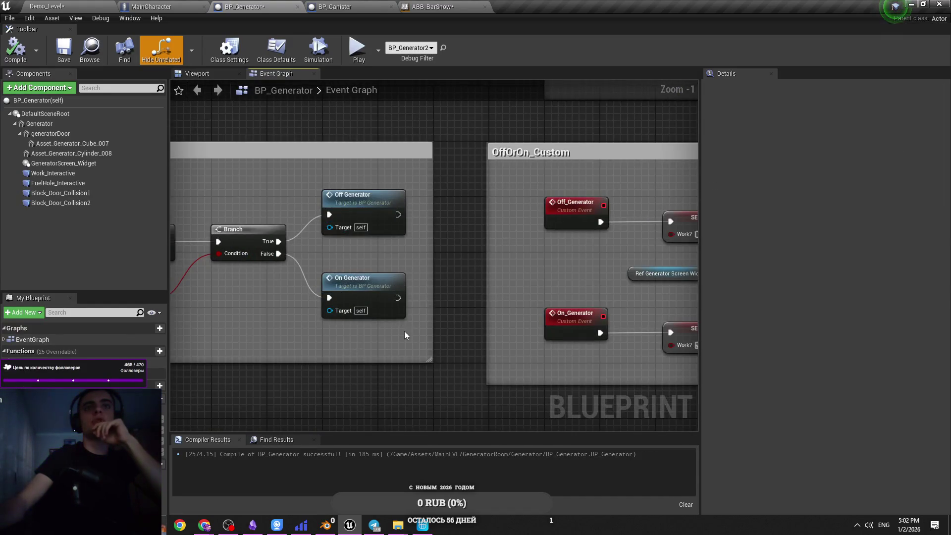
{"action": "scroll", "coordinate": [570, 341], "scroll_direction": "down", "scroll_amount": 3}
{"action": "scroll", "coordinate": [424, 258], "scroll_direction": "up", "scroll_amount": 3}
{"action": "scroll", "coordinate": [323, 324], "scroll_direction": "down", "scroll_amount": 1}
{"action": "scroll", "coordinate": [369, 258], "scroll_direction": "up", "scroll_amount": 1}
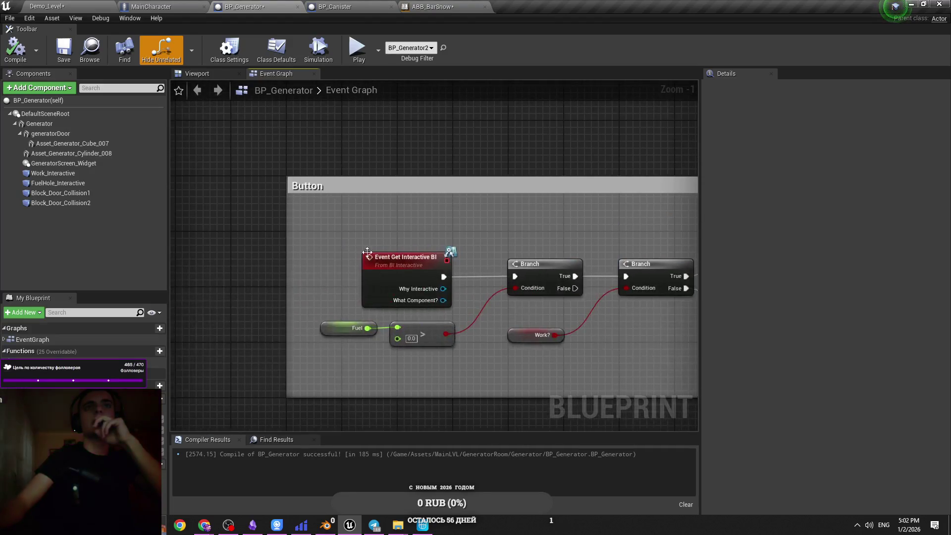
{"action": "left_click_drag", "start_coordinate": [322, 239], "coordinate": [20, 216]}
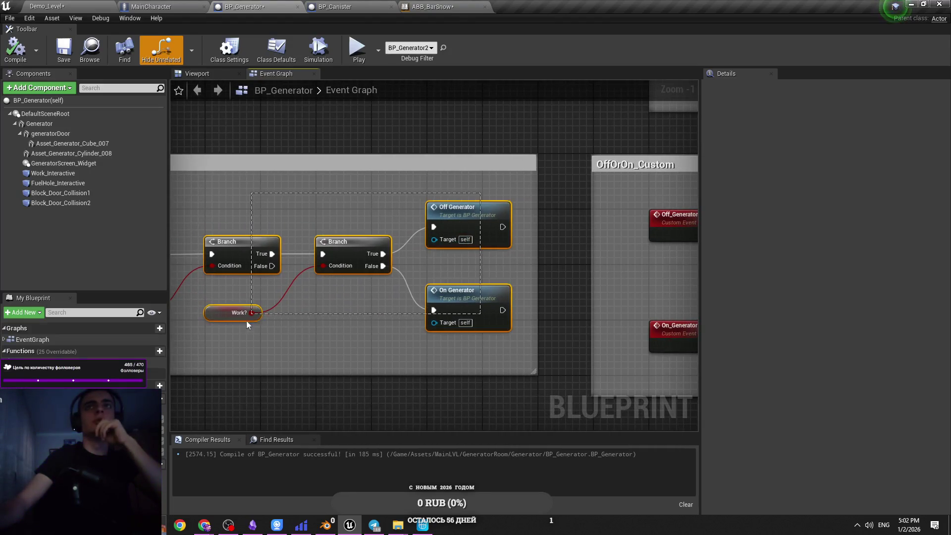
{"action": "left_click_drag", "start_coordinate": [454, 358], "coordinate": [484, 257]}
{"action": "scroll", "coordinate": [230, 258], "scroll_direction": "down", "scroll_amount": 4}
{"action": "scroll", "coordinate": [254, 289], "scroll_direction": "up", "scroll_amount": 5}
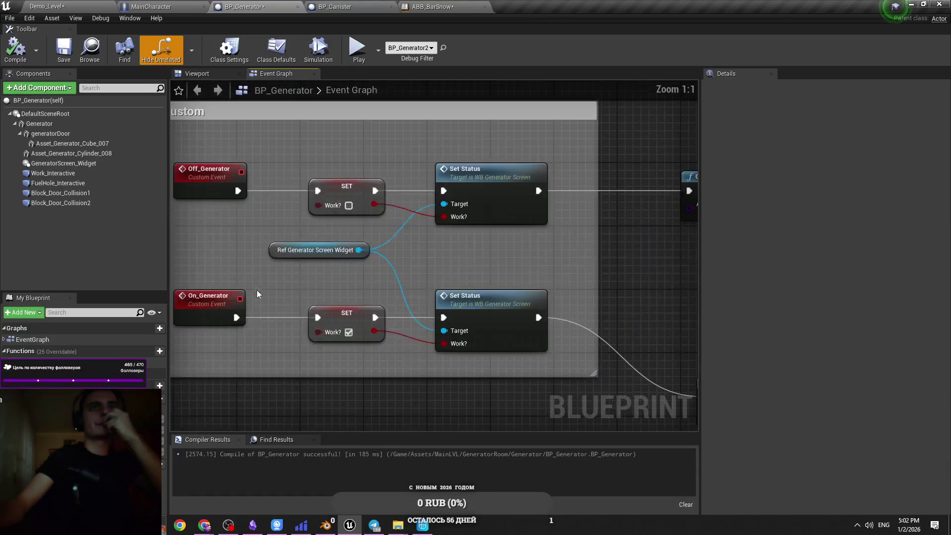
{"action": "scroll", "coordinate": [356, 265], "scroll_direction": "down", "scroll_amount": 5}
{"action": "scroll", "coordinate": [356, 264], "scroll_direction": "down", "scroll_amount": 2}
{"action": "scroll", "coordinate": [453, 207], "scroll_direction": "up", "scroll_amount": 3}
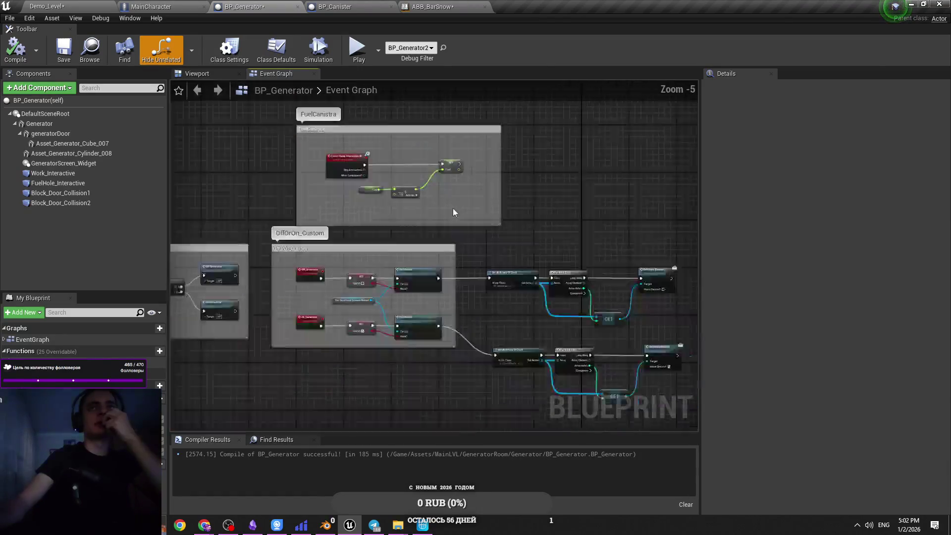
{"action": "scroll", "coordinate": [453, 207], "scroll_direction": "down", "scroll_amount": 3}
Start a Play-in-Editor test of Demo_Level from the Play launch options.
{"action": "left_click", "coordinate": [105, 4]}
{"action": "left_click", "coordinate": [473, 39]}
{"action": "left_click", "coordinate": [476, 140]}
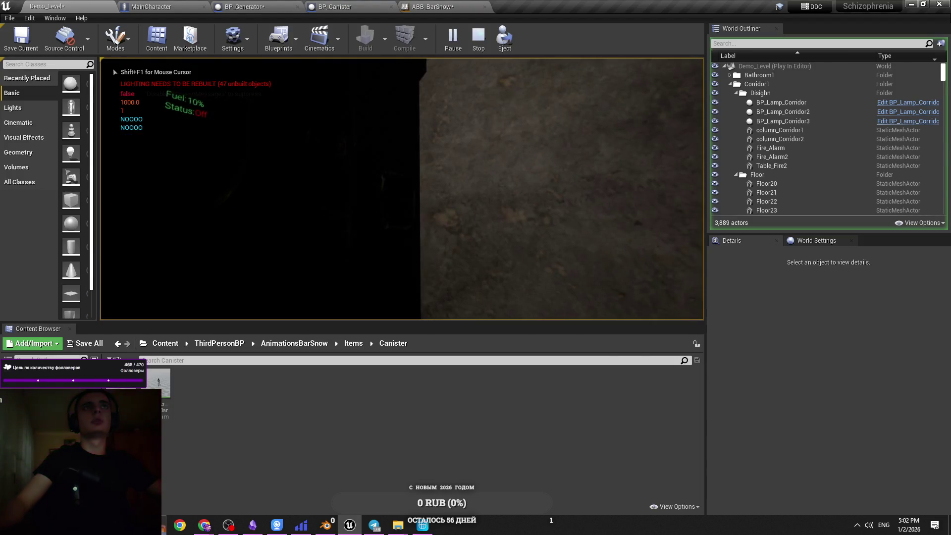
Switch on the refuelled generator with E, stop play, and return to BP_Generator.
{"action": "key", "text": "e"}
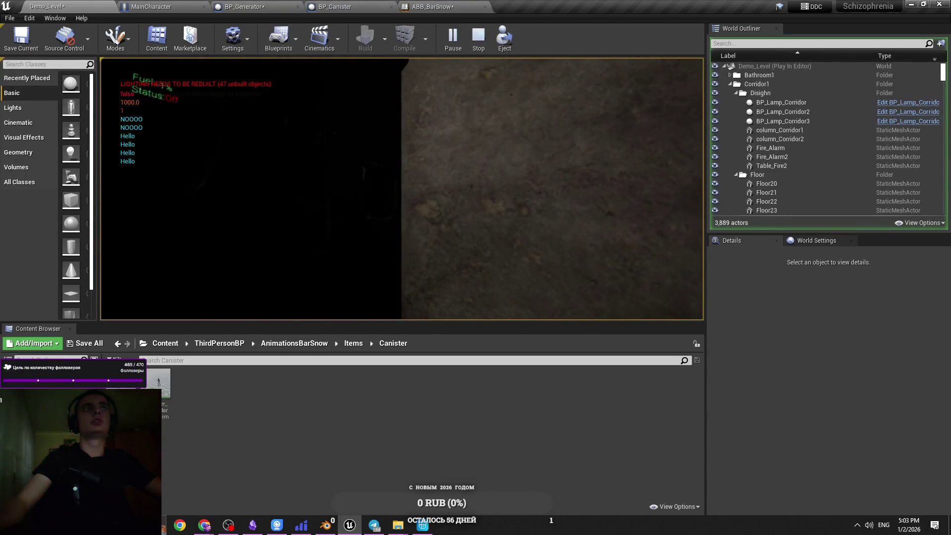
{"action": "key", "text": "Escape"}
{"action": "left_click", "coordinate": [247, 7]}
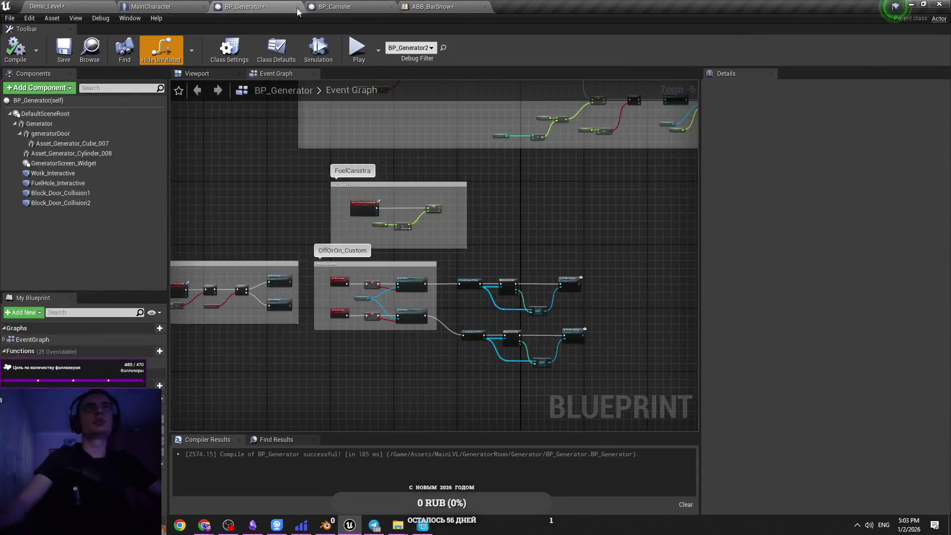
Locate the Fuel variable and bring the Event Tick node into focus.
{"action": "scroll", "coordinate": [442, 268], "scroll_direction": "up", "scroll_amount": 2}
{"action": "scroll", "coordinate": [442, 267], "scroll_direction": "up", "scroll_amount": 3}
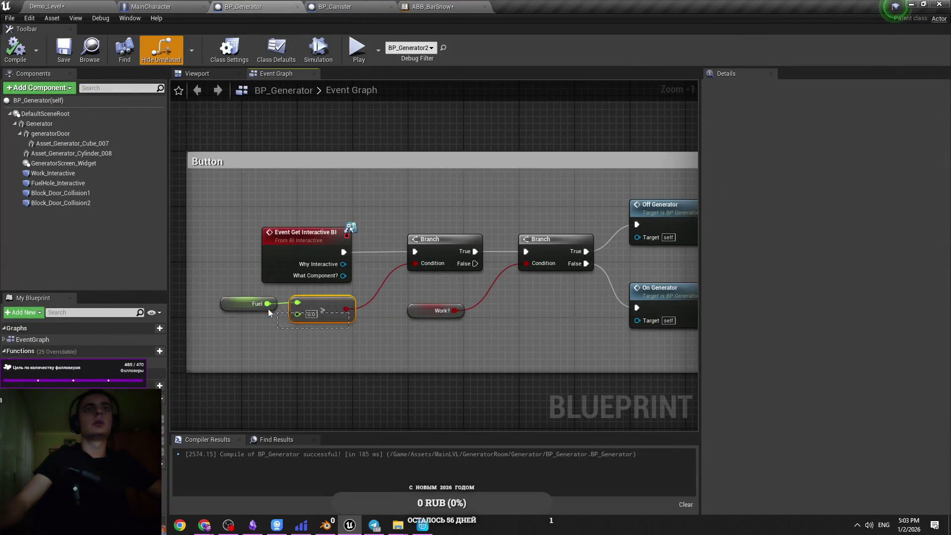
{"action": "left_click", "coordinate": [241, 303]}
{"action": "left_click_drag", "start_coordinate": [254, 343], "coordinate": [283, 327]}
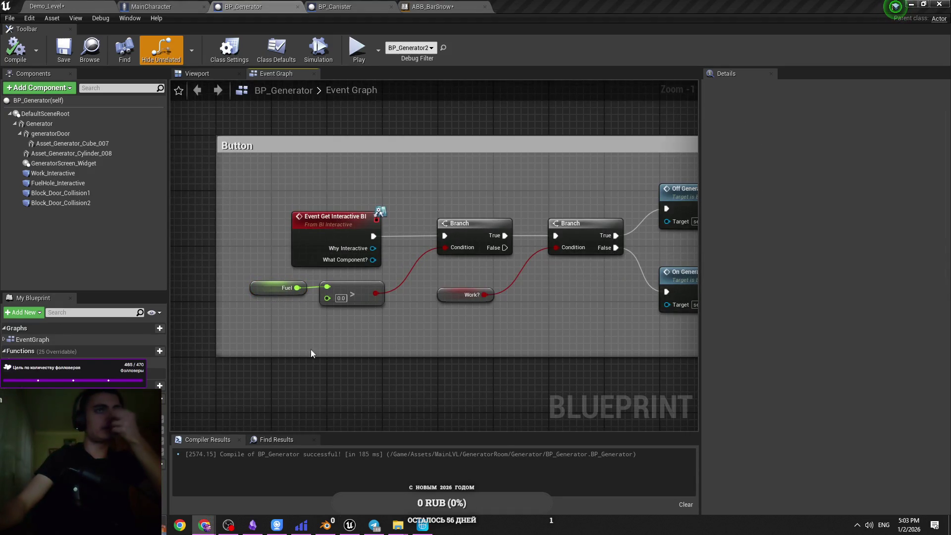
{"action": "key", "text": "Home"}
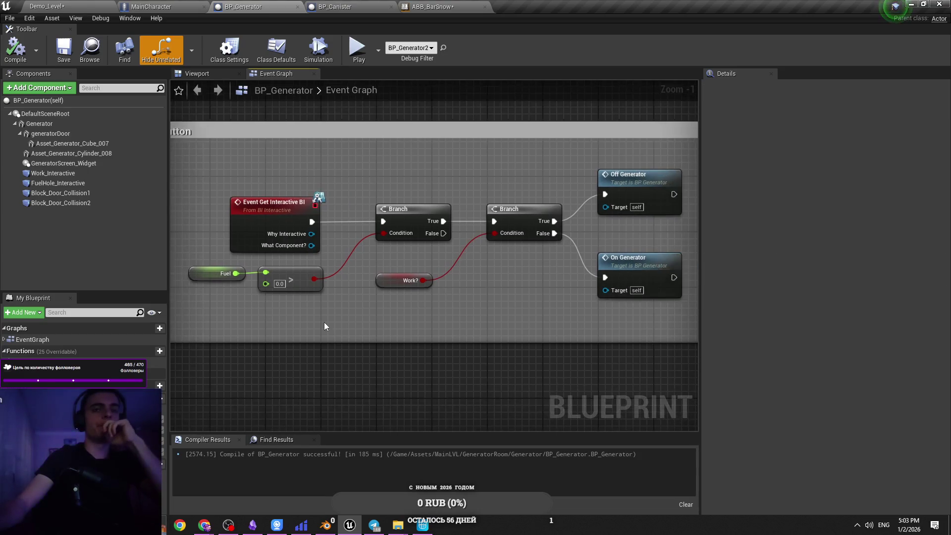
{"action": "scroll", "coordinate": [329, 317], "scroll_direction": "down", "scroll_amount": 4}
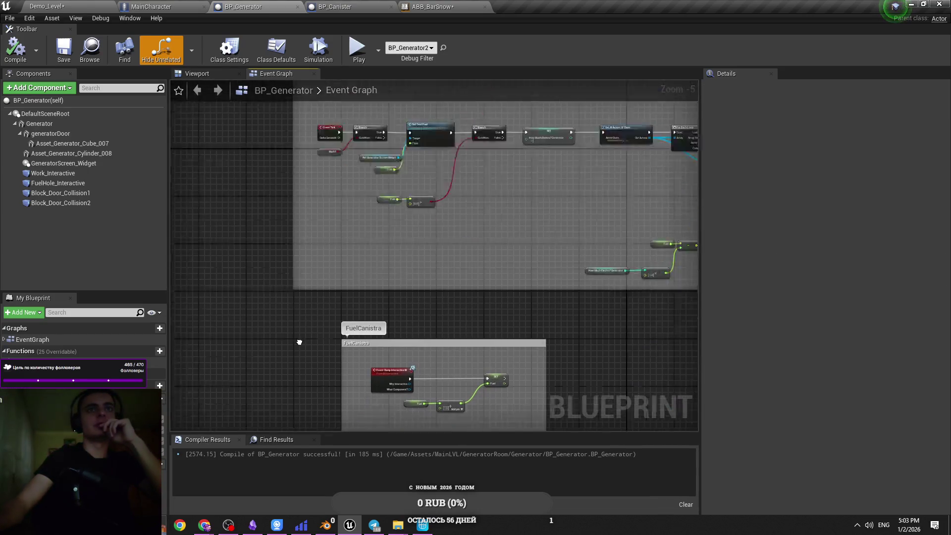
{"action": "scroll", "coordinate": [380, 190], "scroll_direction": "up", "scroll_amount": 2}
{"action": "left_click", "coordinate": [237, 181]}
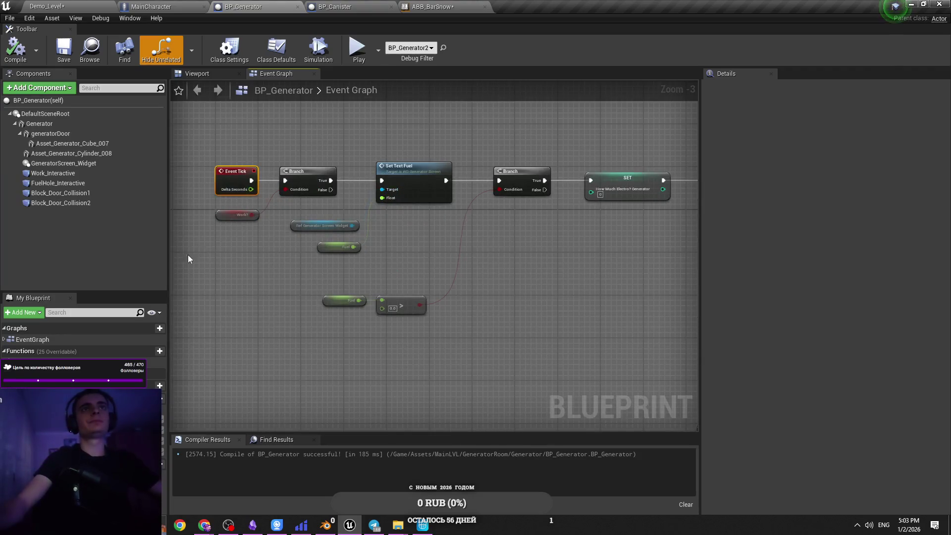
{"action": "key", "text": "Home"}
Add a Print String node after Event Tick and save the blueprint.
{"action": "mouse_move", "coordinate": [373, 236]}
{"action": "left_mouse_down"}
{"action": "mouse_move", "coordinate": [207, 236]}
{"action": "mouse_move", "coordinate": [328, 189]}
{"action": "left_mouse_up"}
{"action": "type", "text": "prion"}
{"action": "key", "text": "BackSpace"}
{"action": "key", "text": "BackSpace"}
{"action": "type", "text": "nt"}
{"action": "key", "text": "Return"}
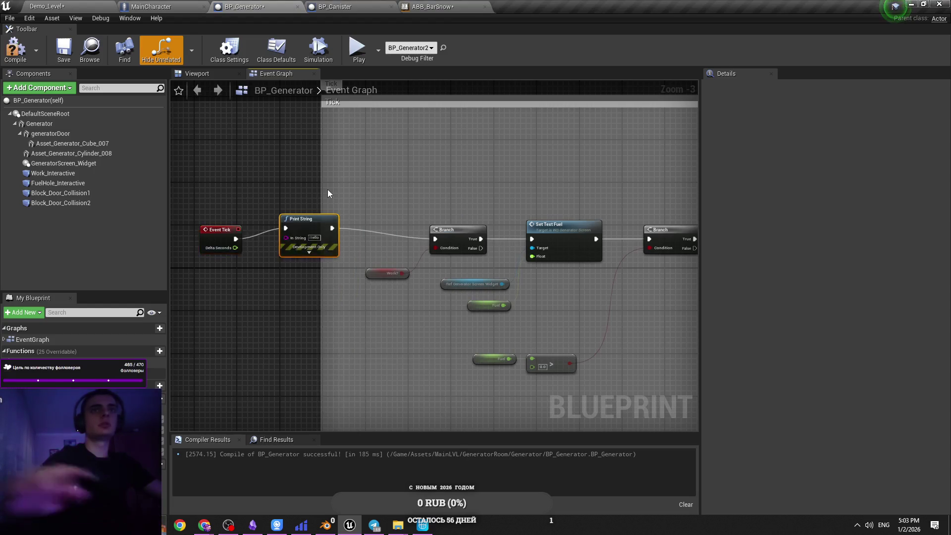
{"action": "key", "text": "ctrl+s"}
Connect the Fuel variable into Print String's In String.
{"action": "scroll", "coordinate": [315, 249], "scroll_direction": "up", "scroll_amount": 2}
{"action": "left_click", "coordinate": [258, 269]}
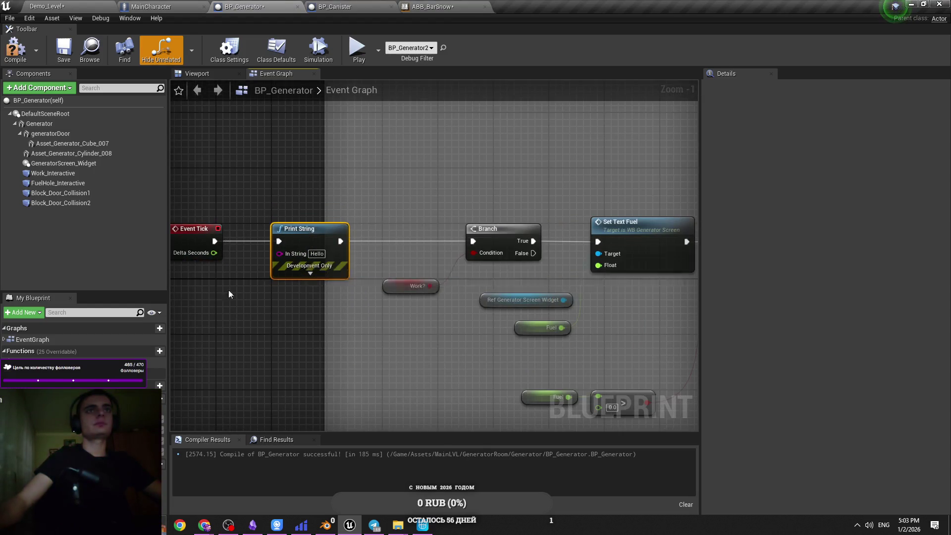
{"action": "left_click_drag", "start_coordinate": [30, 406], "coordinate": [297, 255]}
{"action": "mouse_move", "coordinate": [242, 312]}
{"action": "left_mouse_down"}
{"action": "mouse_move", "coordinate": [255, 307]}
{"action": "mouse_move", "coordinate": [270, 262]}
{"action": "mouse_move", "coordinate": [269, 324]}
{"action": "mouse_move", "coordinate": [208, 321]}
{"action": "left_mouse_up"}
Set Print String's text colour to yellow.
{"action": "left_click", "coordinate": [301, 271]}
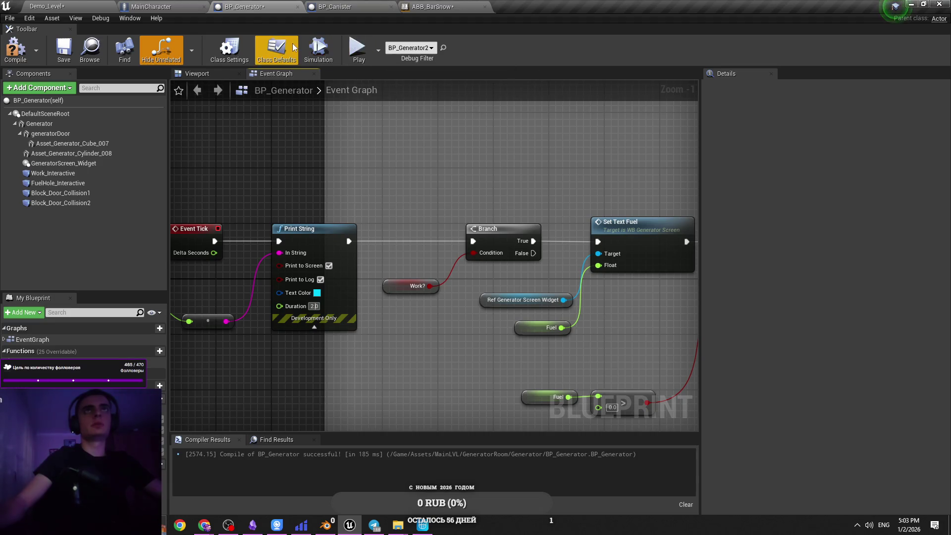
{"action": "left_click", "coordinate": [242, 50]}
{"action": "left_click", "coordinate": [271, 49]}
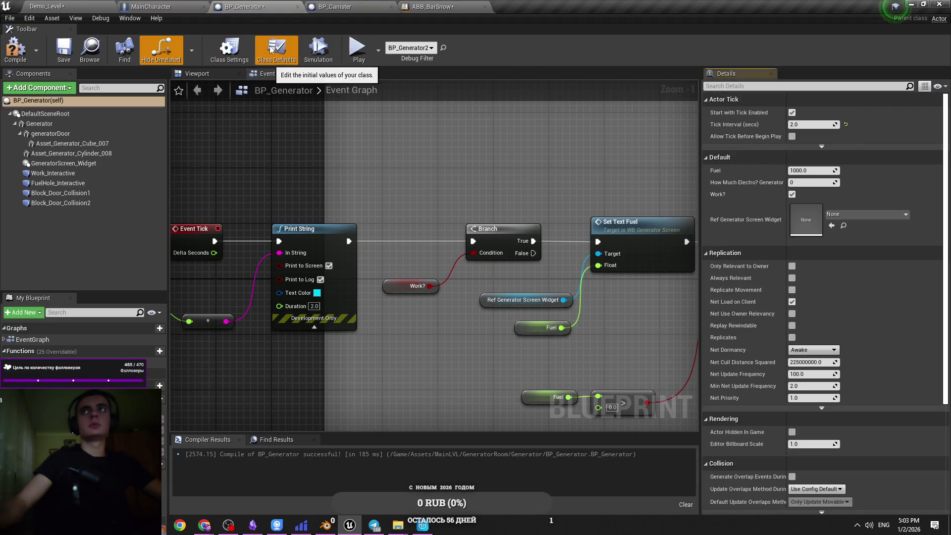
{"action": "left_click", "coordinate": [317, 292]}
{"action": "left_click_drag", "start_coordinate": [369, 359], "coordinate": [404, 366]}
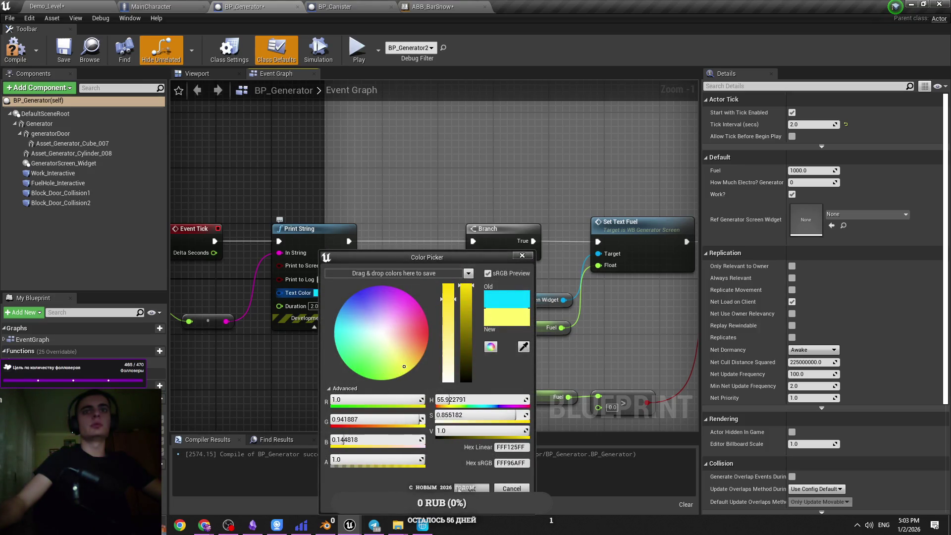
{"action": "left_click", "coordinate": [471, 488]}
Tidy the Fuel print nodes, compile BP_Generator, and go back to Demo_Level.
{"action": "left_click", "coordinate": [420, 331]}
{"action": "left_click", "coordinate": [363, 339], "text": "ctrl"}
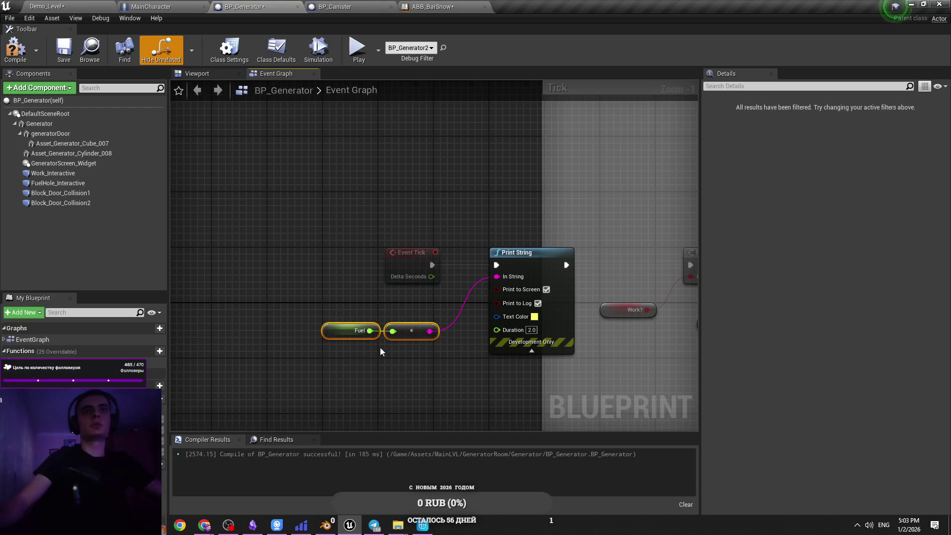
{"action": "left_click", "coordinate": [473, 337]}
{"action": "left_click", "coordinate": [310, 389]}
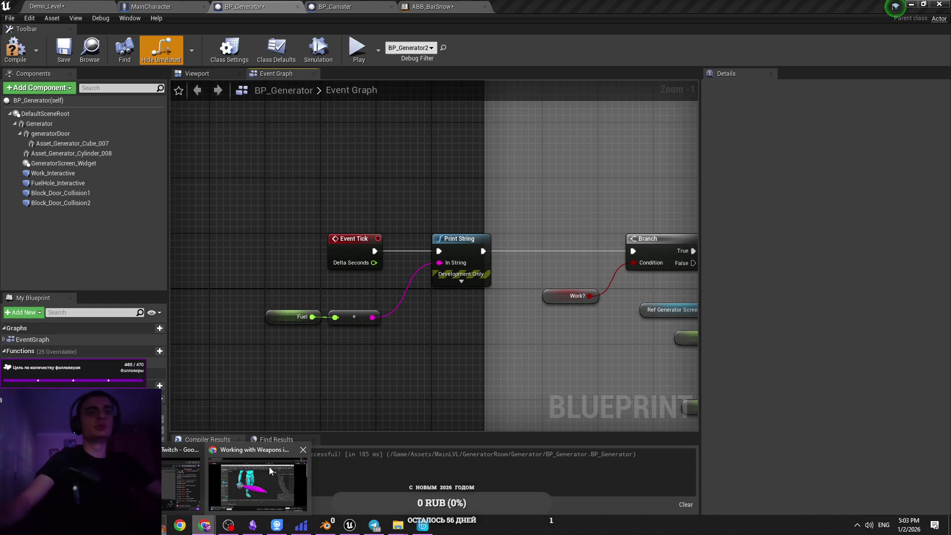
{"action": "left_click_drag", "start_coordinate": [373, 362], "coordinate": [40, 46]}
{"action": "left_click", "coordinate": [15, 48]}
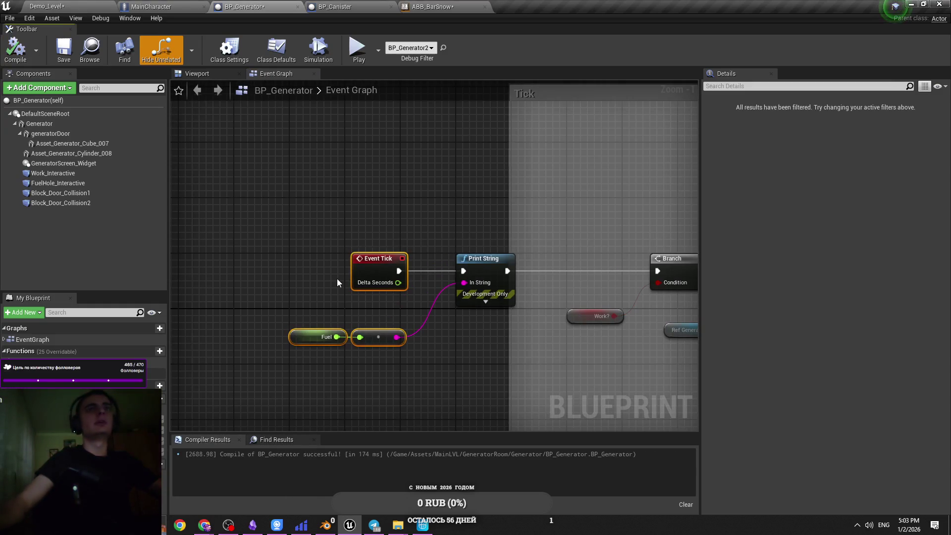
{"action": "left_click", "coordinate": [337, 279]}
{"action": "left_click", "coordinate": [47, 7]}
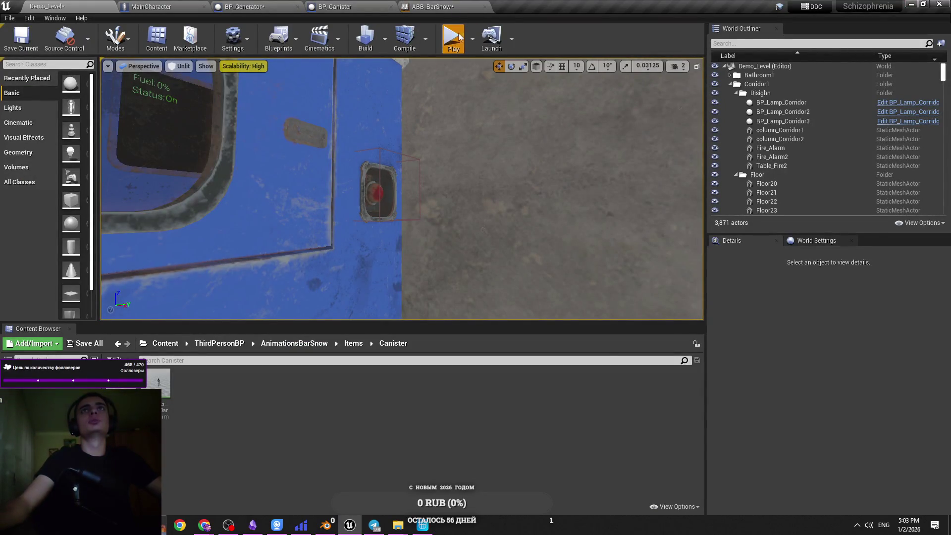
Play-test Demo_Level to see Fuel printed as 1000.0, then go back to BP_Generator.
{"action": "key", "text": "alt+p"}
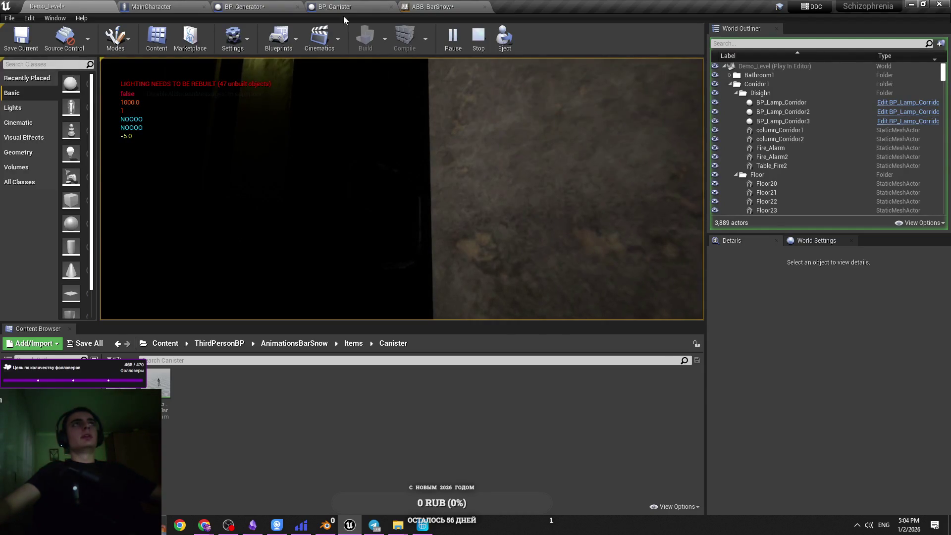
{"action": "left_click", "coordinate": [151, 6]}
{"action": "left_click", "coordinate": [255, 6]}
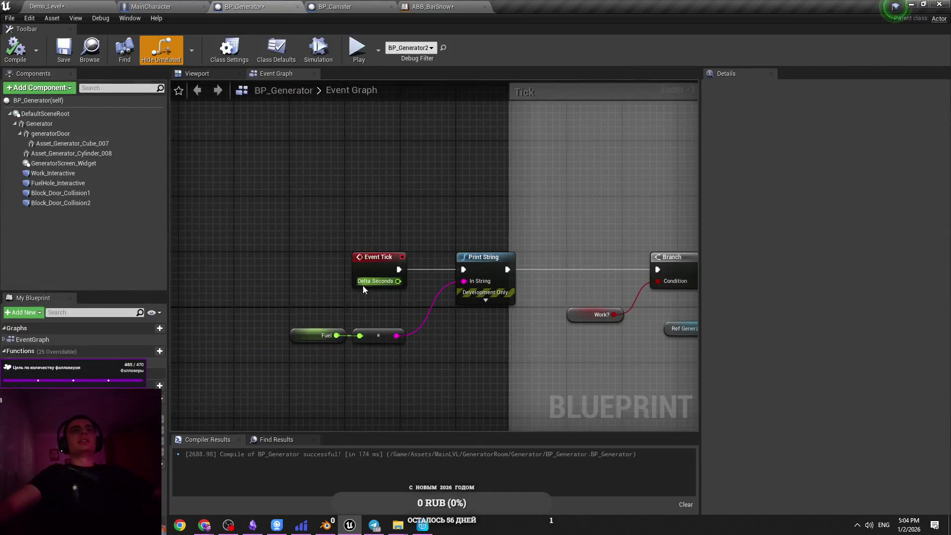
Save BP_Generator and bring the Button section's nodes into view.
{"action": "key", "text": "ctrl+s"}
{"action": "scroll", "coordinate": [353, 239], "scroll_direction": "down", "scroll_amount": 9}
{"action": "scroll", "coordinate": [378, 257], "scroll_direction": "up", "scroll_amount": 6}
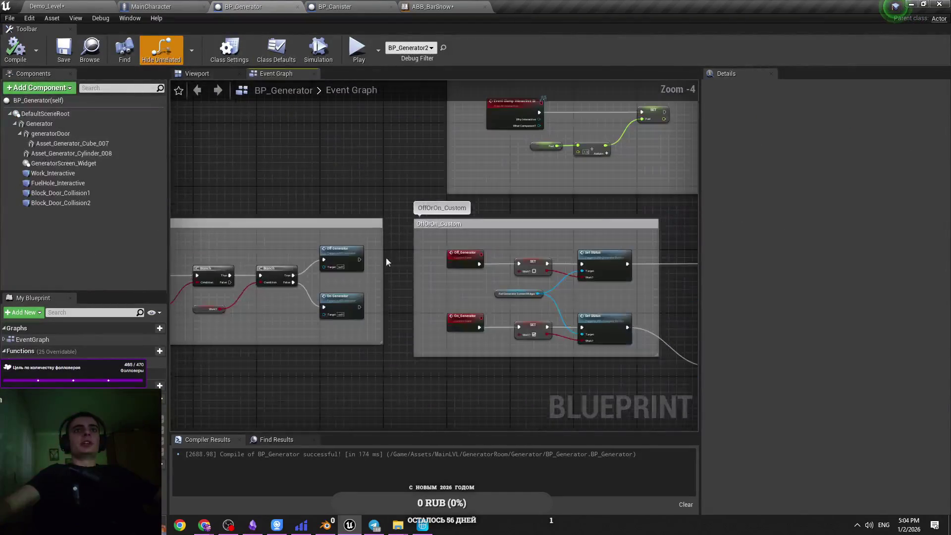
{"action": "mouse_move", "coordinate": [359, 178]}
{"action": "left_mouse_down"}
{"action": "mouse_move", "coordinate": [447, 221]}
{"action": "mouse_move", "coordinate": [444, 298]}
{"action": "left_mouse_up"}
{"action": "scroll", "coordinate": [447, 272], "scroll_direction": "up", "scroll_amount": 1}
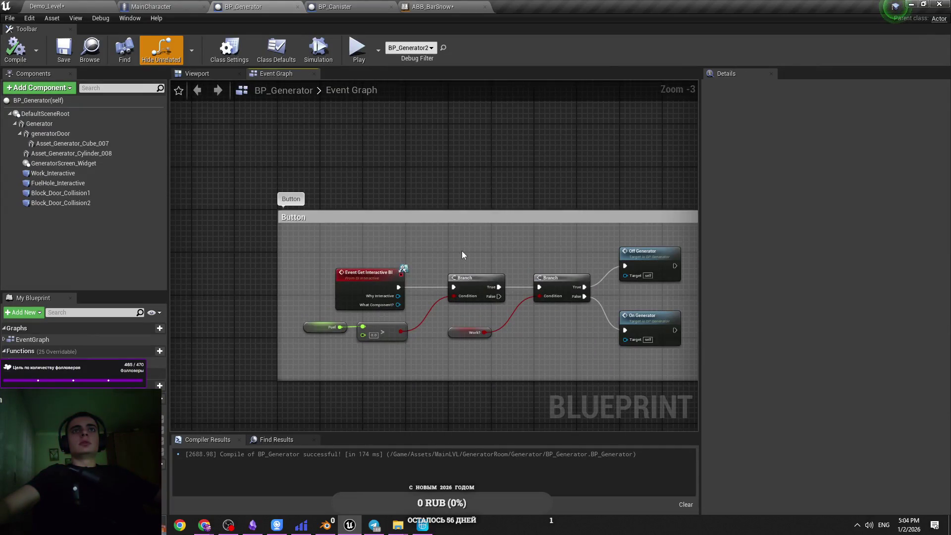
{"action": "left_click_drag", "start_coordinate": [462, 250], "coordinate": [503, 174]}
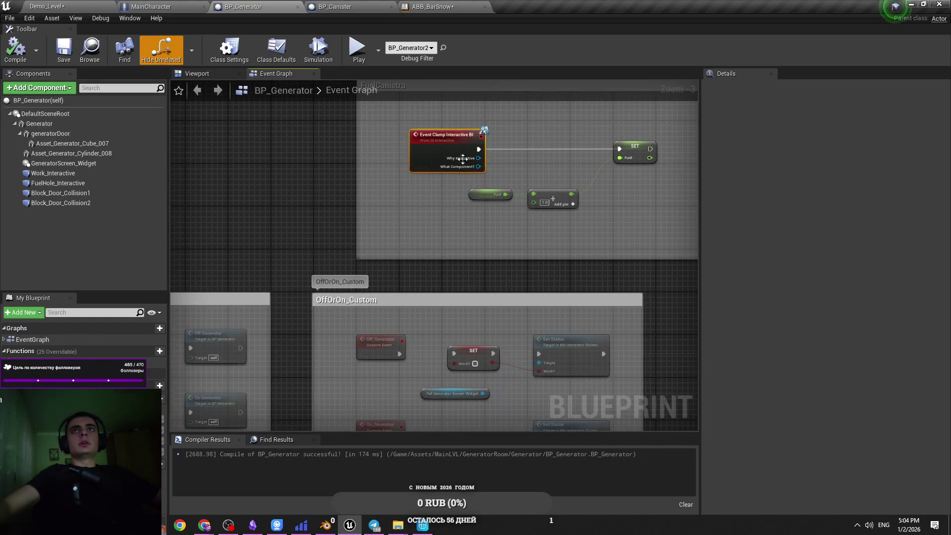
{"action": "scroll", "coordinate": [432, 219], "scroll_direction": "down", "scroll_amount": 3}
{"action": "scroll", "coordinate": [432, 219], "scroll_direction": "up", "scroll_amount": 4}
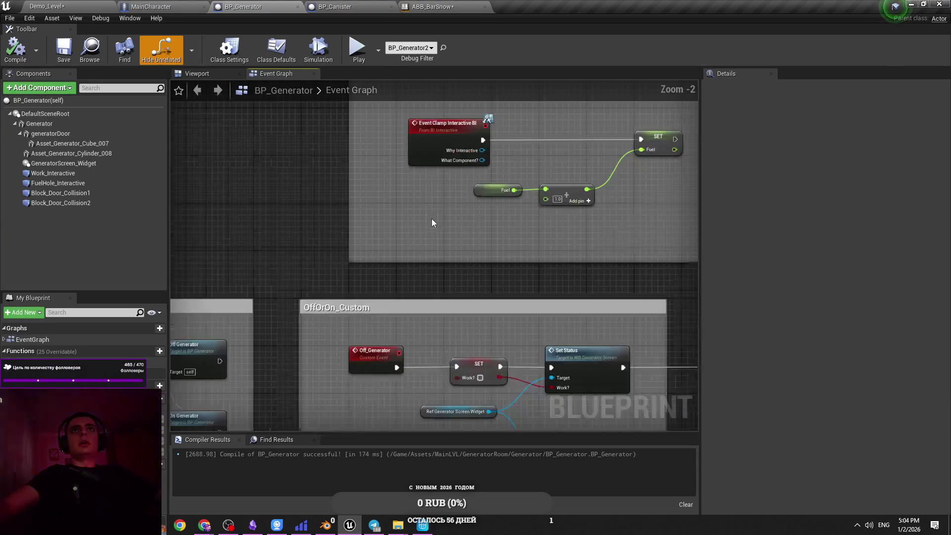
{"action": "left_click_drag", "start_coordinate": [431, 219], "coordinate": [763, 125]}
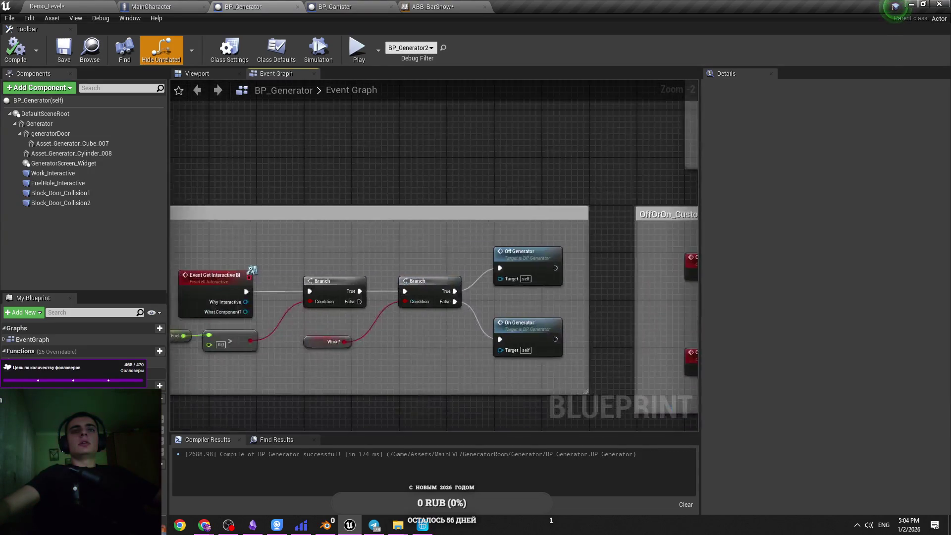
{"action": "left_click_drag", "start_coordinate": [512, 253], "coordinate": [751, 223]}
Widen the Button comment and insert a Branch after Event Get Interactive BI.
{"action": "left_click_drag", "start_coordinate": [358, 212], "coordinate": [71, 213]}
{"action": "mouse_move", "coordinate": [448, 248]}
{"action": "left_mouse_down"}
{"action": "mouse_move", "coordinate": [265, 248]}
{"action": "mouse_move", "coordinate": [399, 260]}
{"action": "mouse_move", "coordinate": [387, 260]}
{"action": "left_mouse_up"}
{"action": "type", "text": "branch"}
{"action": "left_click", "coordinate": [431, 409]}
Nudge Event Clamp Interactive BI down, then return to the Demo_Level editor.
{"action": "scroll", "coordinate": [435, 229], "scroll_direction": "down", "scroll_amount": 2}
{"action": "scroll", "coordinate": [444, 272], "scroll_direction": "up", "scroll_amount": 2}
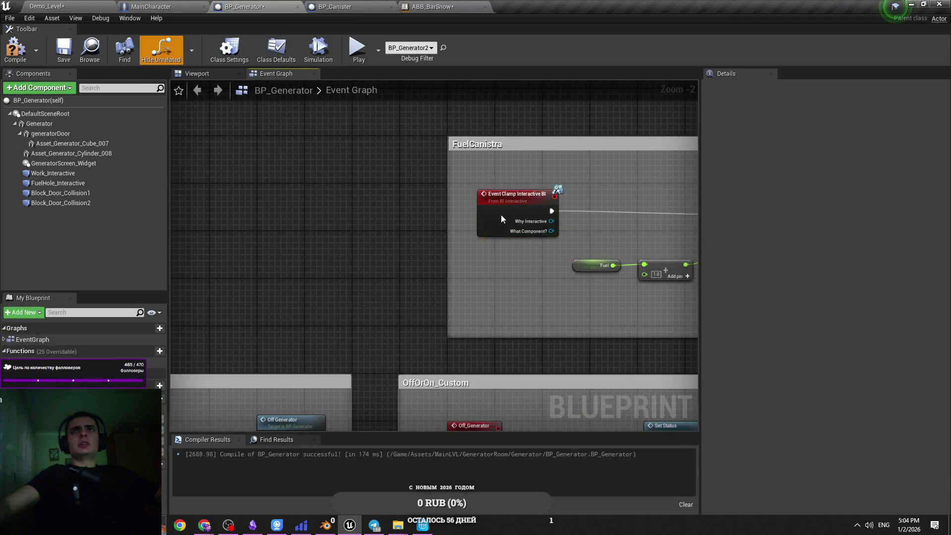
{"action": "left_click_drag", "start_coordinate": [501, 213], "coordinate": [501, 219]}
{"action": "left_click", "coordinate": [477, 286]}
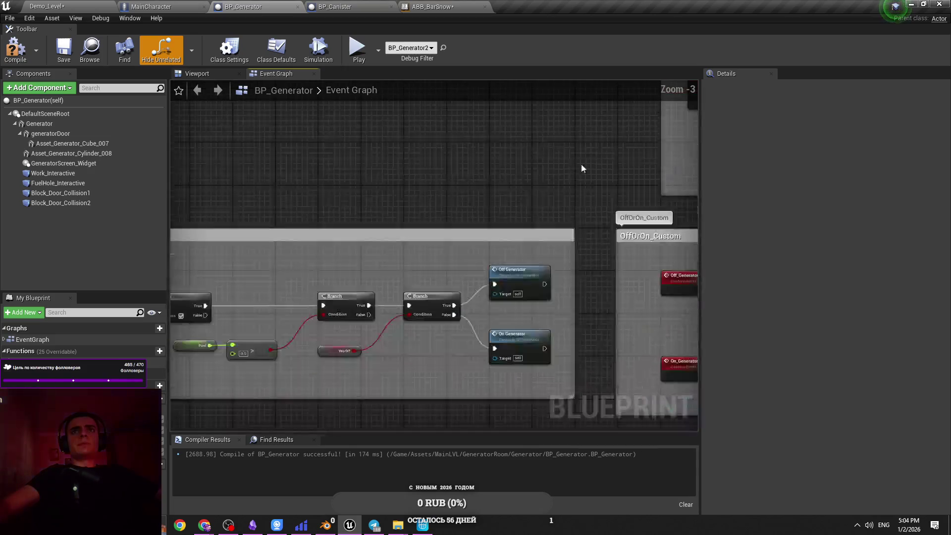
{"action": "scroll", "coordinate": [408, 209], "scroll_direction": "down", "scroll_amount": 1}
{"action": "left_click", "coordinate": [436, 218]}
{"action": "left_click", "coordinate": [457, 259]}
{"action": "right_click", "coordinate": [520, 189]}
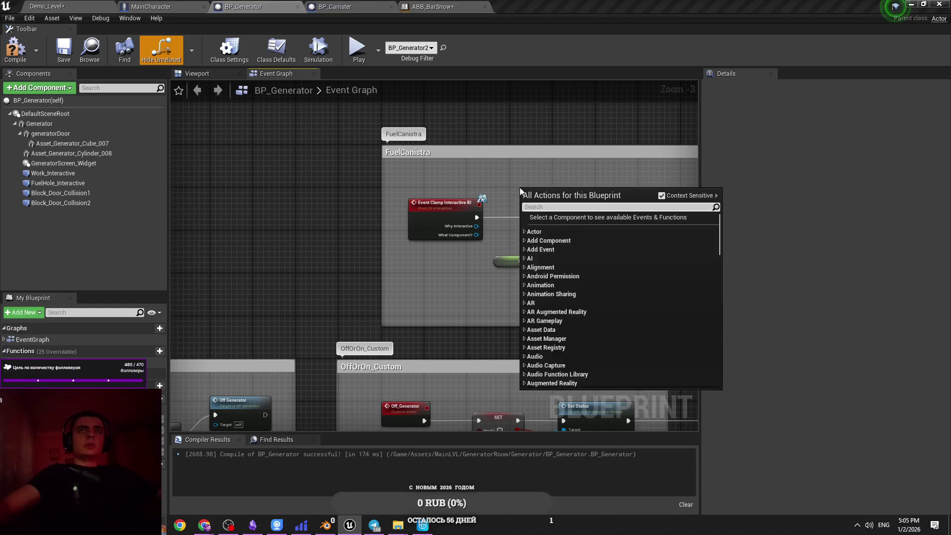
{"action": "type", "text": "even"}
{"action": "key", "text": "Escape"}
{"action": "left_click", "coordinate": [47, 6]}
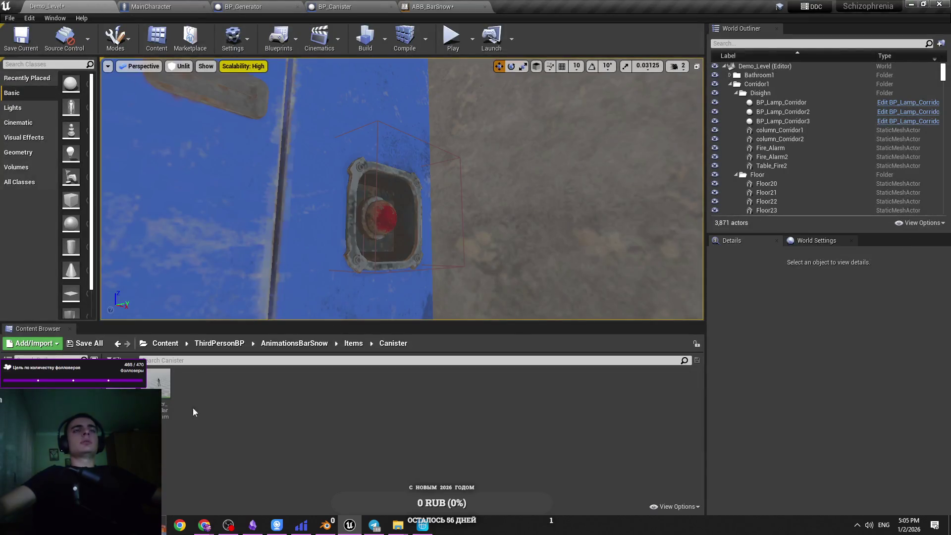
Navigate the Content Browser from Content into BP, then into its BI folder.
{"action": "double_click", "coordinate": [158, 389]}
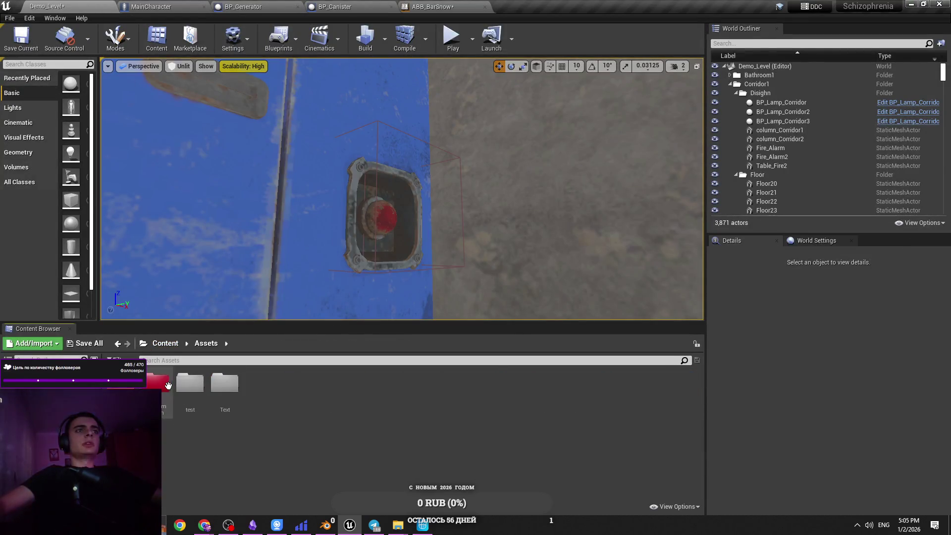
{"action": "left_click", "coordinate": [164, 344]}
{"action": "left_click", "coordinate": [237, 409]}
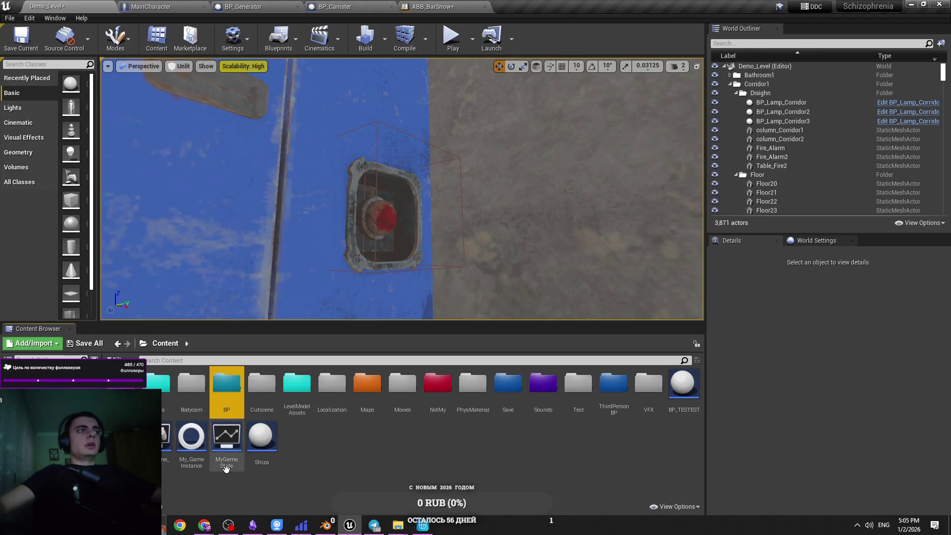
{"action": "double_click", "coordinate": [226, 391]}
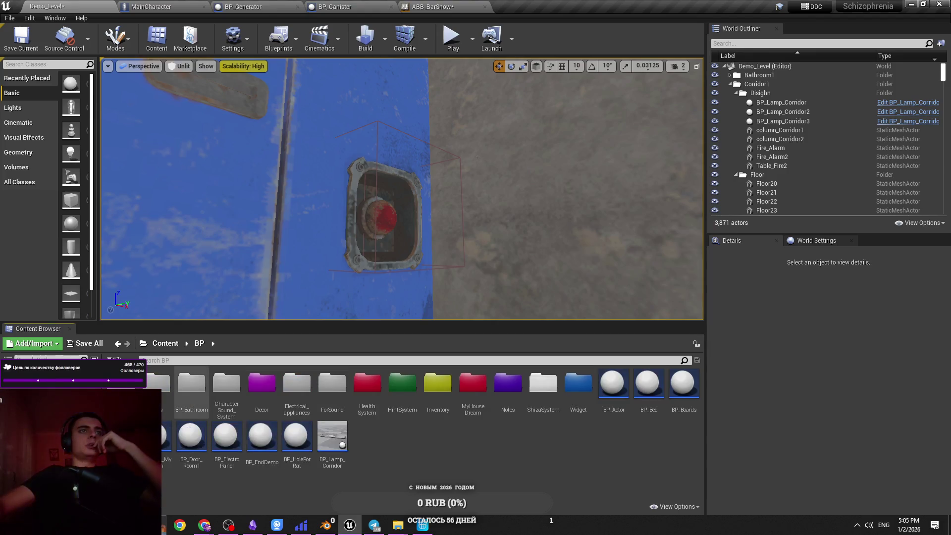
{"action": "double_click", "coordinate": [156, 383]}
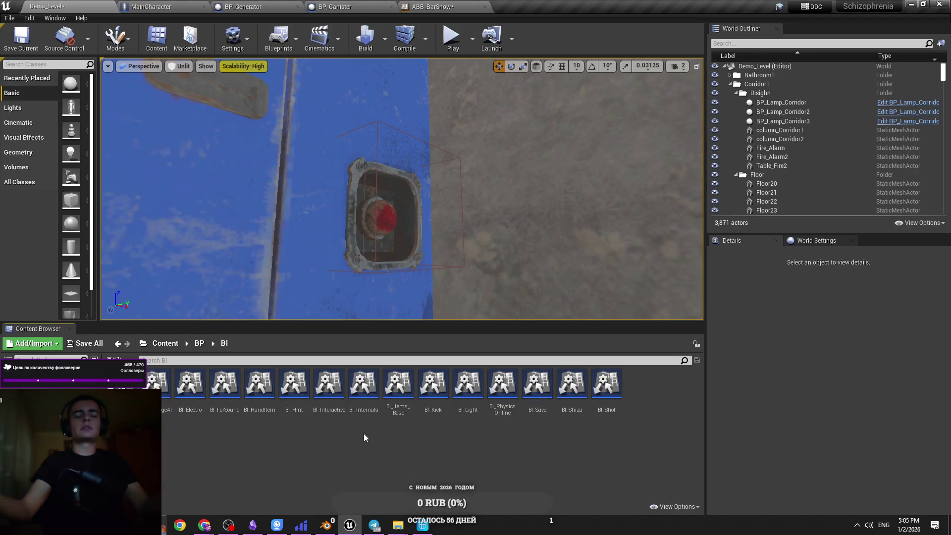
{"action": "scroll", "coordinate": [355, 214], "scroll_direction": "down", "scroll_amount": 5}
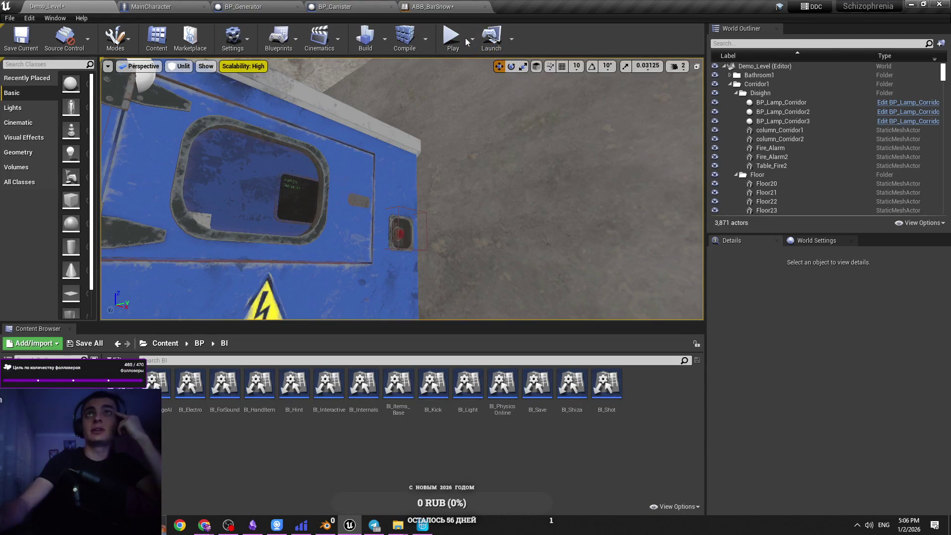
Run a quick play test, stop it, and open the BI_Interactive interface.
{"action": "left_click", "coordinate": [451, 38]}
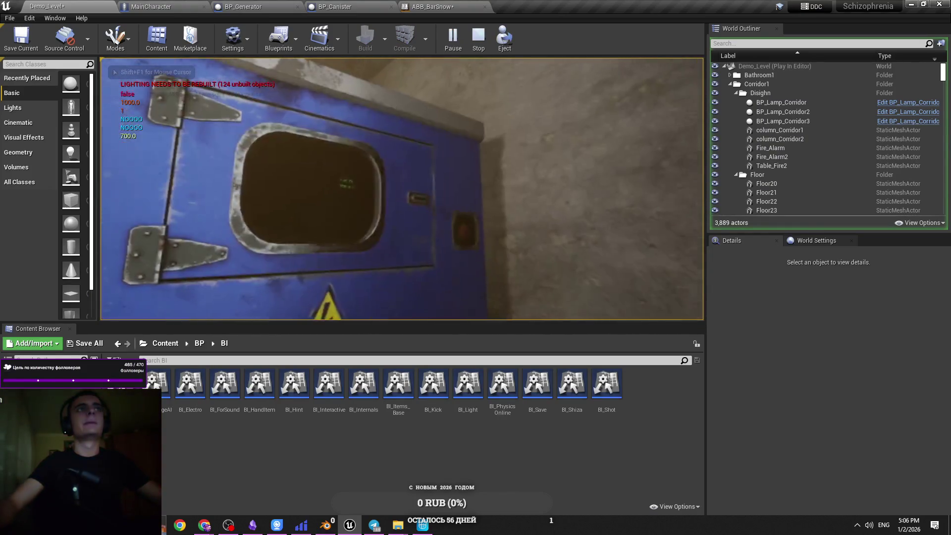
{"action": "key", "text": "Escape"}
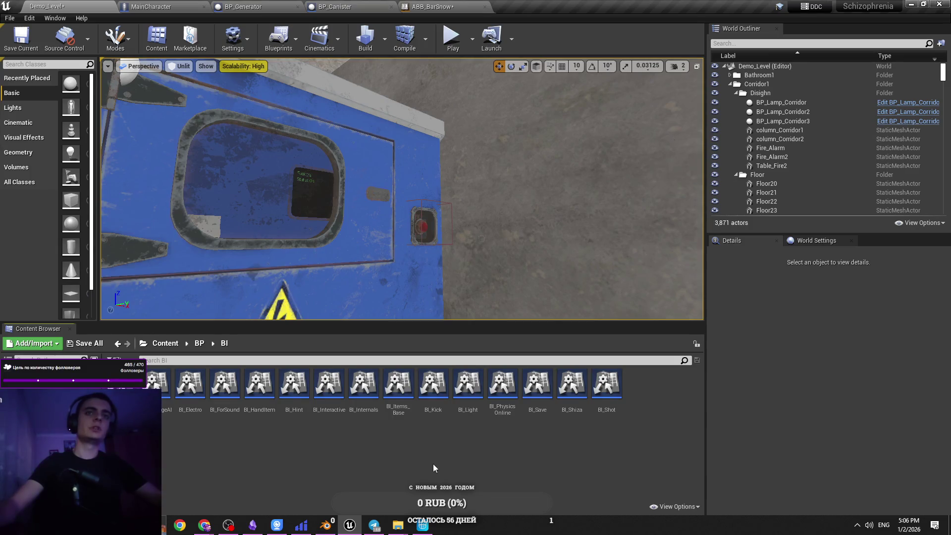
{"action": "double_click", "coordinate": [338, 410]}
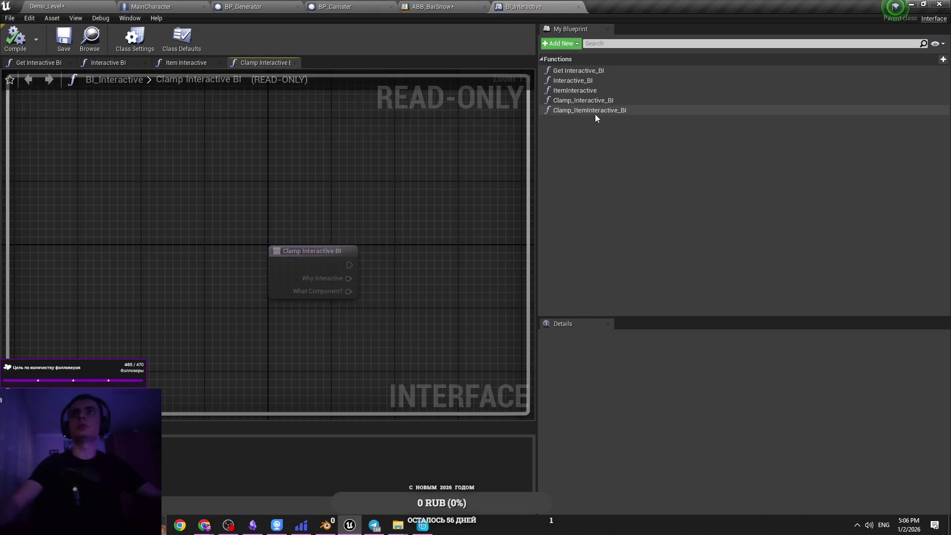
Add an Event Clamp Item Interactive BI node to BP_Generator's graph.
{"action": "left_click", "coordinate": [431, 7]}
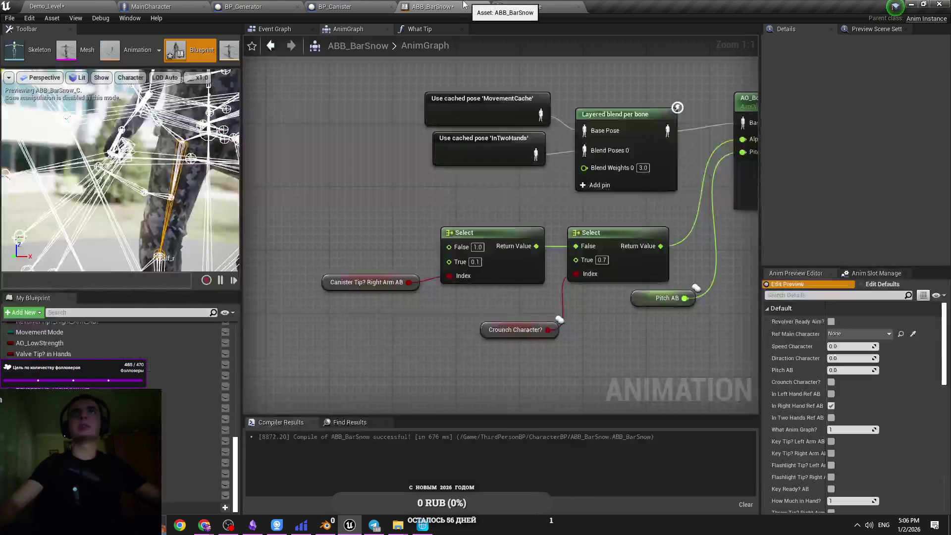
{"action": "left_click", "coordinate": [334, 6]}
{"action": "left_click", "coordinate": [227, 5]}
{"action": "scroll", "coordinate": [458, 221], "scroll_direction": "up", "scroll_amount": 2}
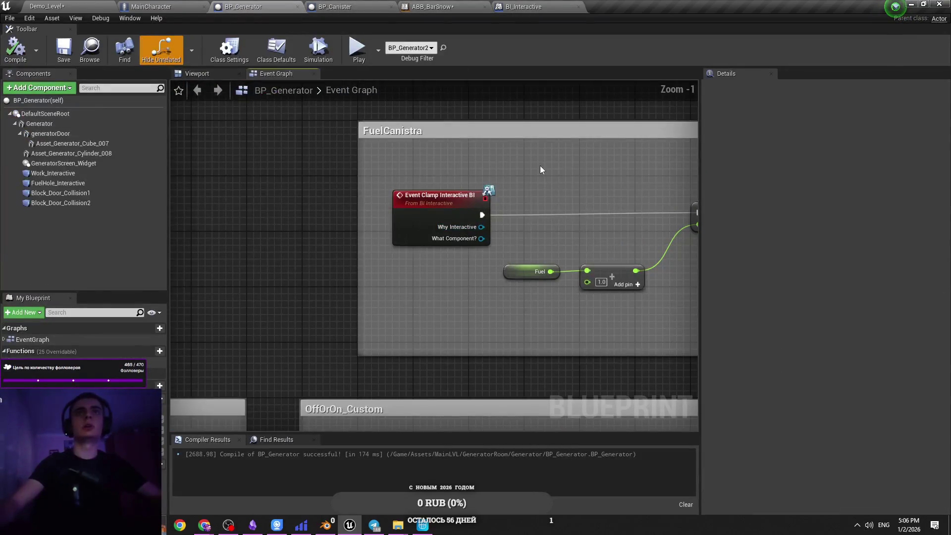
{"action": "right_click", "coordinate": [540, 166]}
{"action": "type", "text": "event clamp item"}
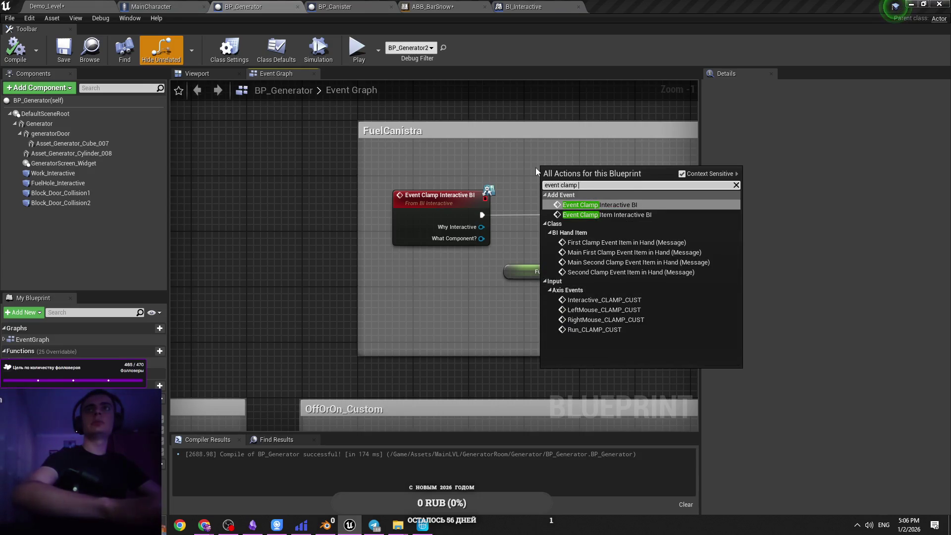
{"action": "key", "text": "Return"}
Wire the new event into SET Fuel, delete the old Clamp Interactive event, and save.
{"action": "left_click", "coordinate": [503, 223]}
{"action": "left_click_drag", "start_coordinate": [503, 223], "coordinate": [403, 235]}
{"action": "mouse_move", "coordinate": [487, 180]}
{"action": "left_mouse_down"}
{"action": "mouse_move", "coordinate": [328, 284]}
{"action": "mouse_move", "coordinate": [588, 219]}
{"action": "left_mouse_up"}
{"action": "left_click", "coordinate": [327, 203]}
{"action": "key", "text": "Delete"}
{"action": "mouse_move", "coordinate": [322, 286]}
{"action": "left_mouse_down"}
{"action": "mouse_move", "coordinate": [335, 202]}
{"action": "mouse_move", "coordinate": [320, 218]}
{"action": "mouse_move", "coordinate": [361, 219]}
{"action": "left_mouse_up"}
{"action": "key", "text": "ctrl+s"}
{"action": "key", "text": "ctrl+s"}
{"action": "scroll", "coordinate": [465, 193], "scroll_direction": "down", "scroll_amount": 4}
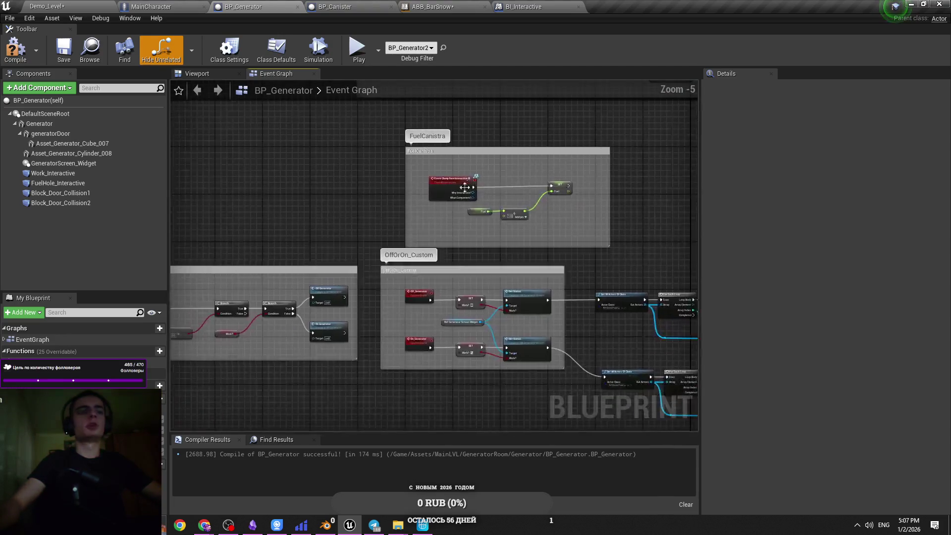
Delete the always-true Branch, wire Event Get Interactive BI to the Fuel > 0 Branch, and play-test.
{"action": "scroll", "coordinate": [424, 278], "scroll_direction": "up", "scroll_amount": 4}
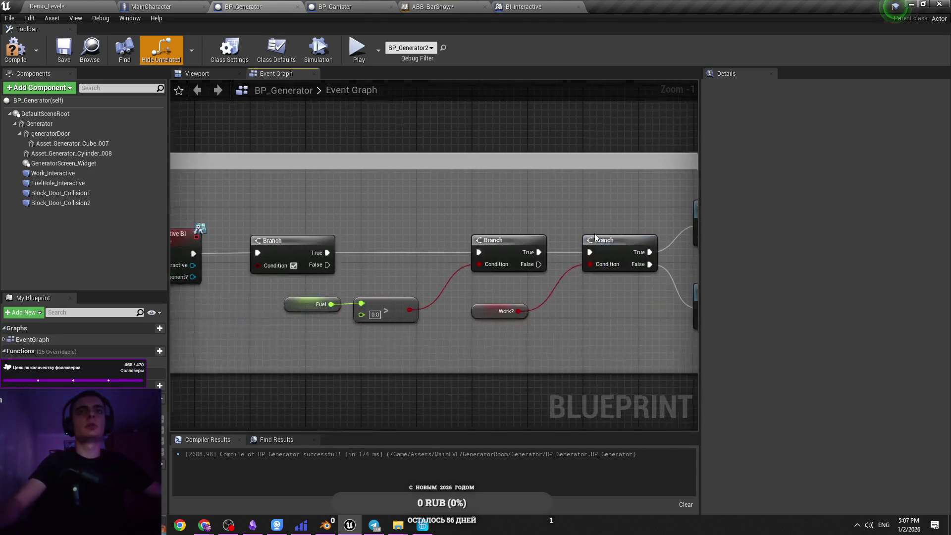
{"action": "mouse_move", "coordinate": [382, 336]}
{"action": "left_mouse_down"}
{"action": "mouse_move", "coordinate": [381, 325]}
{"action": "mouse_move", "coordinate": [384, 337]}
{"action": "mouse_move", "coordinate": [397, 331]}
{"action": "left_mouse_up"}
{"action": "key", "text": "ctrl+s"}
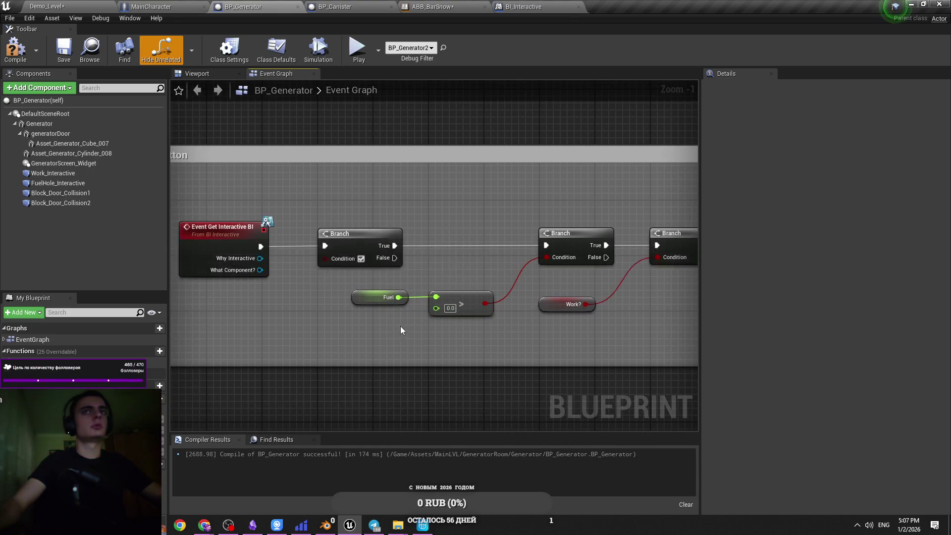
{"action": "scroll", "coordinate": [440, 324], "scroll_direction": "down", "scroll_amount": 2}
{"action": "key", "text": "ctrl+s"}
{"action": "left_click", "coordinate": [420, 274]}
{"action": "right_click", "coordinate": [370, 269]}
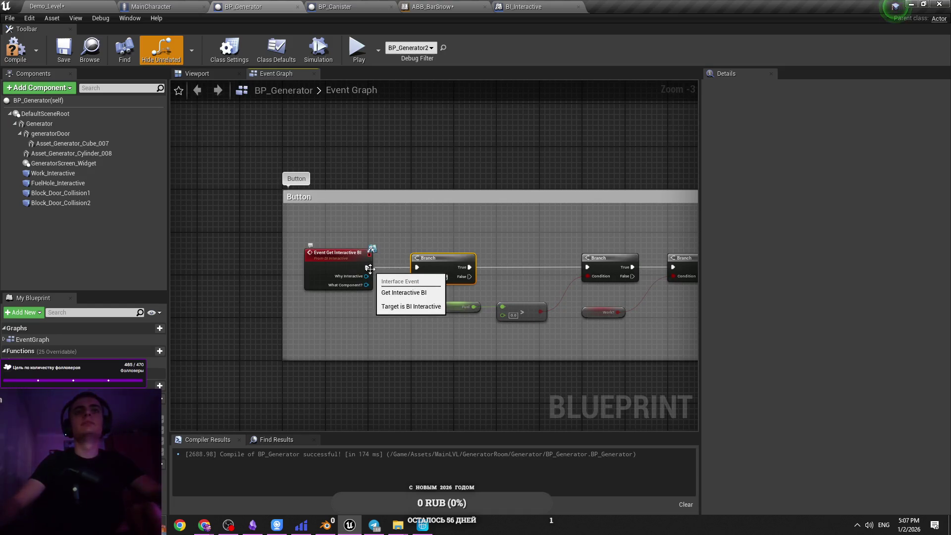
{"action": "key", "text": "Delete"}
{"action": "mouse_move", "coordinate": [369, 269]}
{"action": "left_mouse_down"}
{"action": "mouse_move", "coordinate": [572, 278]}
{"action": "mouse_move", "coordinate": [587, 267]}
{"action": "left_mouse_up"}
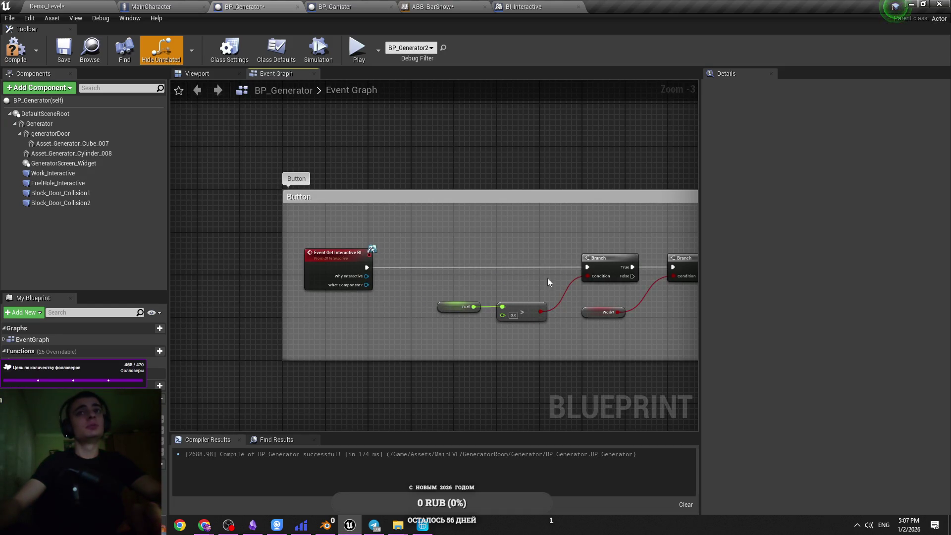
{"action": "scroll", "coordinate": [436, 260], "scroll_direction": "up", "scroll_amount": 3}
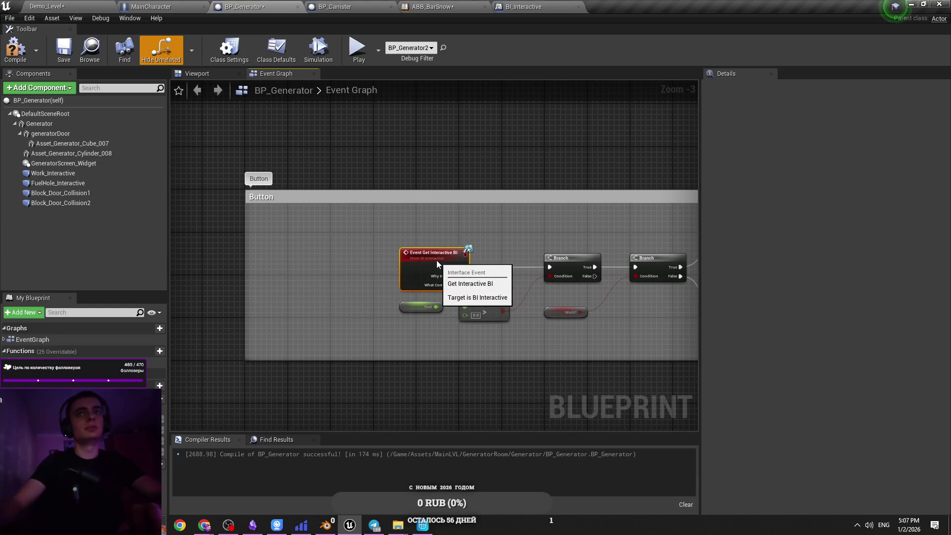
{"action": "left_click", "coordinate": [443, 253]}
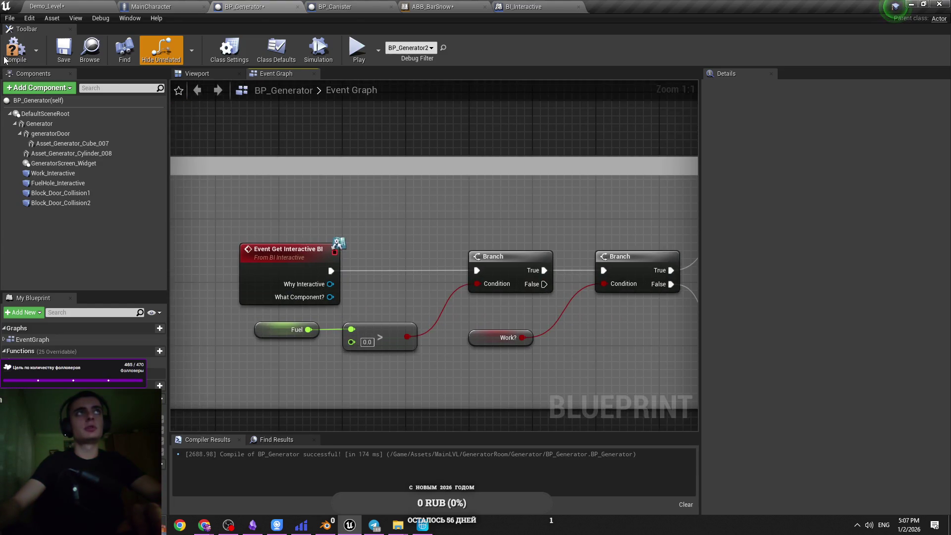
{"action": "left_click", "coordinate": [88, 5]}
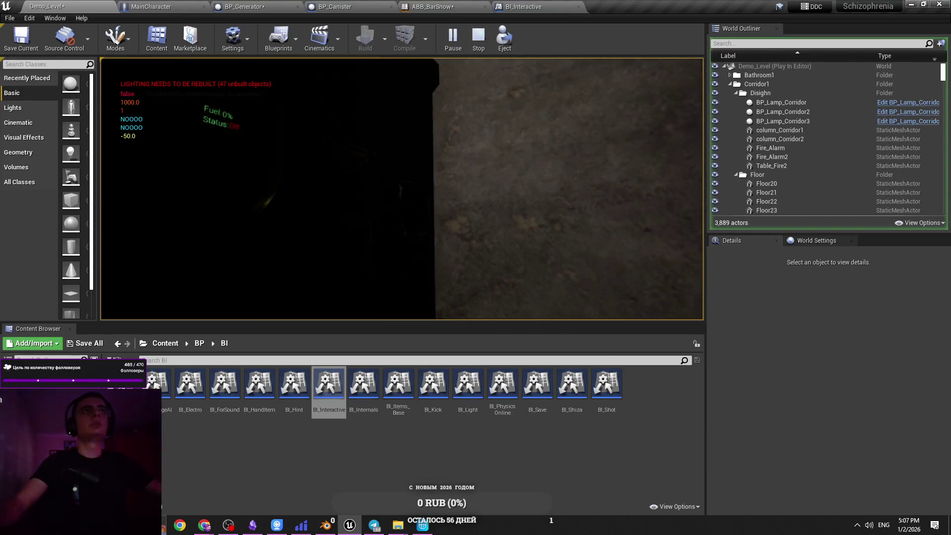
Stop the play session after the generator screen shows Fuel 0%.
{"action": "key", "text": "Escape"}
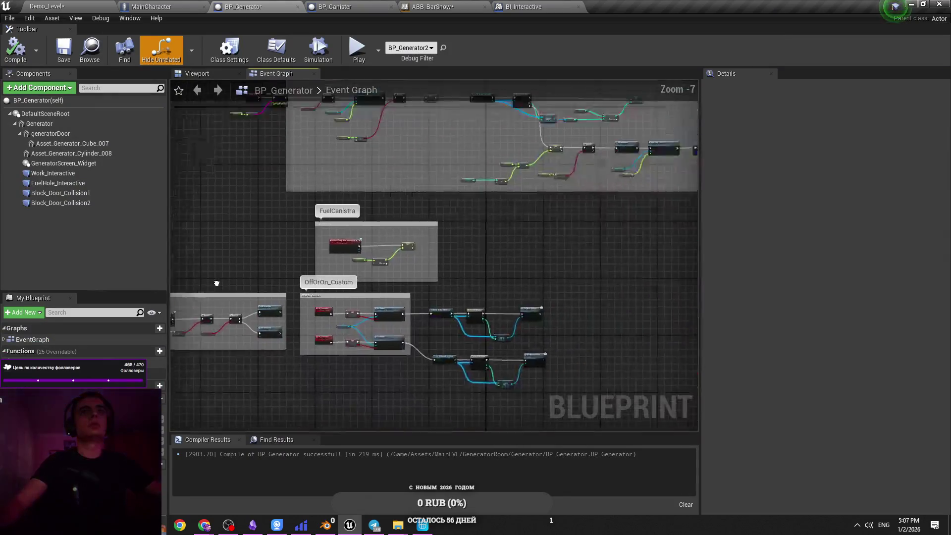
Experiment with copying the Fuel getter and an == node, then remove the extras.
{"action": "left_click", "coordinate": [284, 254]}
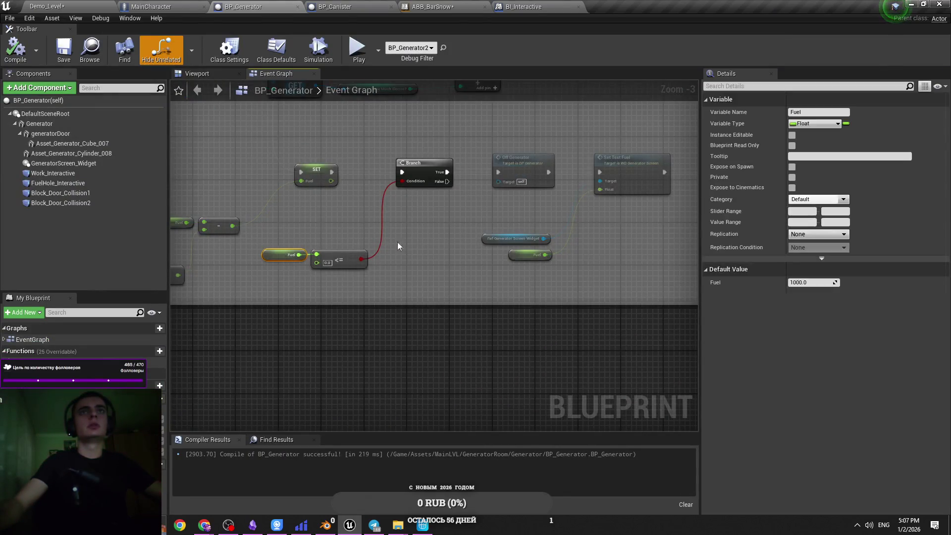
{"action": "left_click", "coordinate": [402, 237]}
{"action": "left_click", "coordinate": [303, 258]}
{"action": "mouse_move", "coordinate": [309, 268]}
{"action": "left_mouse_down"}
{"action": "mouse_move", "coordinate": [294, 272]}
{"action": "mouse_move", "coordinate": [316, 296]}
{"action": "mouse_move", "coordinate": [477, 268]}
{"action": "left_mouse_up"}
{"action": "key", "text": "ctrl+v"}
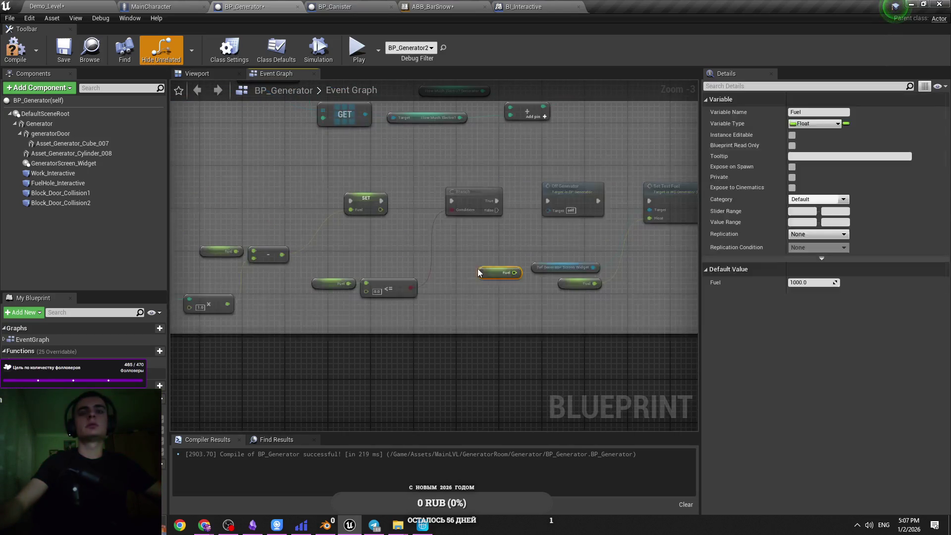
{"action": "key", "text": "Delete"}
{"action": "left_click", "coordinate": [319, 280]}
{"action": "key", "text": "ctrl+v"}
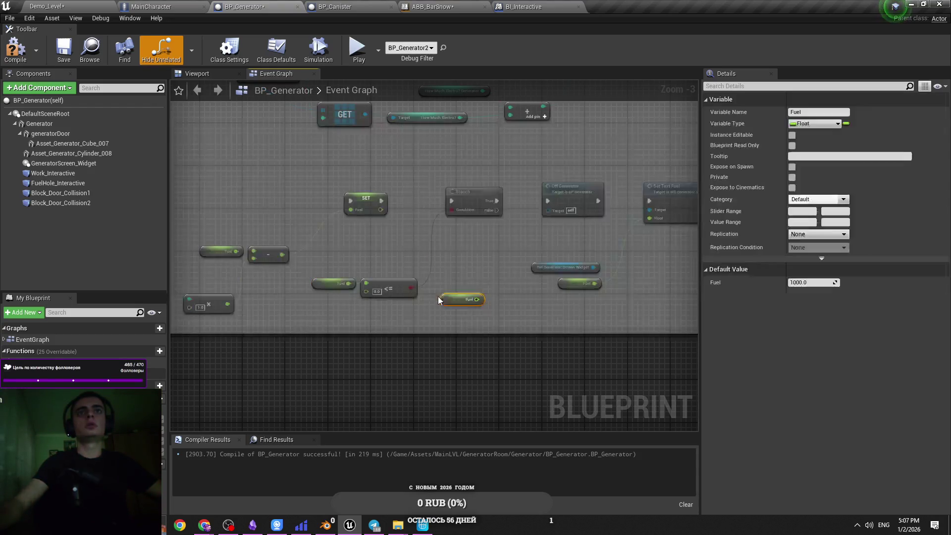
{"action": "left_click_drag", "start_coordinate": [481, 299], "coordinate": [499, 297]}
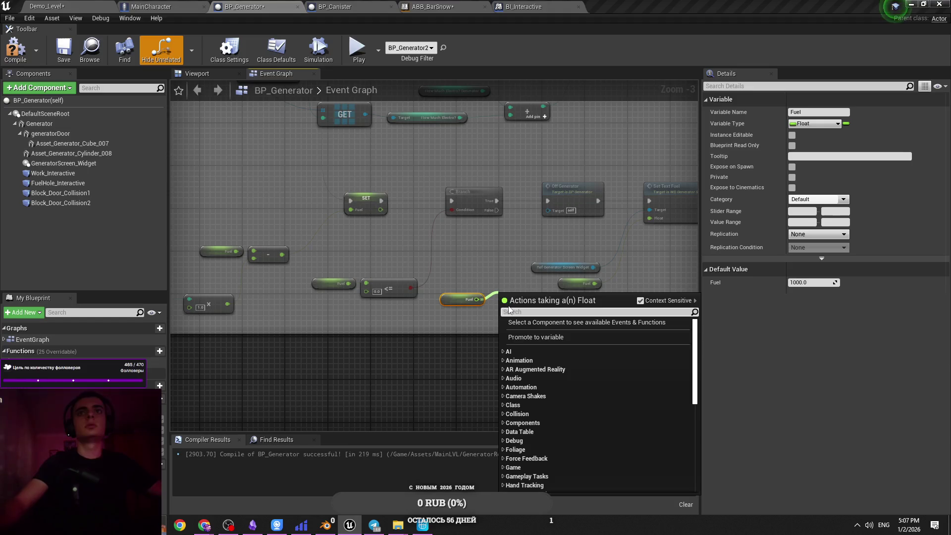
{"action": "type", "text": "=="}
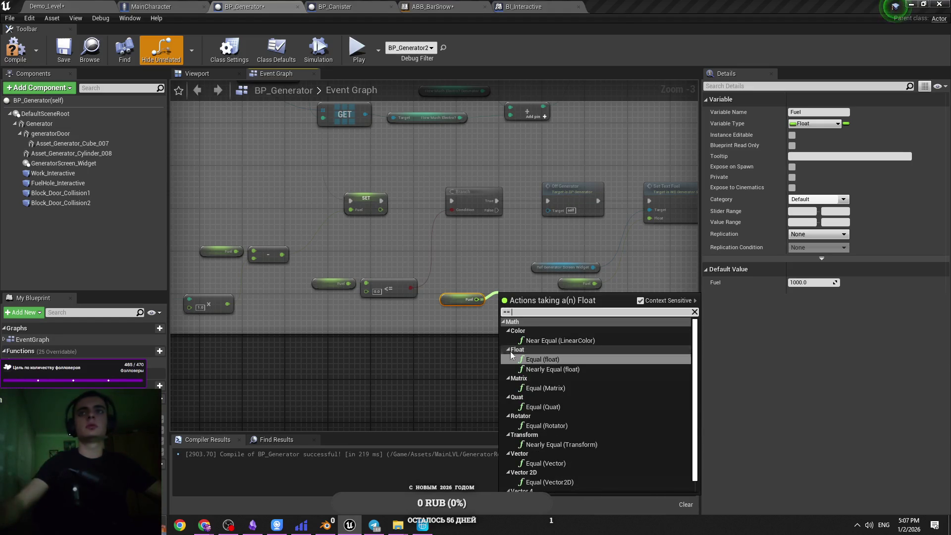
{"action": "left_click", "coordinate": [447, 323]}
{"action": "scroll", "coordinate": [457, 316], "scroll_direction": "up", "scroll_amount": 4}
{"action": "key", "text": "Delete"}
Add a SET Fuel 0.0 node between the Branch's True path and Off Generator.
{"action": "left_click_drag", "start_coordinate": [158, 408], "coordinate": [469, 314]}
{"action": "left_click", "coordinate": [469, 313]}
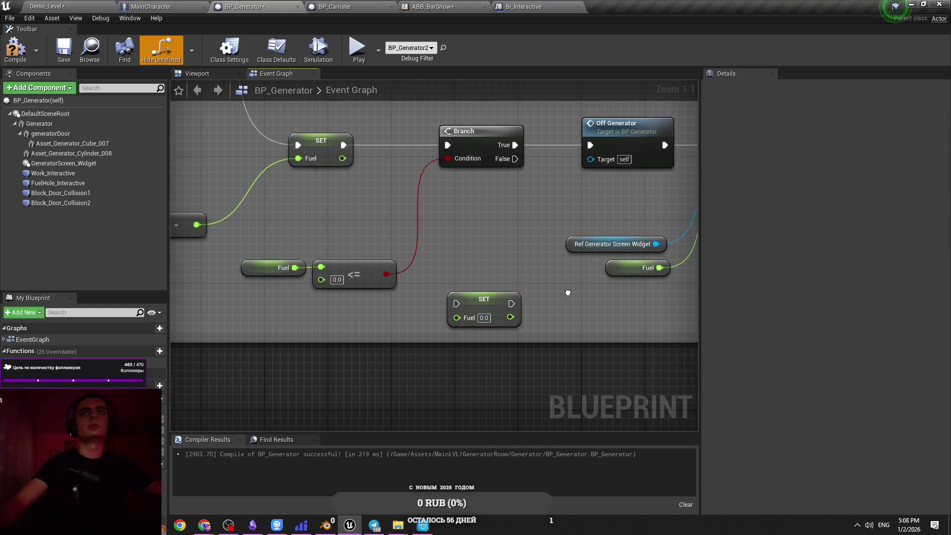
{"action": "scroll", "coordinate": [391, 326], "scroll_direction": "down", "scroll_amount": 2}
{"action": "mouse_move", "coordinate": [324, 331]}
{"action": "left_mouse_down"}
{"action": "mouse_move", "coordinate": [354, 260]}
{"action": "mouse_move", "coordinate": [349, 211]}
{"action": "left_mouse_up"}
{"action": "left_click_drag", "start_coordinate": [374, 259], "coordinate": [405, 211]}
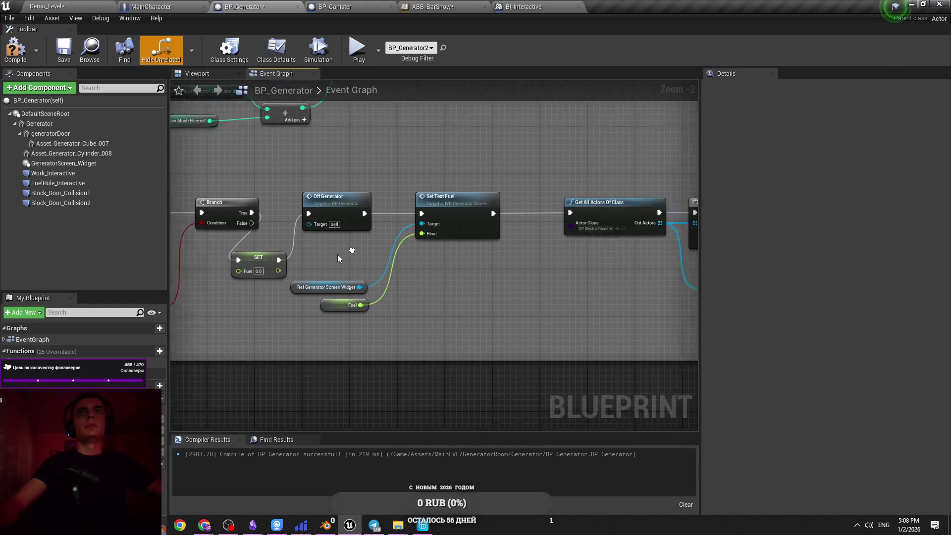
{"action": "scroll", "coordinate": [628, 197], "scroll_direction": "down", "scroll_amount": 2}
{"action": "left_click_drag", "start_coordinate": [301, 211], "coordinate": [688, 305]}
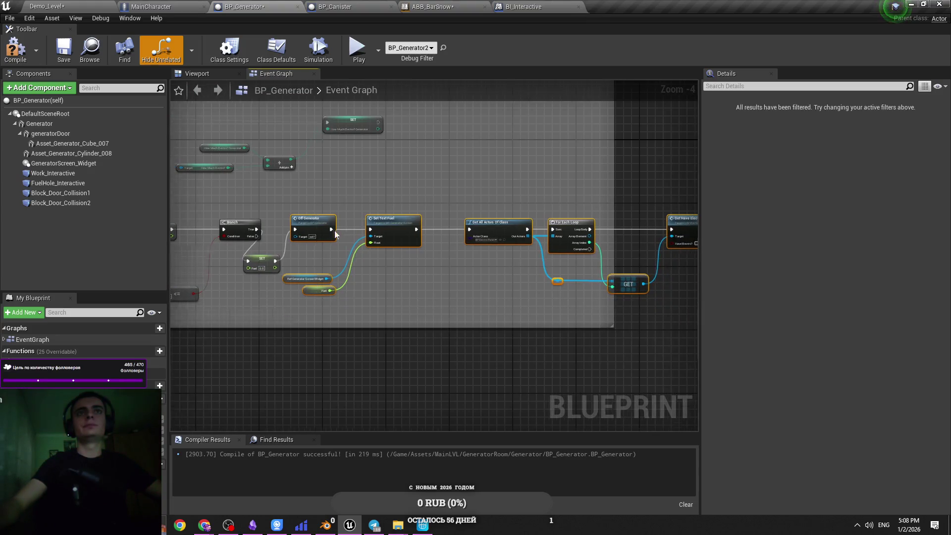
{"action": "scroll", "coordinate": [215, 223], "scroll_direction": "up", "scroll_amount": 2}
{"action": "left_click_drag", "start_coordinate": [223, 274], "coordinate": [270, 225]}
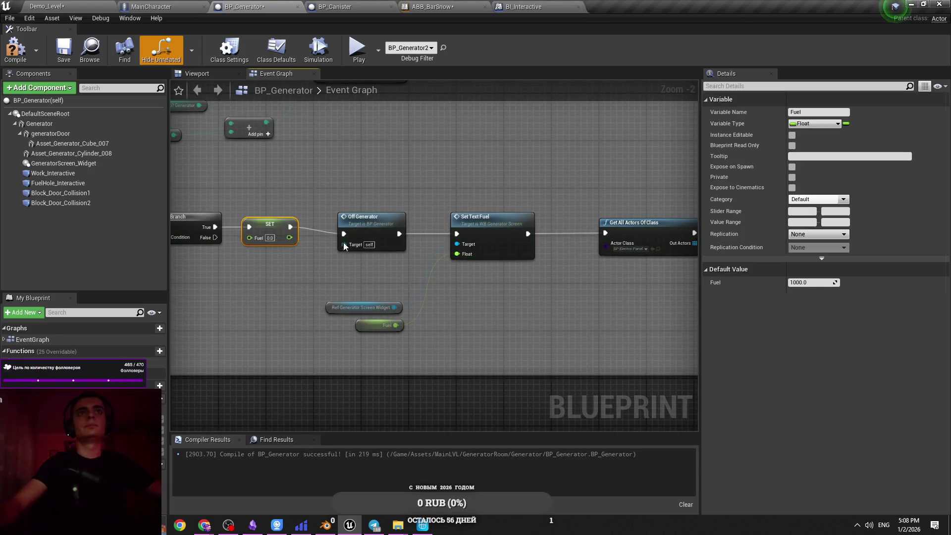
{"action": "left_click", "coordinate": [310, 272]}
Wrap Off Generator, Set Text Fuel and related nodes in a comment, then save.
{"action": "scroll", "coordinate": [227, 275], "scroll_direction": "down", "scroll_amount": 1}
{"action": "left_click_drag", "start_coordinate": [227, 276], "coordinate": [684, 331]}
{"action": "scroll", "coordinate": [347, 295], "scroll_direction": "up", "scroll_amount": 2}
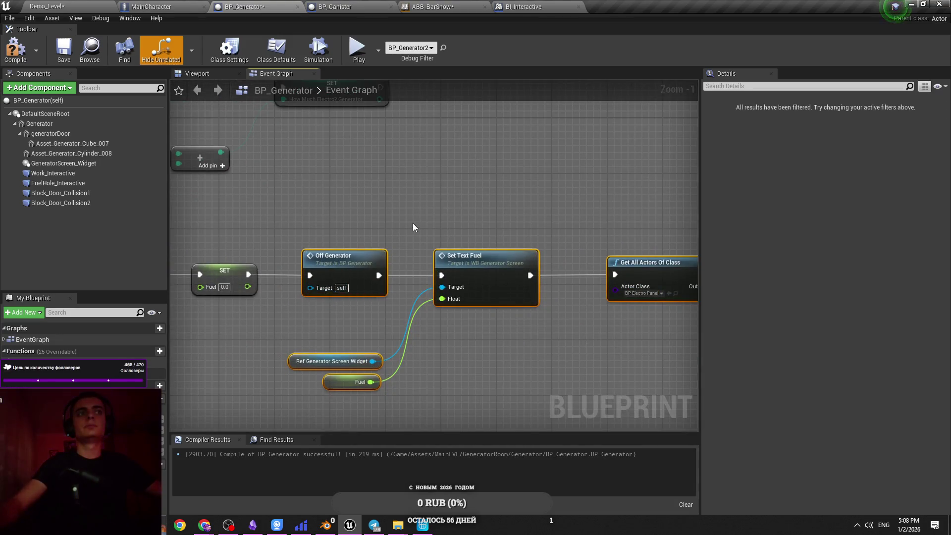
{"action": "key", "text": "c"}
{"action": "scroll", "coordinate": [442, 267], "scroll_direction": "down", "scroll_amount": 3}
{"action": "mouse_move", "coordinate": [442, 268]}
{"action": "left_mouse_down"}
{"action": "mouse_move", "coordinate": [531, 269]}
{"action": "mouse_move", "coordinate": [713, 301]}
{"action": "left_mouse_up"}
{"action": "key", "text": "ctrl+s"}
Rearrange the Fuel subtraction nodes, shifting How Much Electro? Generator to the right.
{"action": "scroll", "coordinate": [420, 281], "scroll_direction": "up", "scroll_amount": 3}
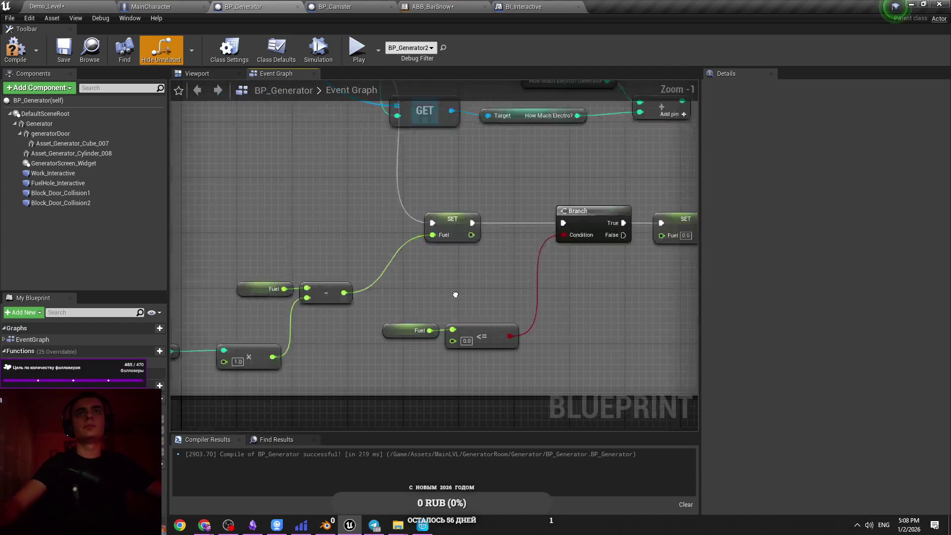
{"action": "left_click_drag", "start_coordinate": [451, 370], "coordinate": [298, 285]}
{"action": "left_click", "coordinate": [297, 351]}
{"action": "left_click_drag", "start_coordinate": [300, 351], "coordinate": [328, 349]}
{"action": "left_click", "coordinate": [375, 458]}
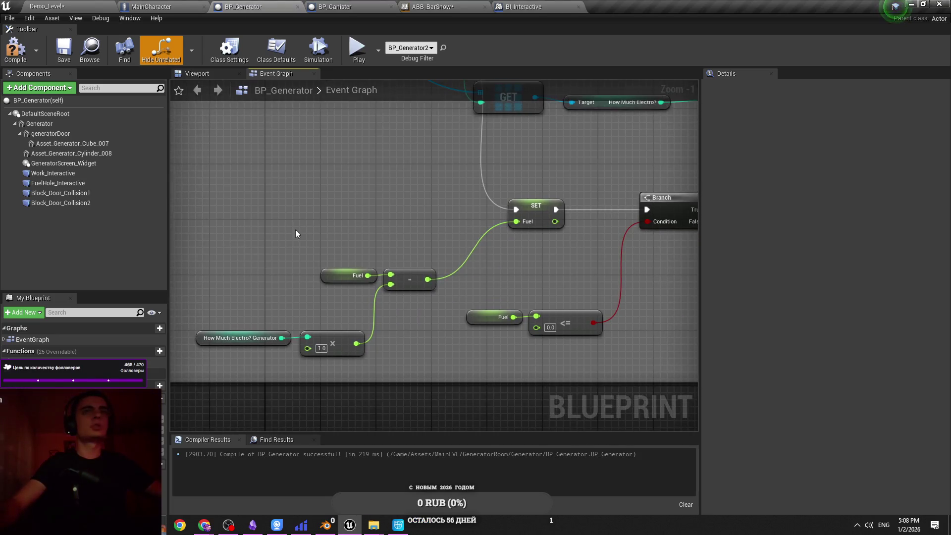
Reposition the Fuel, minus, multiply and How Much Electro nodes slightly and save BP_Generator.
{"action": "key", "text": "ctrl+s"}
{"action": "scroll", "coordinate": [348, 206], "scroll_direction": "down", "scroll_amount": 3}
{"action": "scroll", "coordinate": [405, 219], "scroll_direction": "down", "scroll_amount": 1}
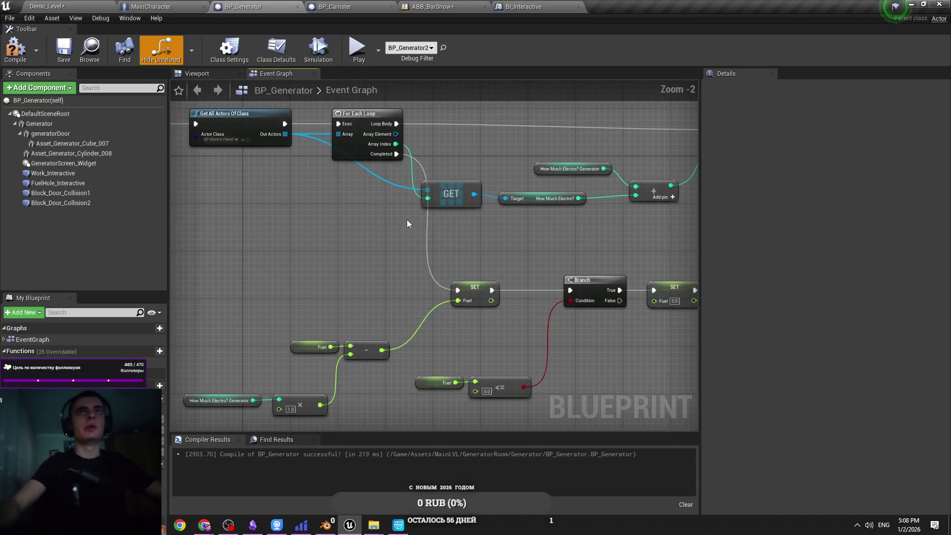
{"action": "scroll", "coordinate": [363, 235], "scroll_direction": "up", "scroll_amount": 3}
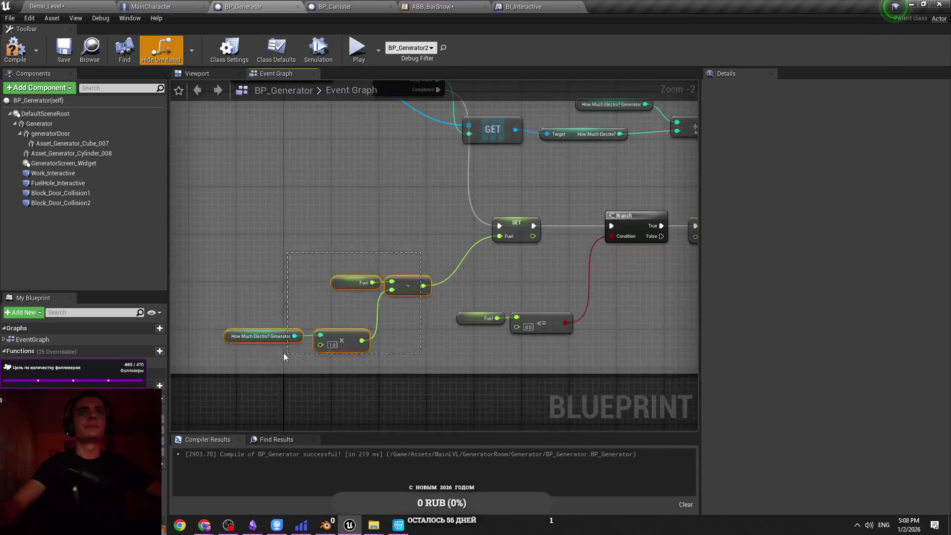
{"action": "left_click_drag", "start_coordinate": [436, 270], "coordinate": [296, 351]}
{"action": "left_click_drag", "start_coordinate": [417, 287], "coordinate": [459, 245]}
{"action": "left_click", "coordinate": [550, 289]}
{"action": "key", "text": "ctrl+z"}
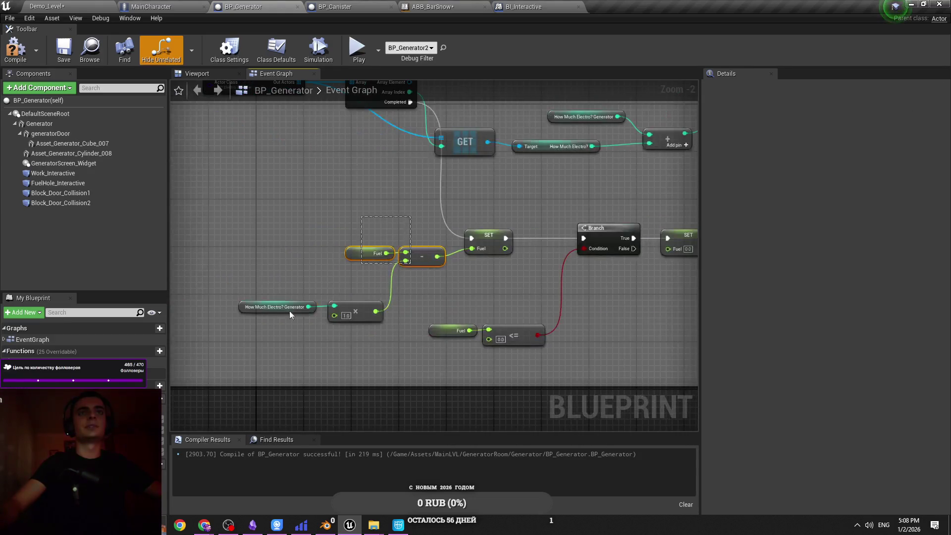
{"action": "left_click_drag", "start_coordinate": [388, 254], "coordinate": [382, 248]}
{"action": "left_click", "coordinate": [408, 272]}
{"action": "key", "text": "ctrl+s"}
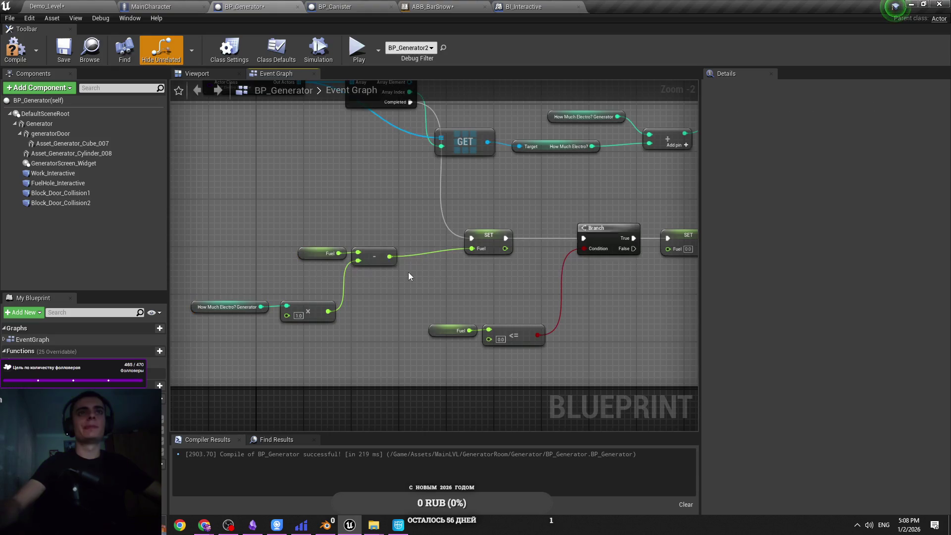
Move the Fuel and <= check nodes up, save, and compile BP_Generator.
{"action": "scroll", "coordinate": [309, 300], "scroll_direction": "down", "scroll_amount": 1}
{"action": "mouse_move", "coordinate": [369, 291]}
{"action": "left_mouse_down"}
{"action": "mouse_move", "coordinate": [293, 307]}
{"action": "mouse_move", "coordinate": [225, 362]}
{"action": "left_mouse_up"}
{"action": "left_click_drag", "start_coordinate": [313, 346], "coordinate": [308, 318]}
{"action": "key", "text": "ctrl+s"}
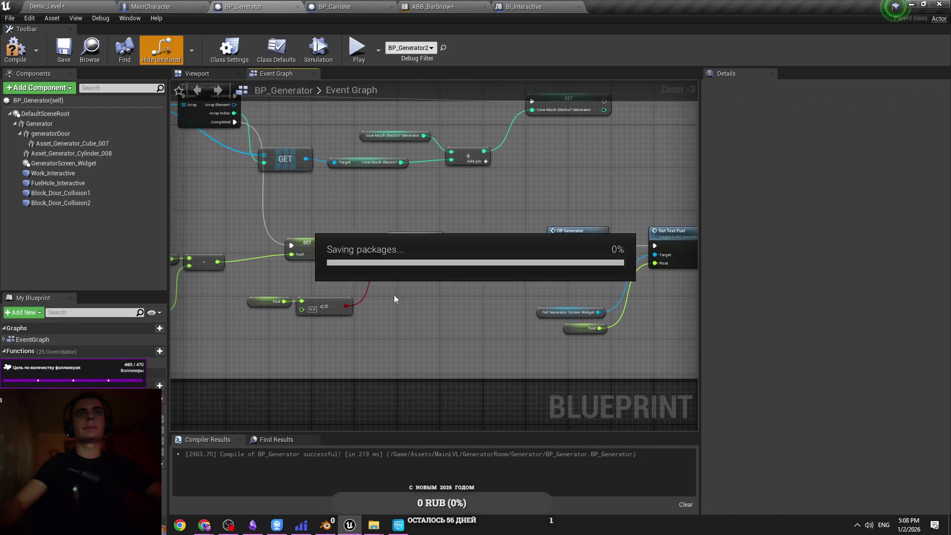
{"action": "scroll", "coordinate": [381, 294], "scroll_direction": "up", "scroll_amount": 1}
{"action": "left_click_drag", "start_coordinate": [387, 321], "coordinate": [296, 298]}
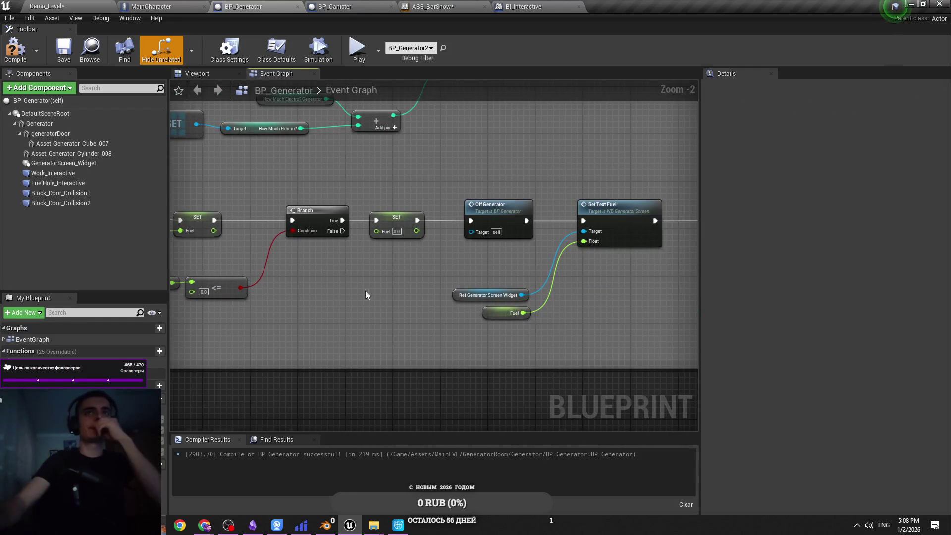
{"action": "left_click", "coordinate": [30, 59]}
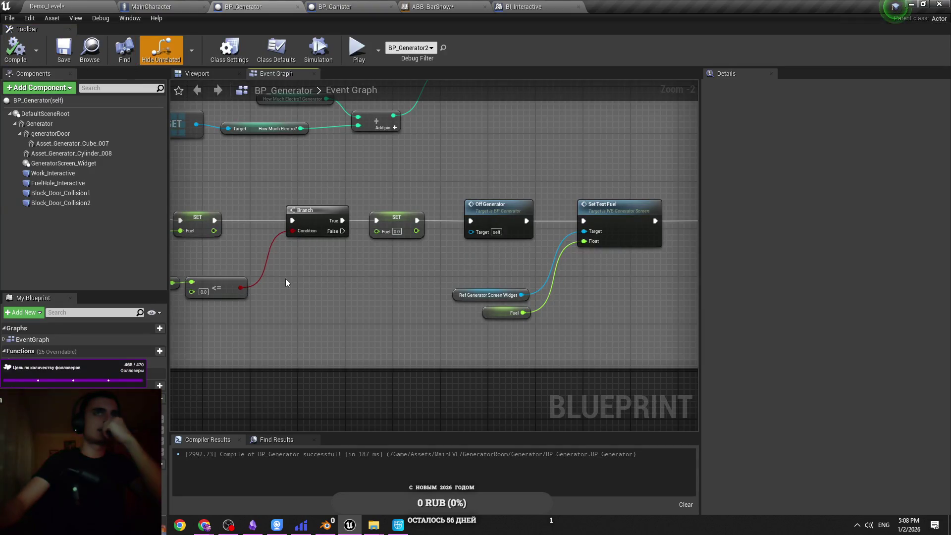
Review the Get All Actors Of Class loop, nudge Set Text Fuel left, then switch to BP_Canister.
{"action": "left_click_drag", "start_coordinate": [319, 275], "coordinate": [251, 277]}
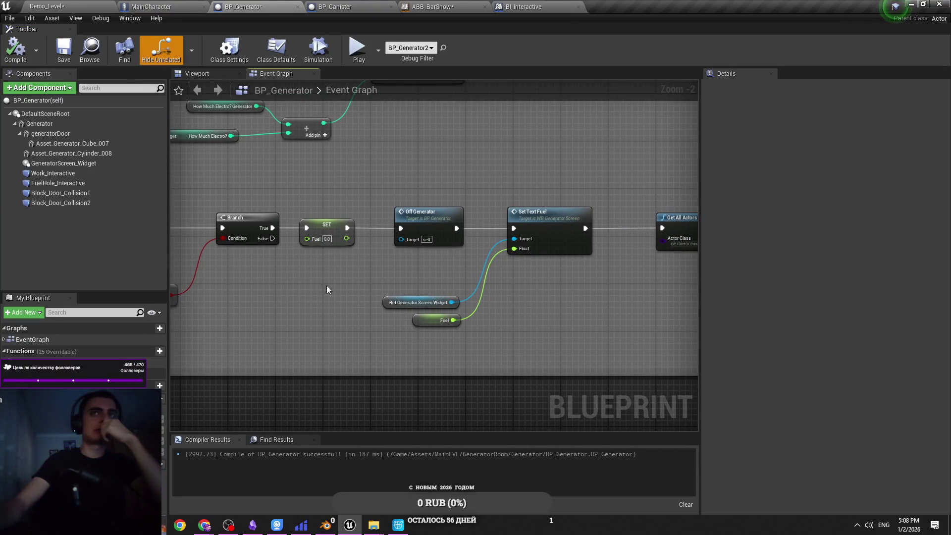
{"action": "left_click_drag", "start_coordinate": [326, 287], "coordinate": [251, 277]}
{"action": "left_click_drag", "start_coordinate": [326, 269], "coordinate": [262, 270]}
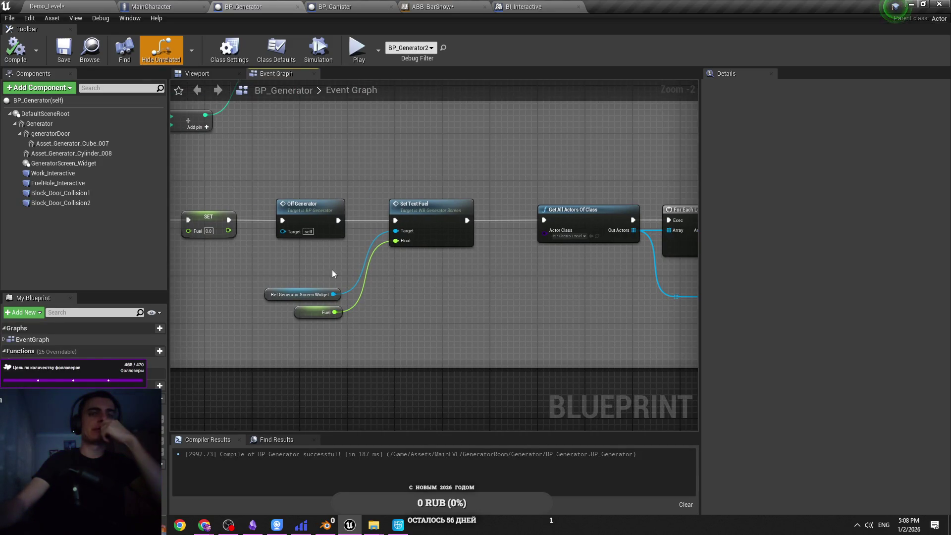
{"action": "scroll", "coordinate": [332, 269], "scroll_direction": "down", "scroll_amount": 2}
{"action": "scroll", "coordinate": [449, 267], "scroll_direction": "up", "scroll_amount": 3}
{"action": "left_click_drag", "start_coordinate": [319, 257], "coordinate": [532, 279]}
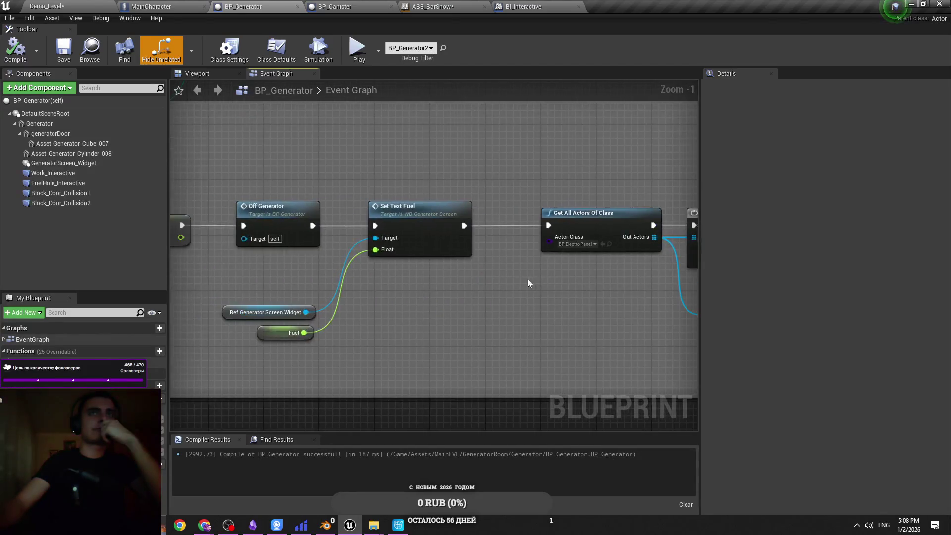
{"action": "left_click_drag", "start_coordinate": [449, 224], "coordinate": [449, 233]}
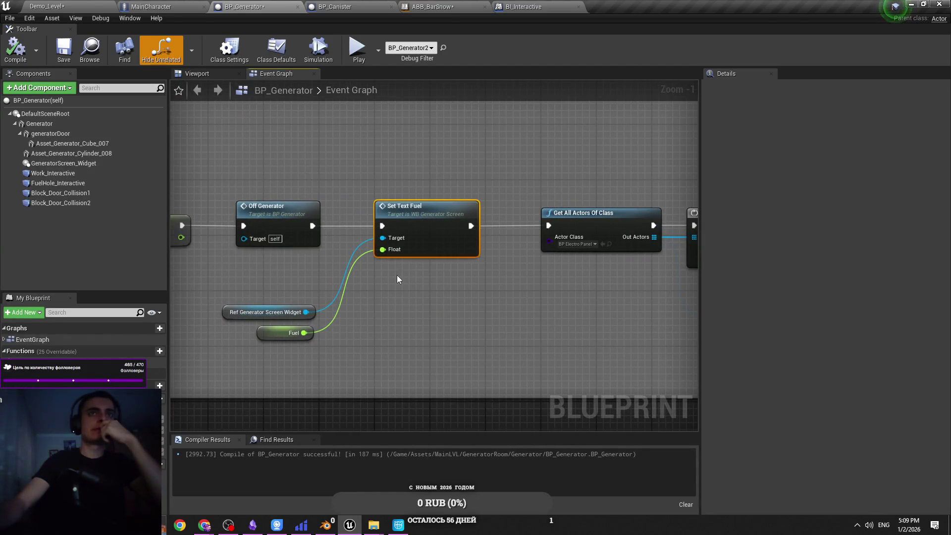
{"action": "scroll", "coordinate": [396, 275], "scroll_direction": "down", "scroll_amount": 2}
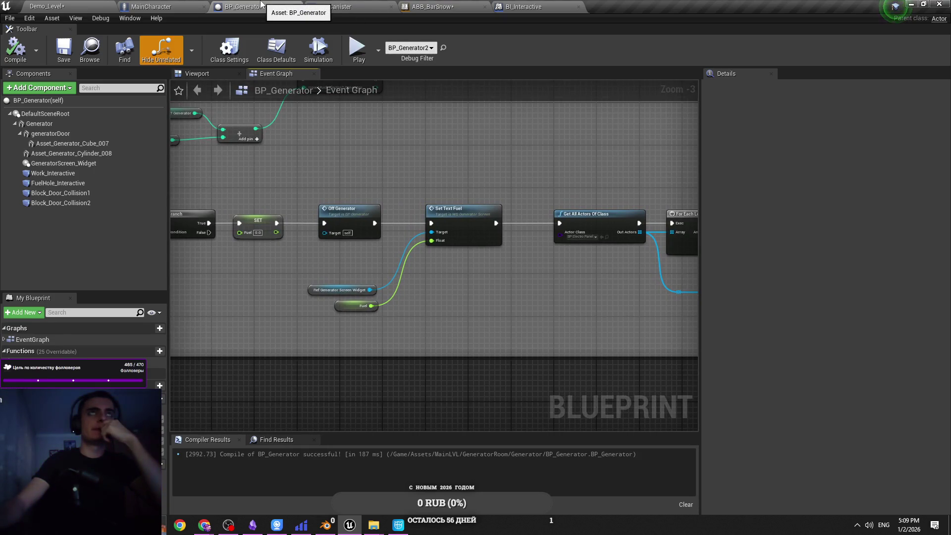
{"action": "left_click", "coordinate": [359, 9]}
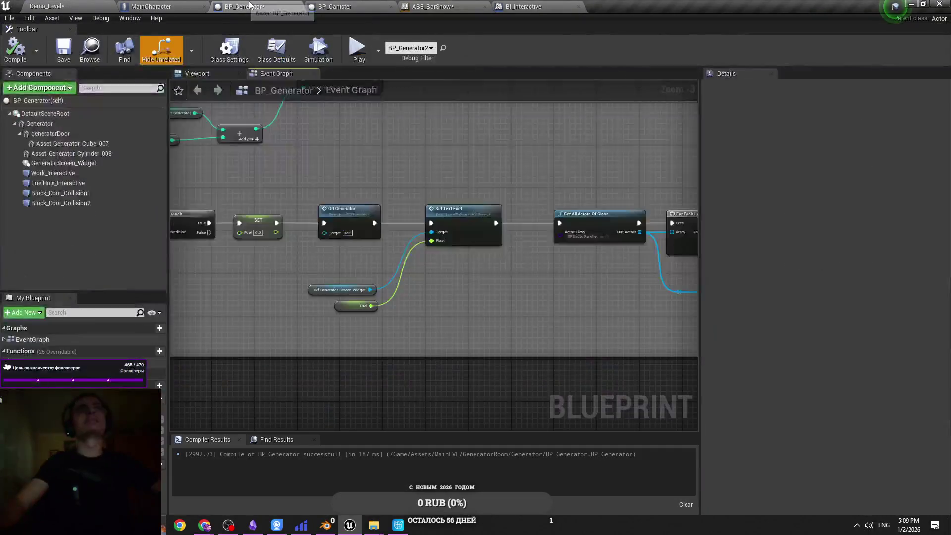
Wire the SET node's exec output into Switch Hands, move both lower, and save.
{"action": "scroll", "coordinate": [446, 198], "scroll_direction": "down", "scroll_amount": 1}
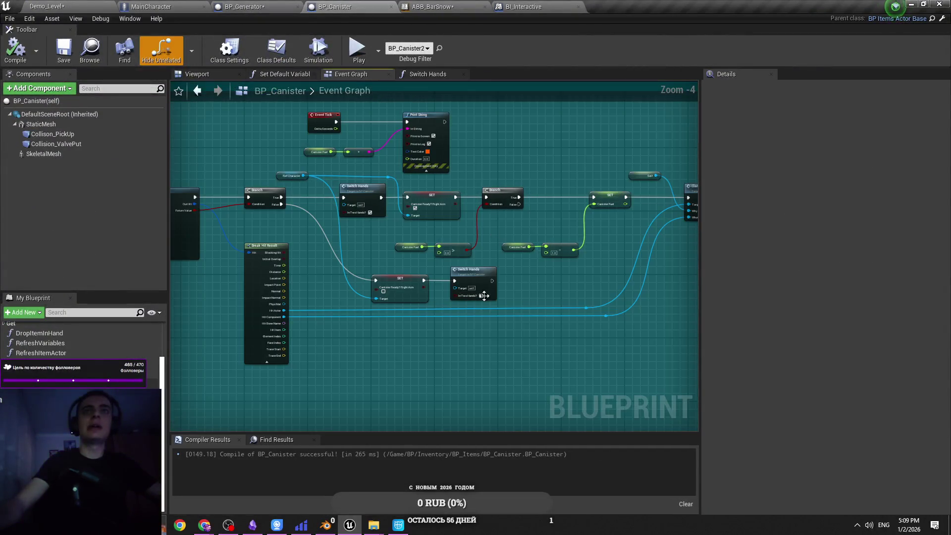
{"action": "mouse_move", "coordinate": [406, 288]}
{"action": "left_mouse_down"}
{"action": "mouse_move", "coordinate": [399, 336]}
{"action": "mouse_move", "coordinate": [380, 313]}
{"action": "left_mouse_up"}
{"action": "scroll", "coordinate": [406, 278], "scroll_direction": "up", "scroll_amount": 2}
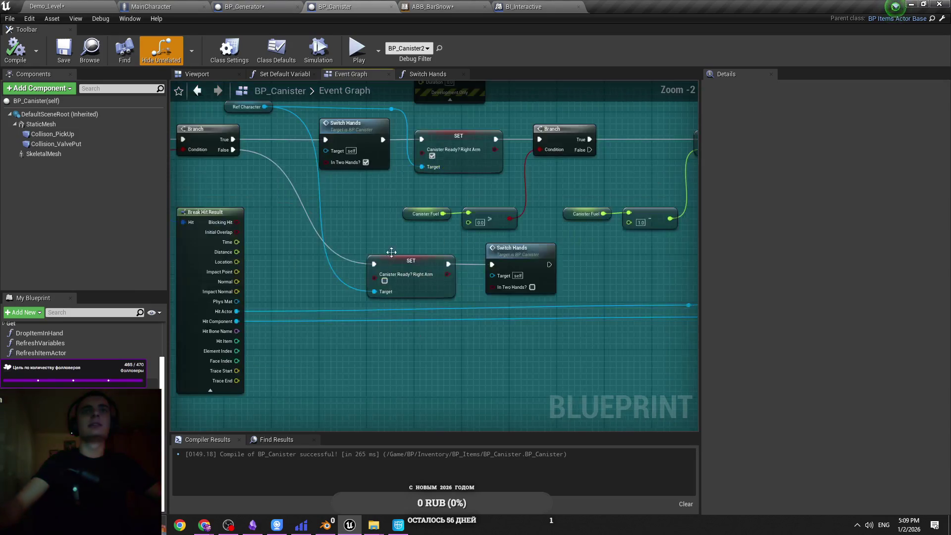
{"action": "left_click_drag", "start_coordinate": [445, 266], "coordinate": [441, 335]}
{"action": "left_click_drag", "start_coordinate": [506, 285], "coordinate": [491, 264]}
{"action": "left_click_drag", "start_coordinate": [429, 265], "coordinate": [430, 360]}
{"action": "key", "text": "ctrl+s"}
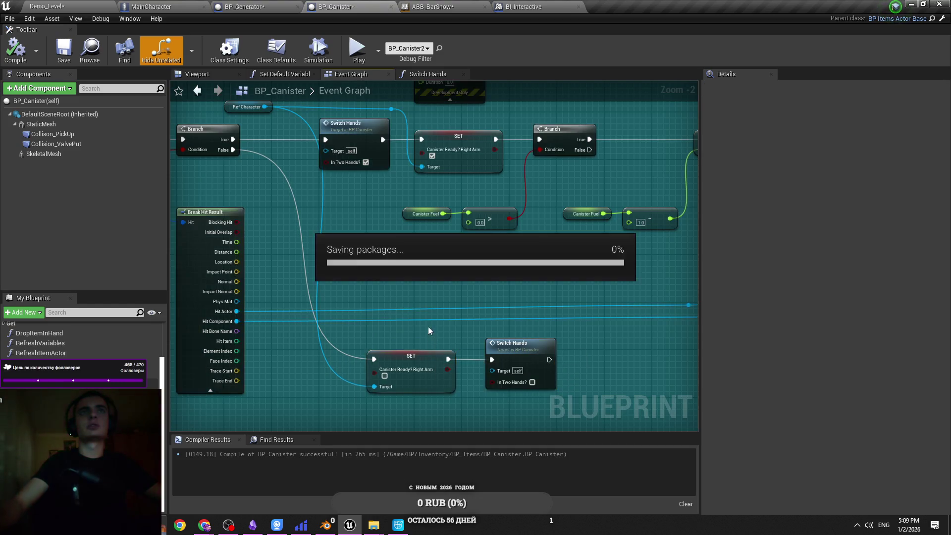
Nudge the Ref Character node left, save BP_Canister again, and return to Demo_Level.
{"action": "left_click", "coordinate": [364, 272]}
{"action": "left_click_drag", "start_coordinate": [247, 163], "coordinate": [230, 164]}
{"action": "key", "text": "ctrl+s"}
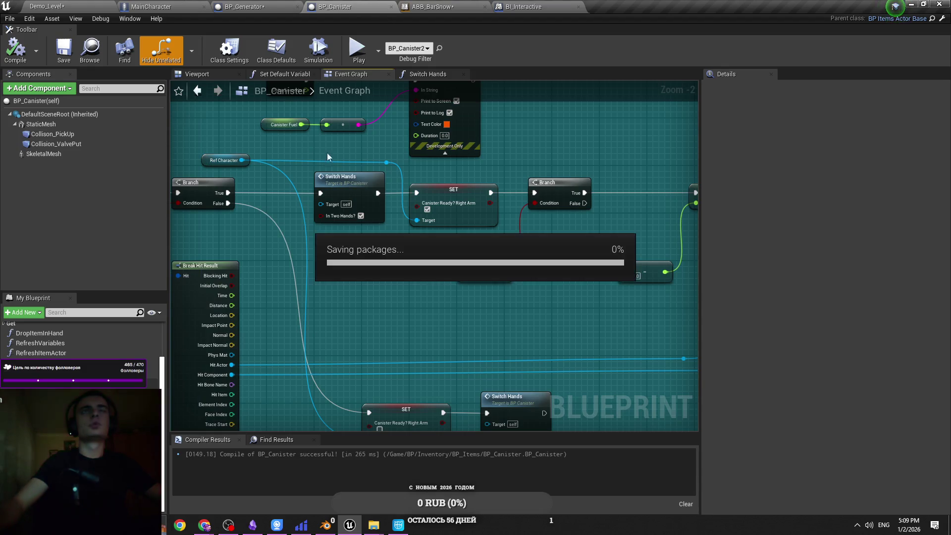
{"action": "left_click", "coordinate": [70, 6]}
{"action": "left_click_drag", "start_coordinate": [380, 284], "coordinate": [380, 239]}
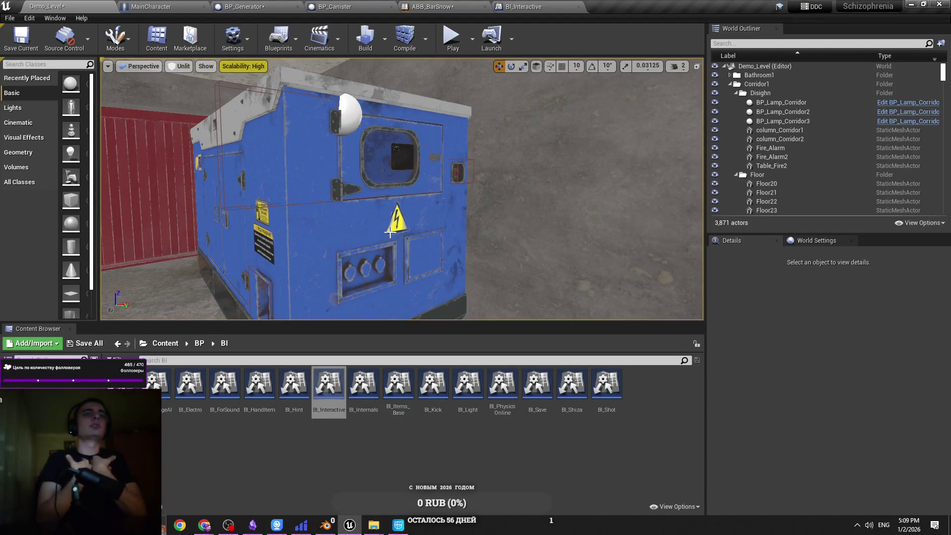
Save all modified assets and the level, then run and stop a brief Play-in-Editor test.
{"action": "left_click", "coordinate": [85, 343]}
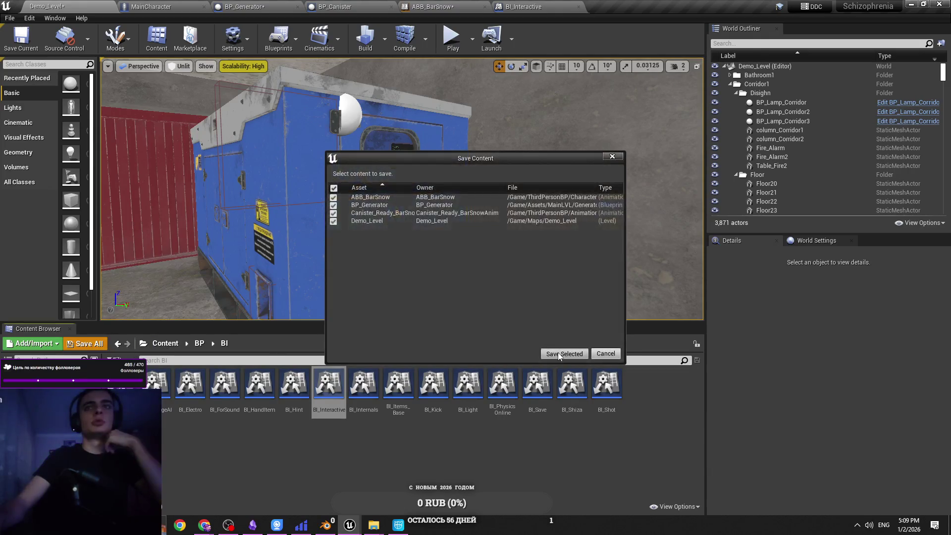
{"action": "key", "text": "Return"}
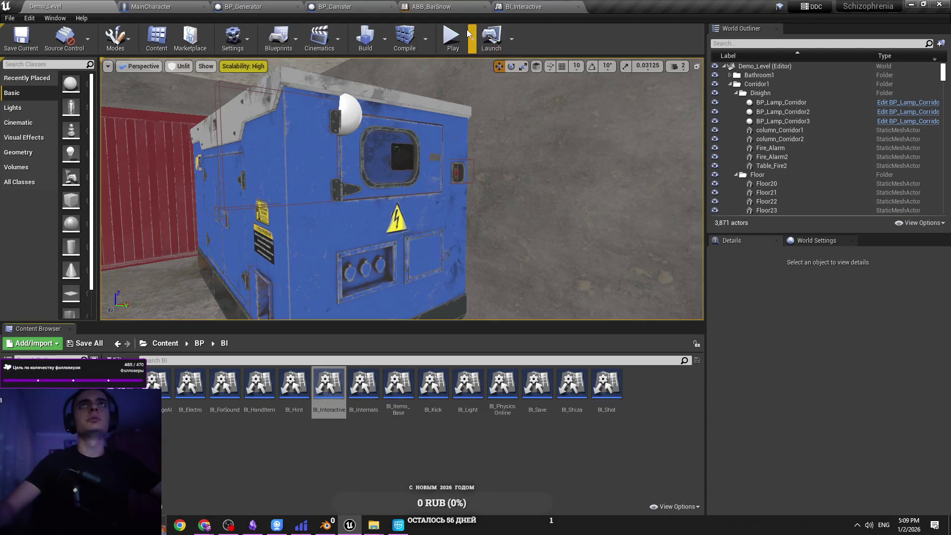
{"action": "left_click", "coordinate": [453, 38]}
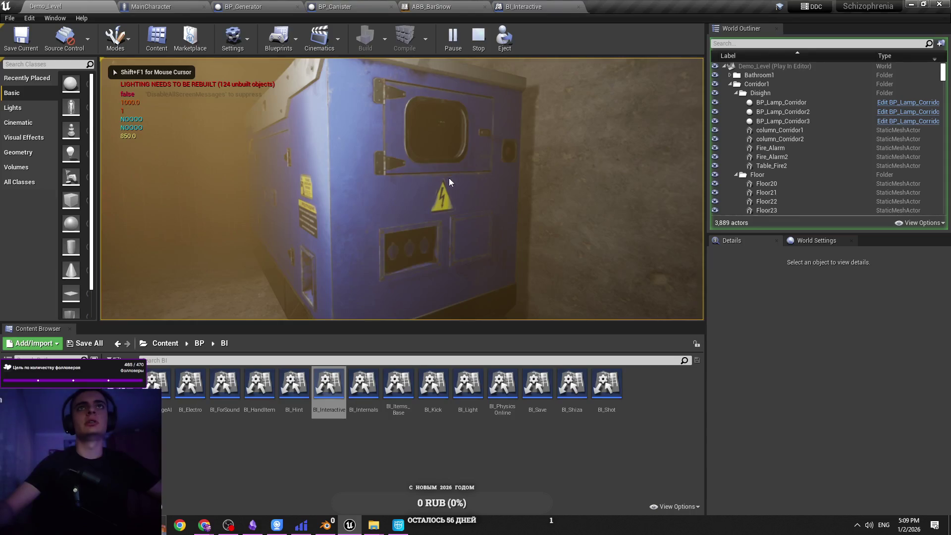
{"action": "key", "text": "Escape"}
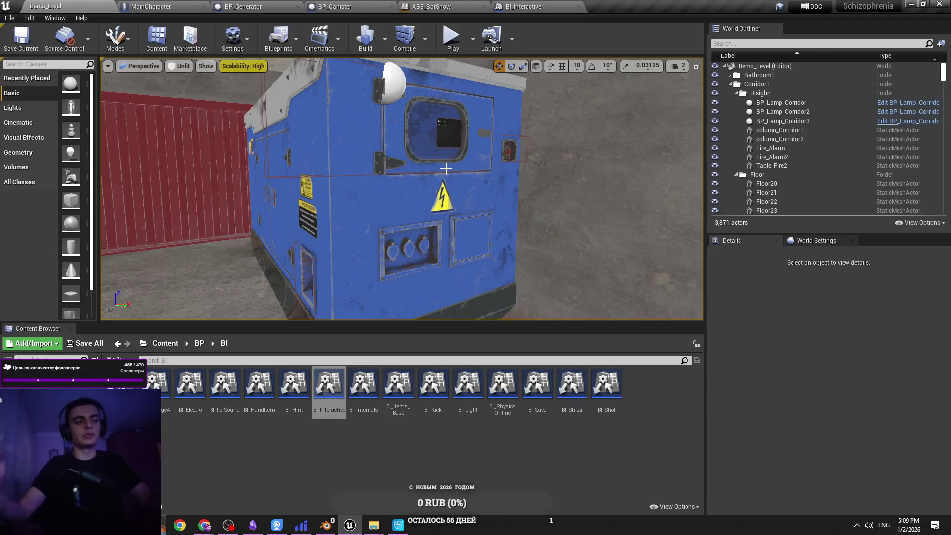
{"action": "left_click_drag", "start_coordinate": [446, 169], "coordinate": [438, 140]}
In MainCharacter's Equip Item Right graph, survey the equip nodes through Switch on String and Sequence.
{"action": "left_click", "coordinate": [149, 6]}
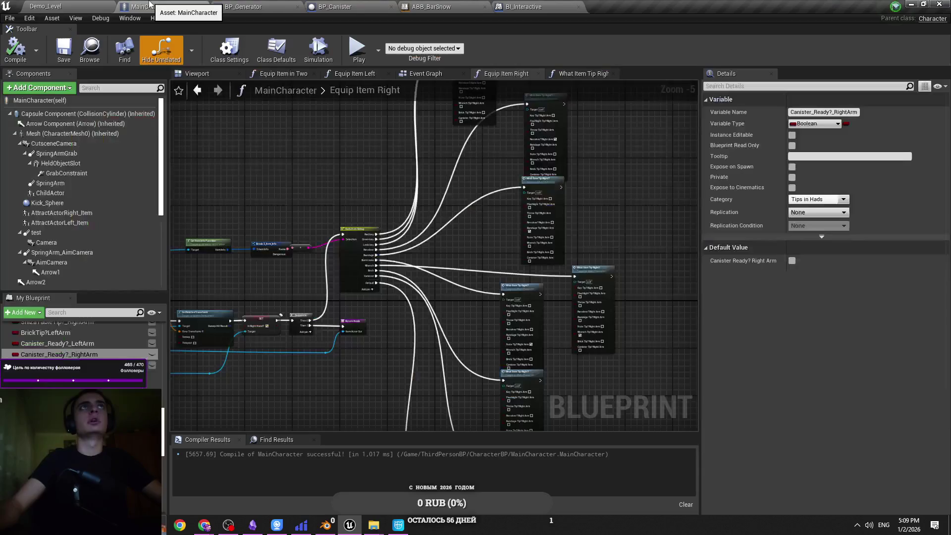
{"action": "key", "text": "ctrl+s"}
{"action": "scroll", "coordinate": [293, 203], "scroll_direction": "up", "scroll_amount": 3}
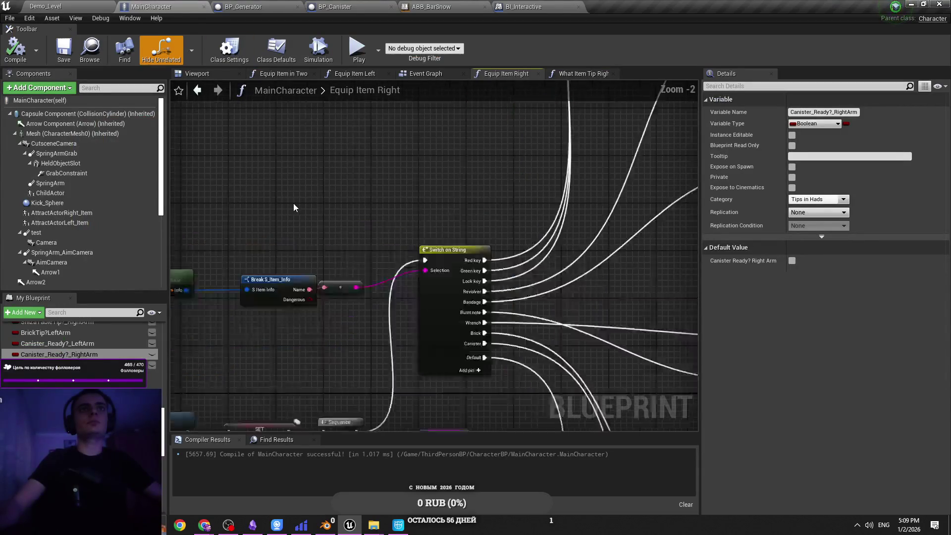
{"action": "scroll", "coordinate": [421, 245], "scroll_direction": "down", "scroll_amount": 3}
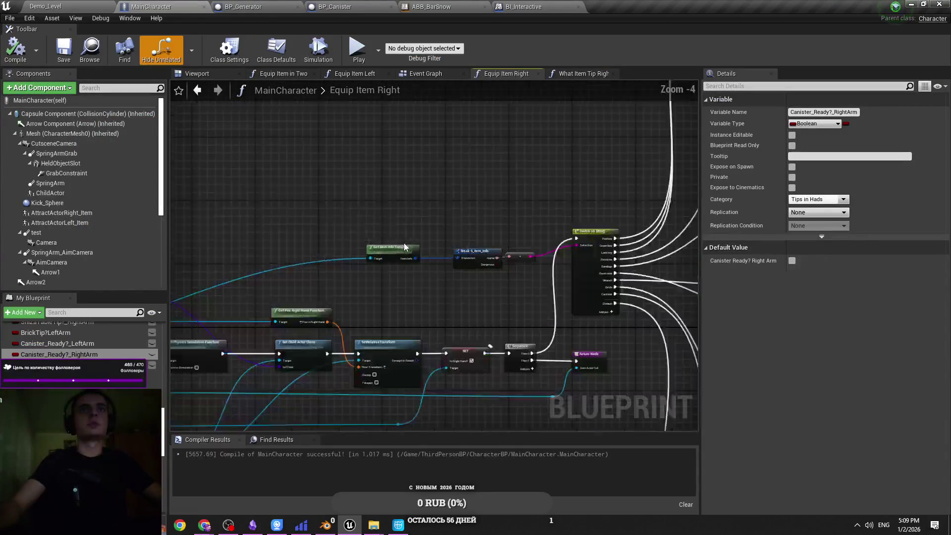
{"action": "scroll", "coordinate": [411, 248], "scroll_direction": "up", "scroll_amount": 4}
{"action": "left_click", "coordinate": [421, 260]}
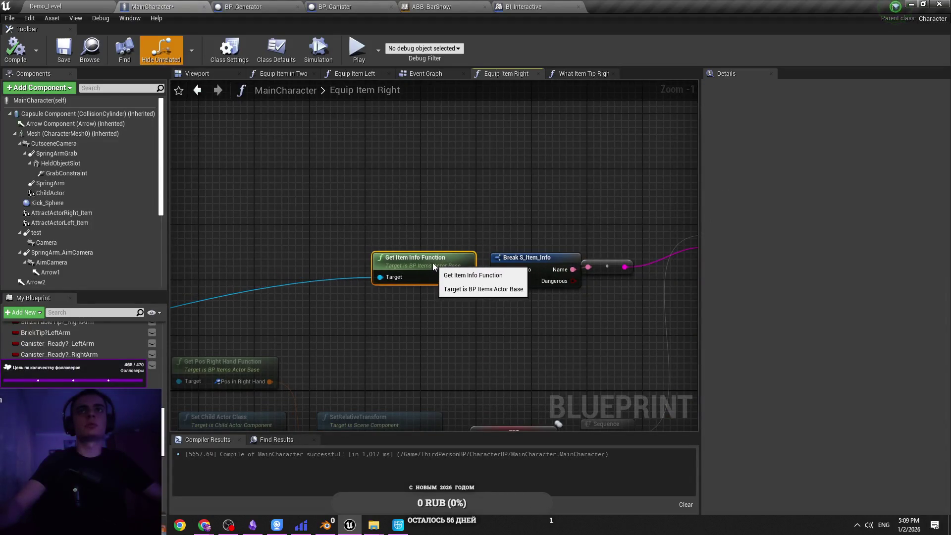
{"action": "scroll", "coordinate": [353, 284], "scroll_direction": "down", "scroll_amount": 2}
{"action": "left_click_drag", "start_coordinate": [353, 284], "coordinate": [654, 224]}
{"action": "key", "text": "ctrl+s"}
{"action": "left_click_drag", "start_coordinate": [549, 246], "coordinate": [445, 244]}
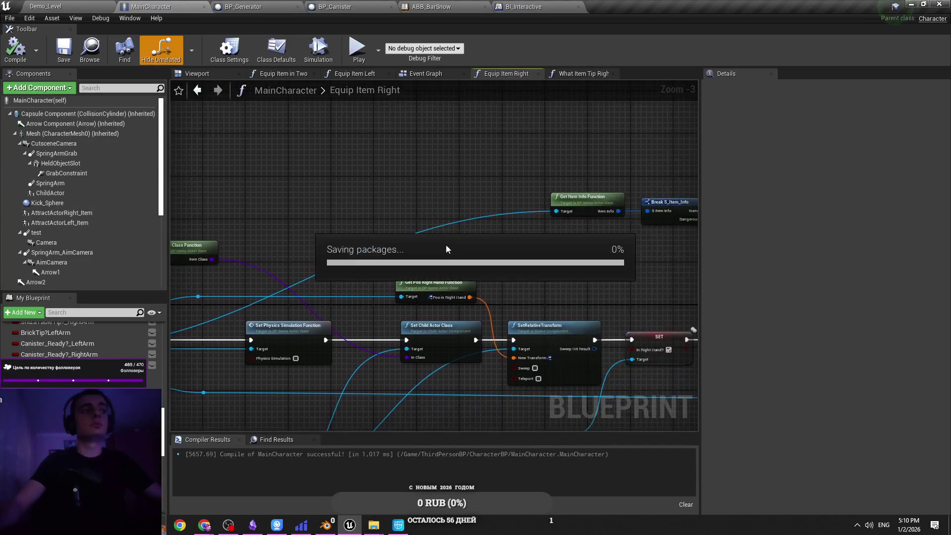
{"action": "mouse_move", "coordinate": [573, 249]}
{"action": "left_mouse_down"}
{"action": "mouse_move", "coordinate": [453, 254]}
{"action": "mouse_move", "coordinate": [560, 249]}
{"action": "left_mouse_up"}
{"action": "scroll", "coordinate": [370, 248], "scroll_direction": "up", "scroll_amount": 1}
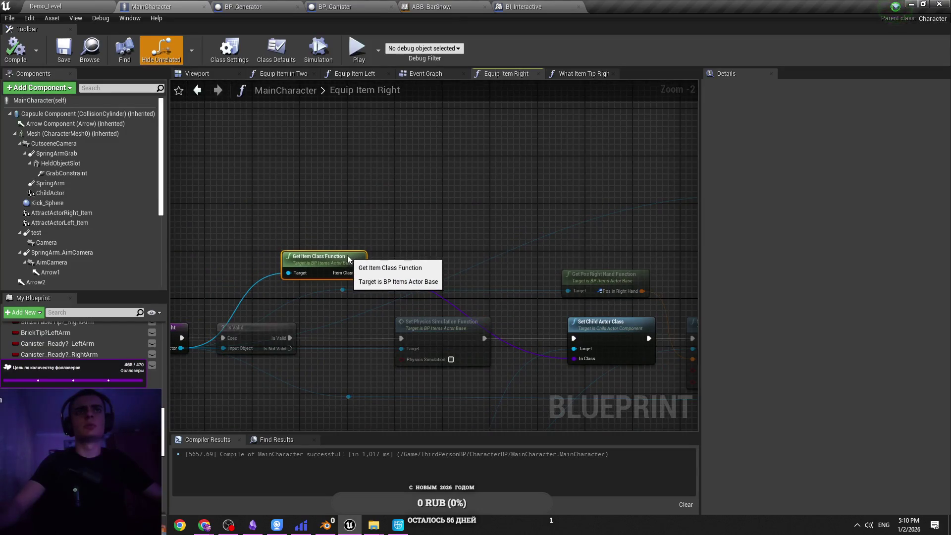
{"action": "left_click", "coordinate": [399, 223]}
{"action": "key", "text": "ctrl+s"}
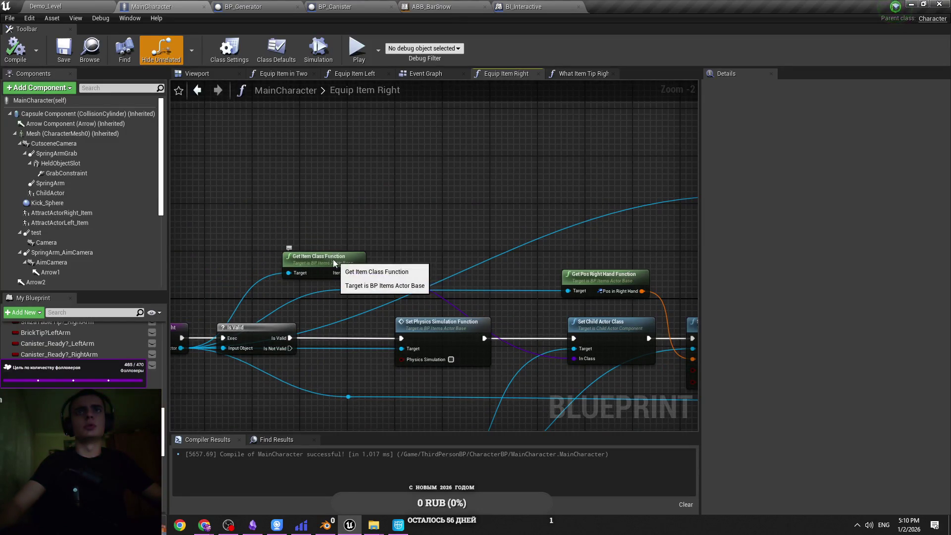
Move Get Item Class left, add an aligned reroute on the item-class wire, and shift Get Item Info nodes right.
{"action": "left_click_drag", "start_coordinate": [334, 258], "coordinate": [306, 261]}
{"action": "double_click", "coordinate": [364, 274]}
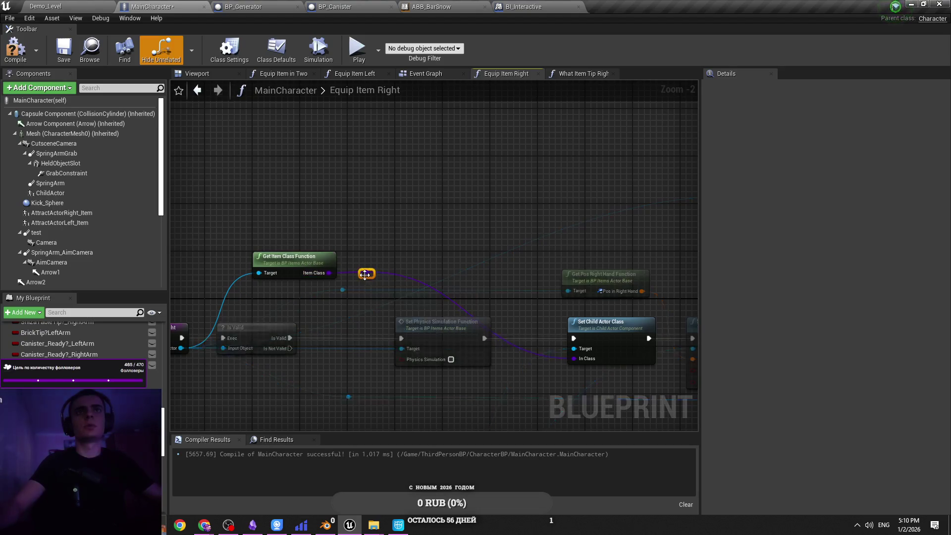
{"action": "left_click_drag", "start_coordinate": [366, 274], "coordinate": [492, 273]}
{"action": "mouse_move", "coordinate": [589, 254]}
{"action": "left_mouse_down"}
{"action": "mouse_move", "coordinate": [467, 260]}
{"action": "mouse_move", "coordinate": [328, 286]}
{"action": "mouse_move", "coordinate": [301, 269]}
{"action": "left_mouse_up"}
{"action": "scroll", "coordinate": [329, 286], "scroll_direction": "down", "scroll_amount": 1}
{"action": "left_click_drag", "start_coordinate": [476, 257], "coordinate": [267, 208]}
{"action": "left_click_drag", "start_coordinate": [396, 221], "coordinate": [402, 220]}
{"action": "left_click", "coordinate": [440, 295]}
{"action": "left_click_drag", "start_coordinate": [478, 218], "coordinate": [415, 261]}
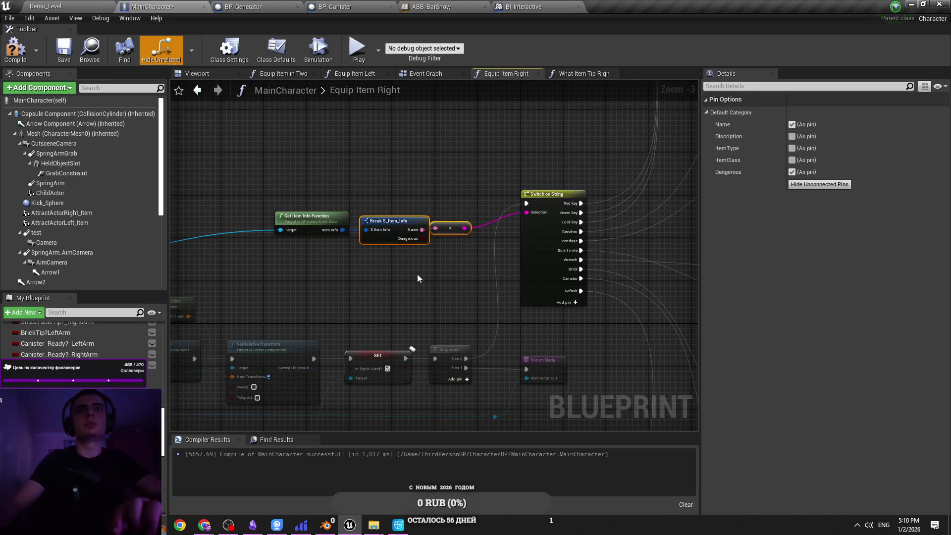
Compile MainCharacter with F7 and go back to the Demo_Level editor.
{"action": "scroll", "coordinate": [418, 273], "scroll_direction": "up", "scroll_amount": 2}
{"action": "left_click", "coordinate": [428, 284]}
{"action": "scroll", "coordinate": [448, 280], "scroll_direction": "up", "scroll_amount": 1}
{"action": "scroll", "coordinate": [343, 308], "scroll_direction": "down", "scroll_amount": 2}
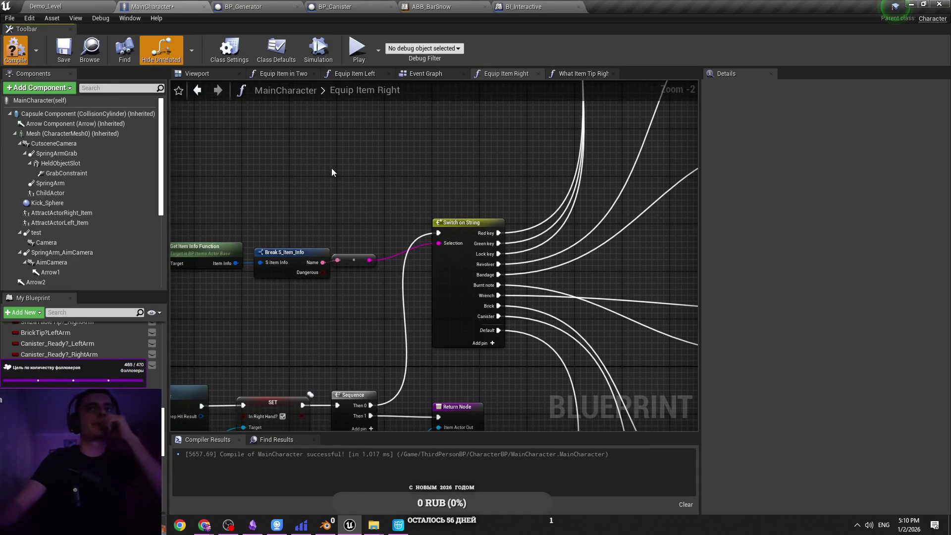
{"action": "key", "text": "F7"}
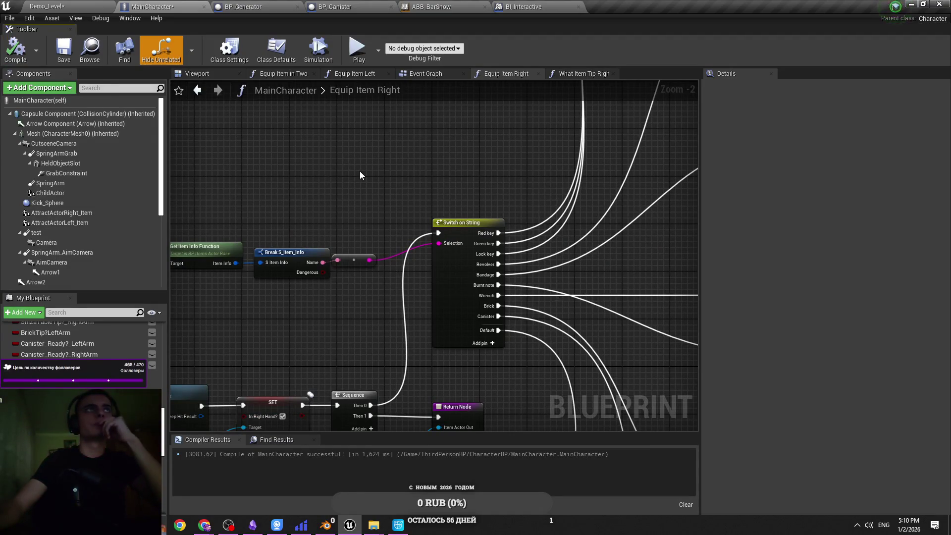
{"action": "scroll", "coordinate": [366, 183], "scroll_direction": "down", "scroll_amount": 3}
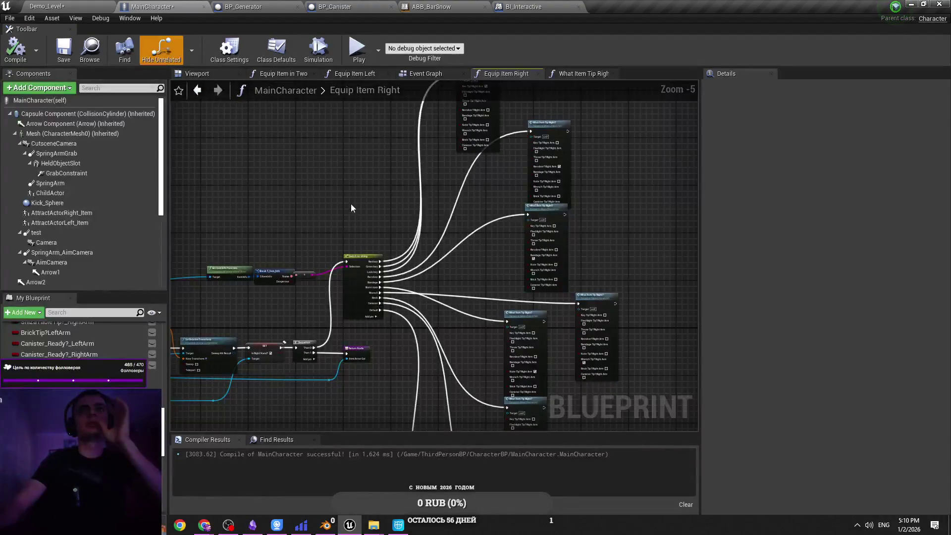
{"action": "left_click", "coordinate": [64, 6]}
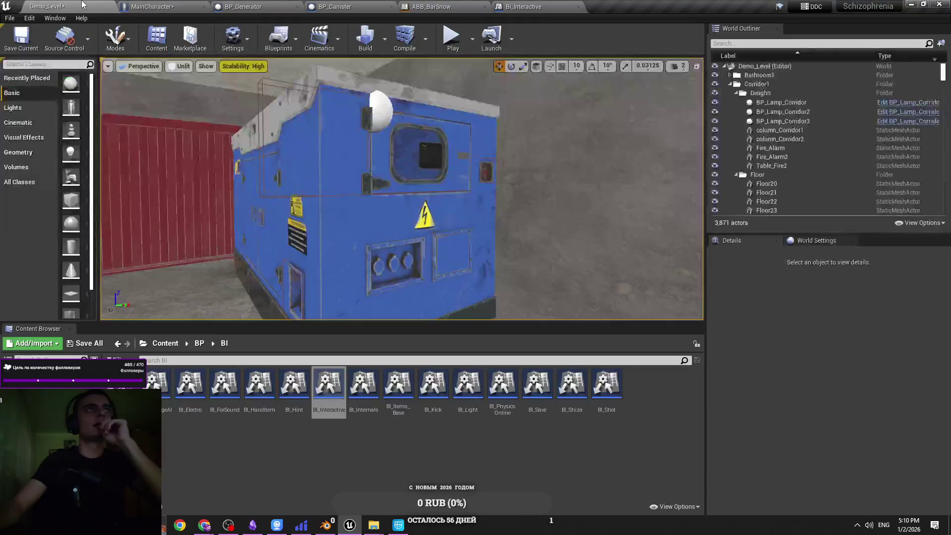
In BP_Generator, move the Generator Screen Widget and Fuel nodes up and right, then return to Demo_Level.
{"action": "left_click", "coordinate": [240, 5]}
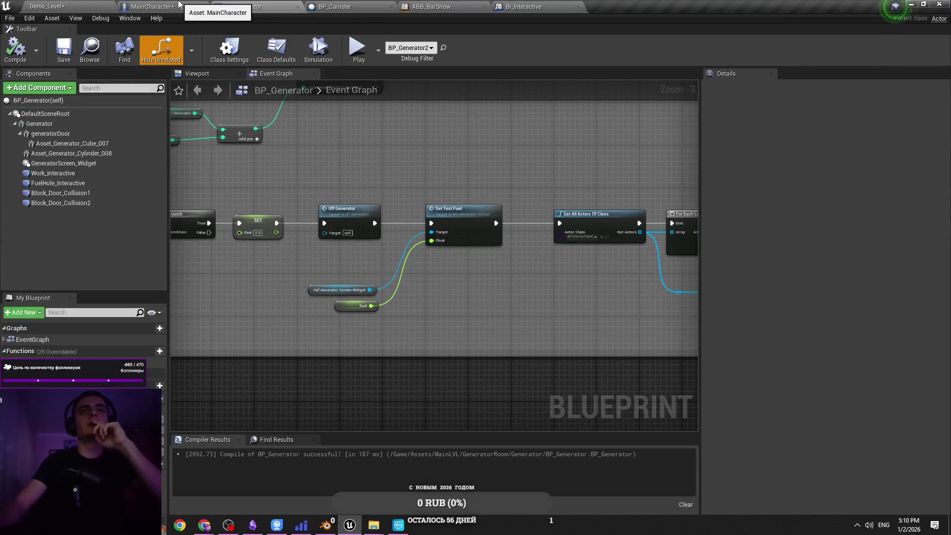
{"action": "left_click", "coordinate": [180, 5]}
{"action": "left_click", "coordinate": [243, 6]}
{"action": "scroll", "coordinate": [386, 312], "scroll_direction": "up", "scroll_amount": 3}
{"action": "mouse_move", "coordinate": [448, 347]}
{"action": "left_mouse_down"}
{"action": "mouse_move", "coordinate": [322, 272]}
{"action": "mouse_move", "coordinate": [332, 260]}
{"action": "left_mouse_up"}
{"action": "scroll", "coordinate": [345, 283], "scroll_direction": "down", "scroll_amount": 5}
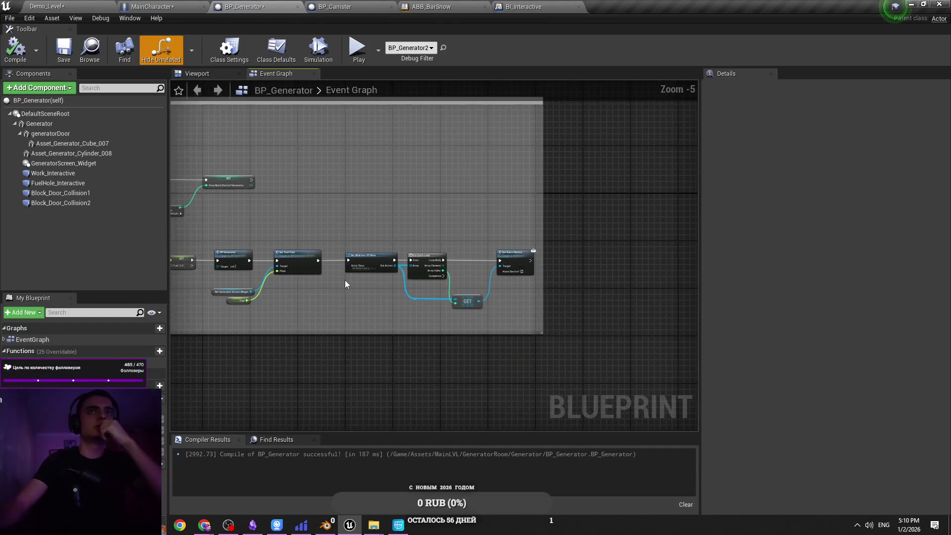
{"action": "scroll", "coordinate": [367, 270], "scroll_direction": "up", "scroll_amount": 2}
{"action": "scroll", "coordinate": [422, 203], "scroll_direction": "down", "scroll_amount": 3}
{"action": "left_click", "coordinate": [63, 5]}
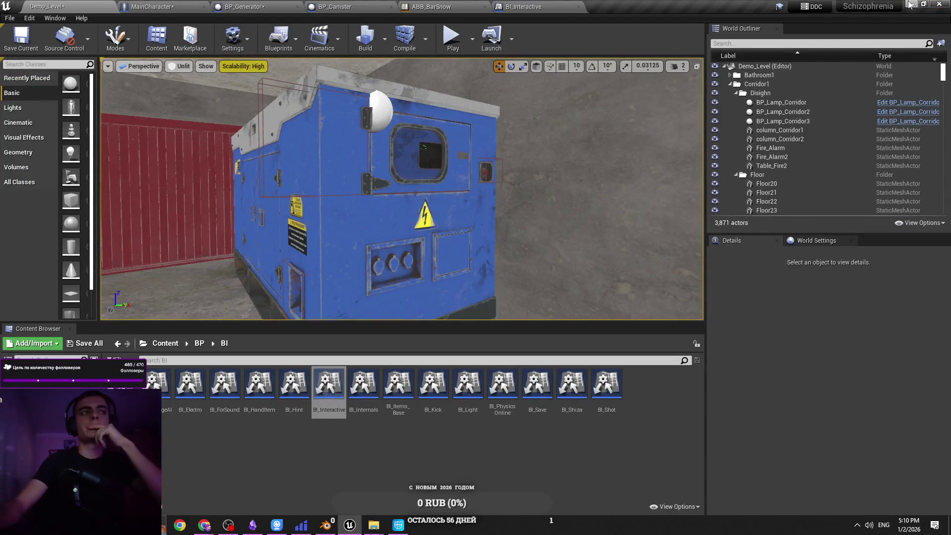
Play-test walking to the green canister, inspecting with the unlit debug camera, then stop.
{"action": "left_click", "coordinate": [166, 343]}
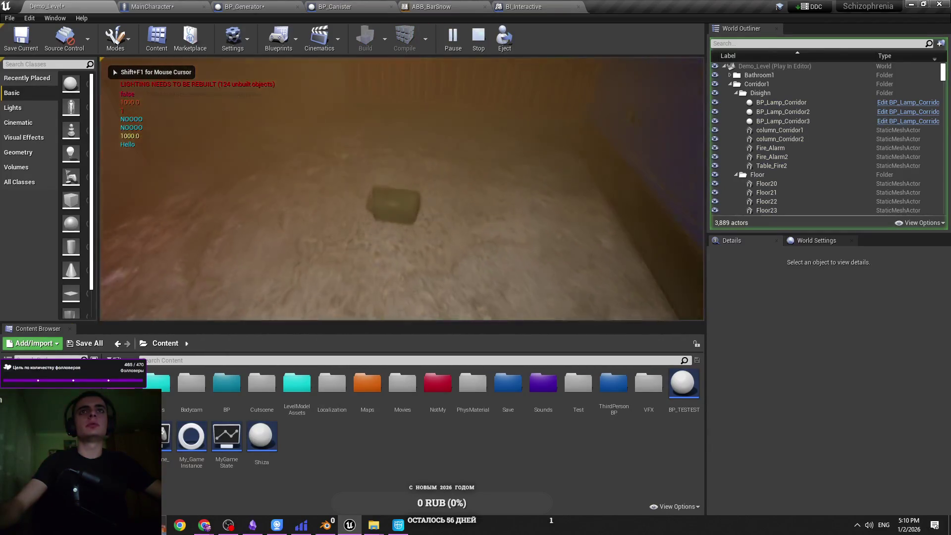
{"action": "key", "text": "w"}
{"action": "key", "text": "w"}
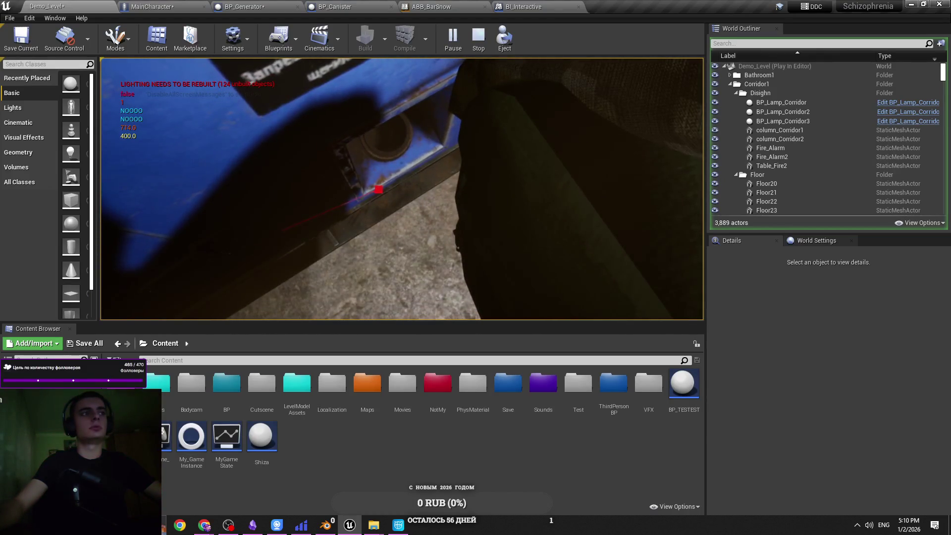
{"action": "key", "text": "semicolon"}
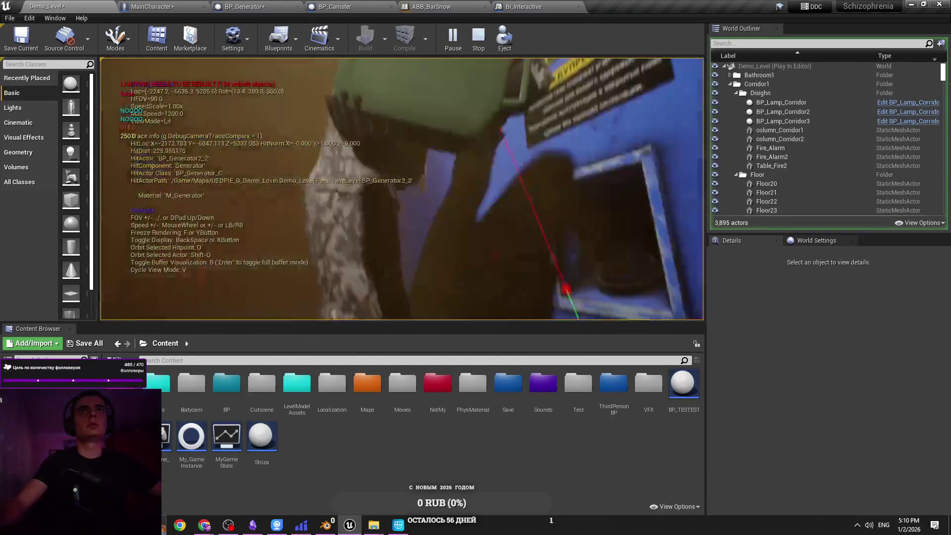
{"action": "key", "text": "v"}
{"action": "key", "text": "e"}
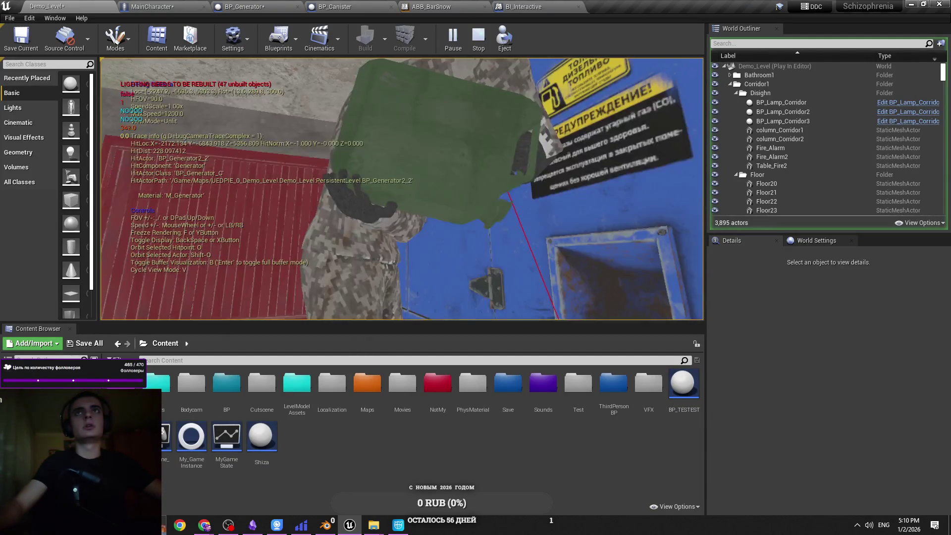
{"action": "key", "text": "Escape"}
Replay, carry the canister to the generator's fuel hole, and end the session.
{"action": "left_click", "coordinate": [452, 37]}
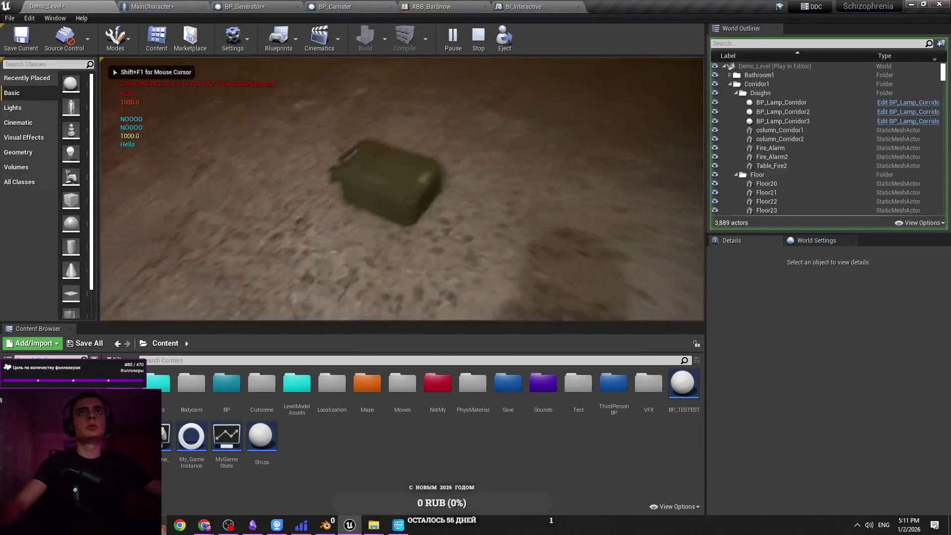
{"action": "left_click", "coordinate": [483, 201]}
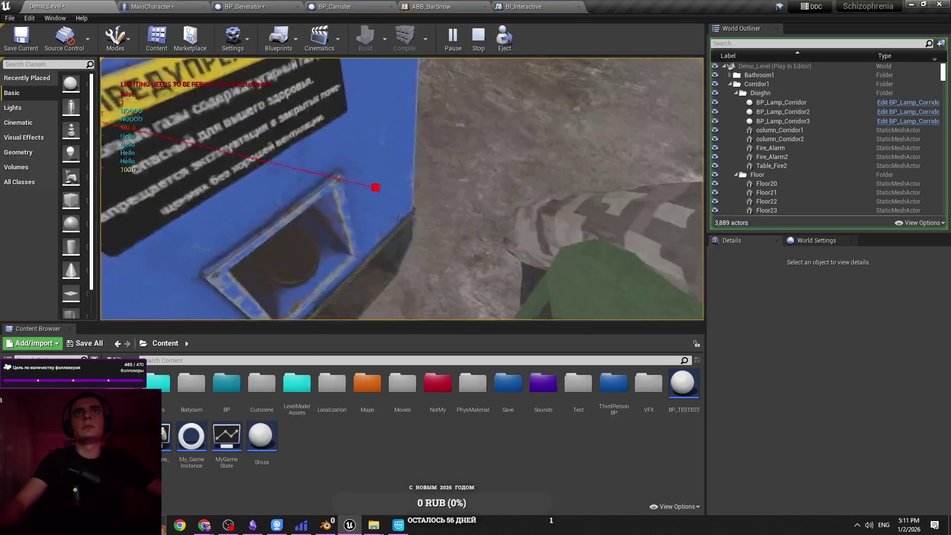
{"action": "key", "text": "Escape"}
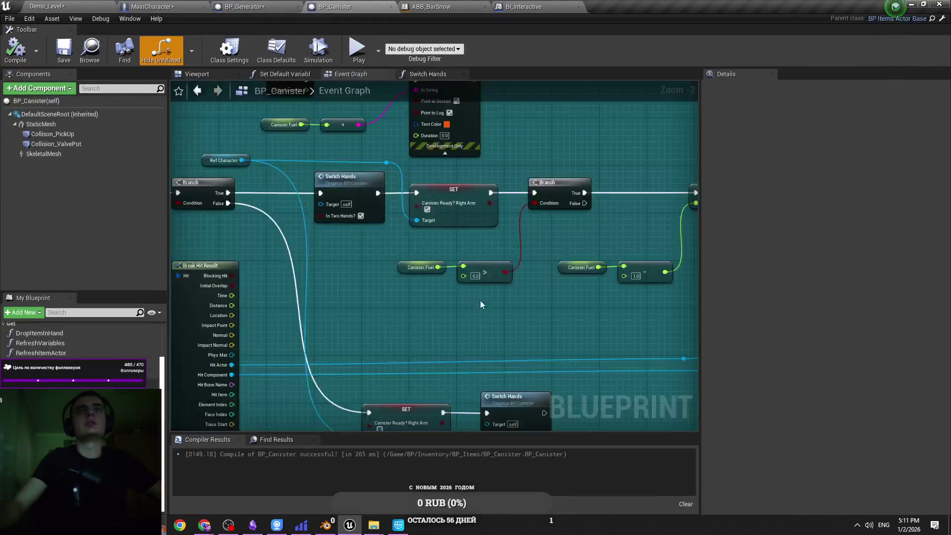
Pan BP_Canister past the Clamp Interactive BI, line trace and branch nodes, saving the blueprint.
{"action": "mouse_move", "coordinate": [373, 263]}
{"action": "left_mouse_down"}
{"action": "mouse_move", "coordinate": [430, 292]}
{"action": "mouse_move", "coordinate": [393, 269]}
{"action": "mouse_move", "coordinate": [356, 269]}
{"action": "mouse_move", "coordinate": [277, 241]}
{"action": "left_mouse_up"}
{"action": "key", "text": "ctrl+s"}
{"action": "key", "text": "ctrl+s"}
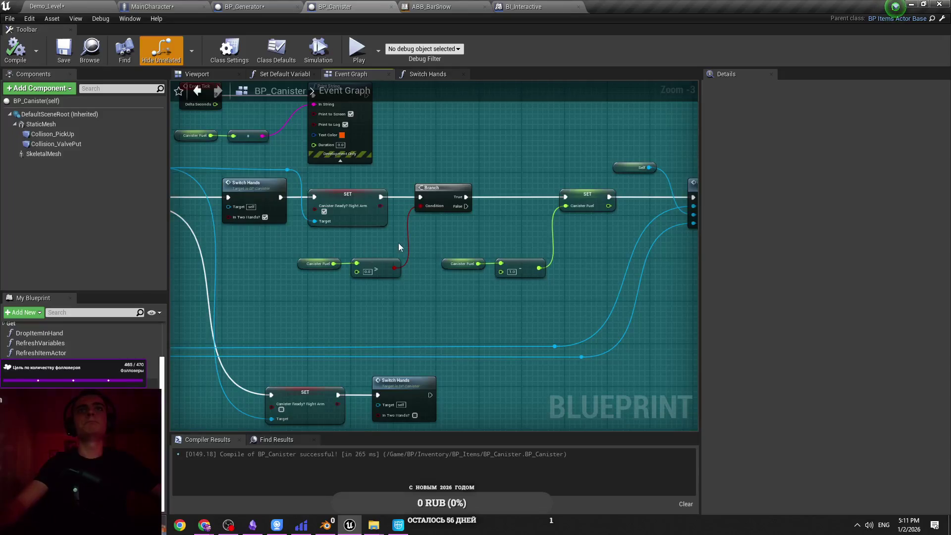
{"action": "left_click_drag", "start_coordinate": [405, 239], "coordinate": [335, 246]}
{"action": "left_click_drag", "start_coordinate": [391, 236], "coordinate": [602, 245]}
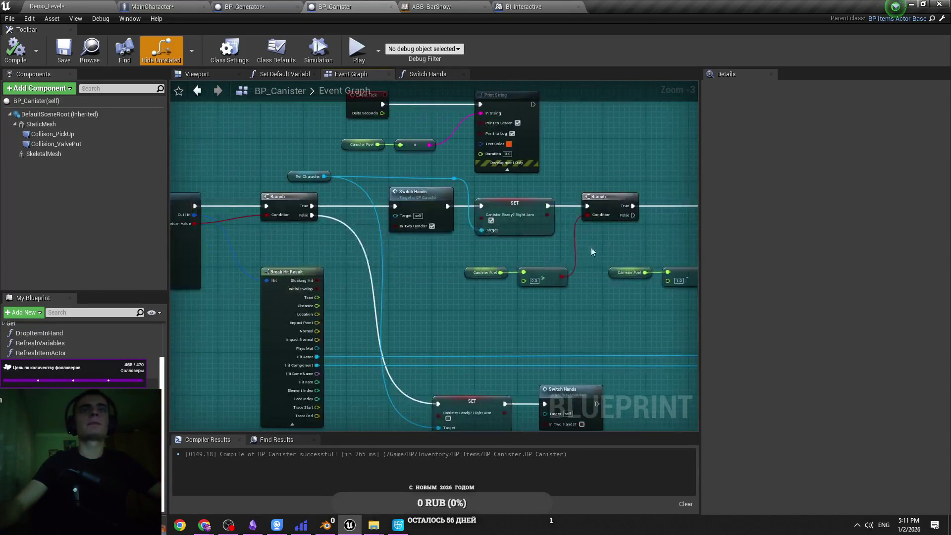
{"action": "left_click_drag", "start_coordinate": [366, 233], "coordinate": [492, 256]}
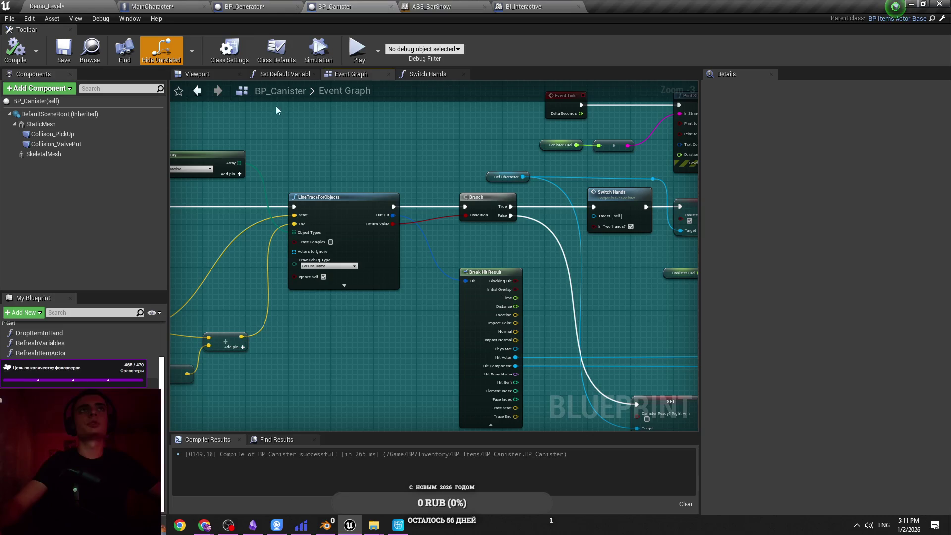
{"action": "left_click_drag", "start_coordinate": [379, 161], "coordinate": [326, 144]}
{"action": "key", "text": "ctrl+s"}
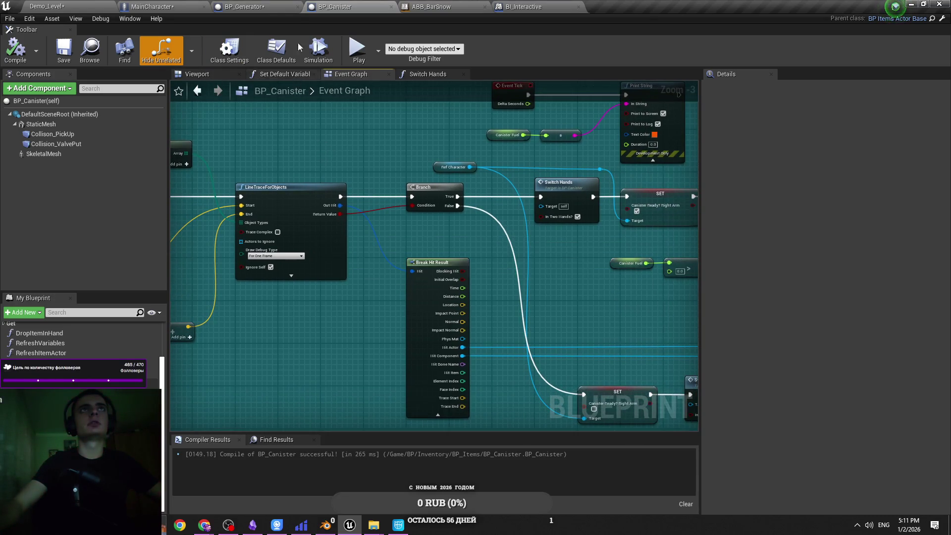
Flip through the MainCharacter and BP_Generator tabs, then return to BP_Canister and view the whole trace chain.
{"action": "key", "text": "ctrl+shift+Tab"}
{"action": "key", "text": "ctrl+shift+Tab"}
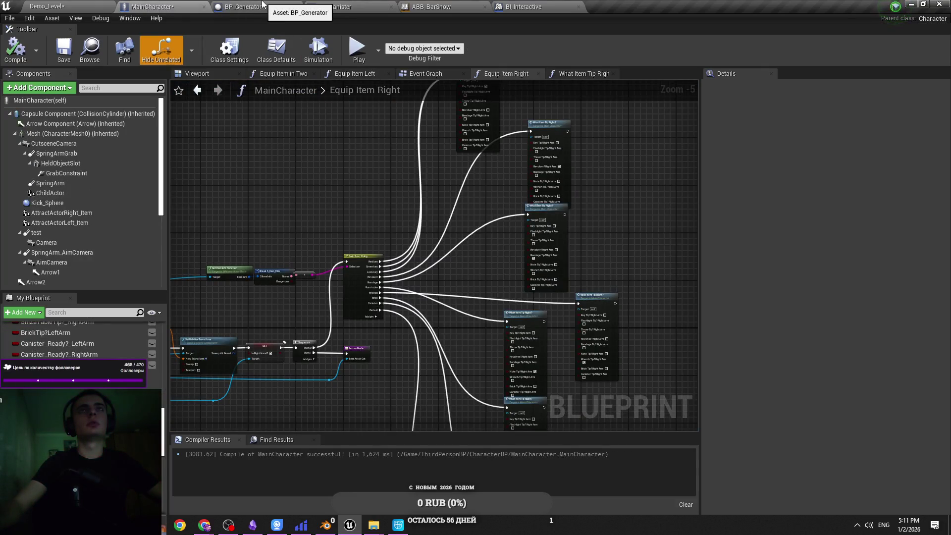
{"action": "left_click", "coordinate": [268, 5]}
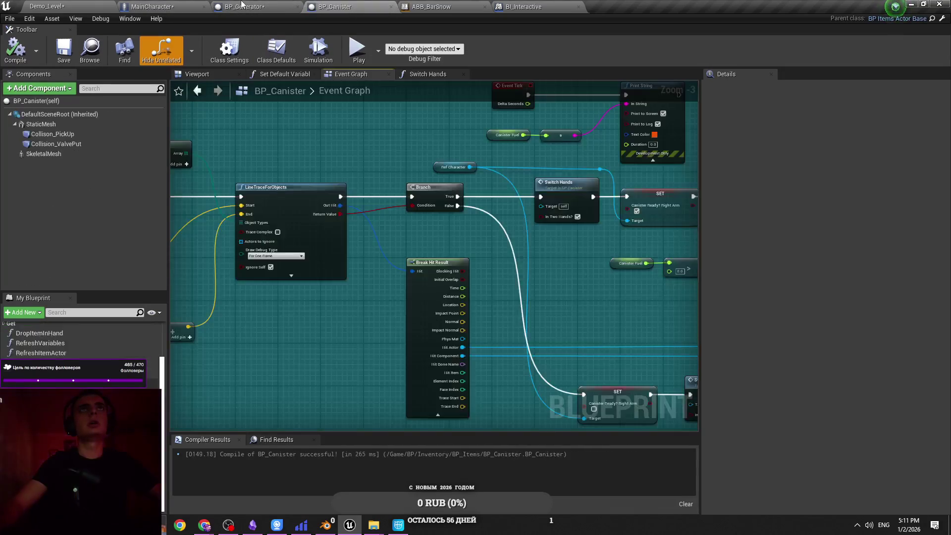
{"action": "key", "text": "ctrl+shift+Tab"}
{"action": "left_click", "coordinate": [269, 5]}
{"action": "left_click", "coordinate": [198, 6]}
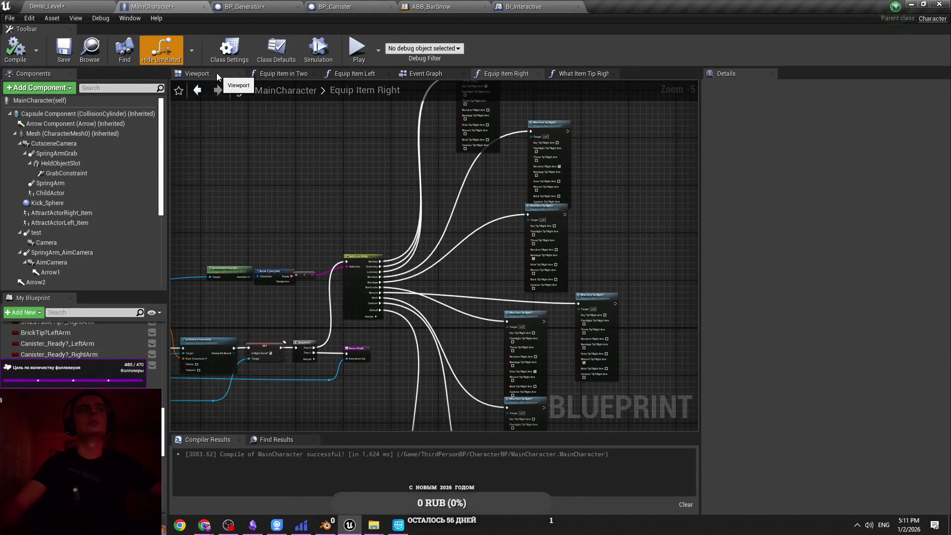
{"action": "left_click", "coordinate": [269, 5]}
{"action": "left_click", "coordinate": [178, 6]}
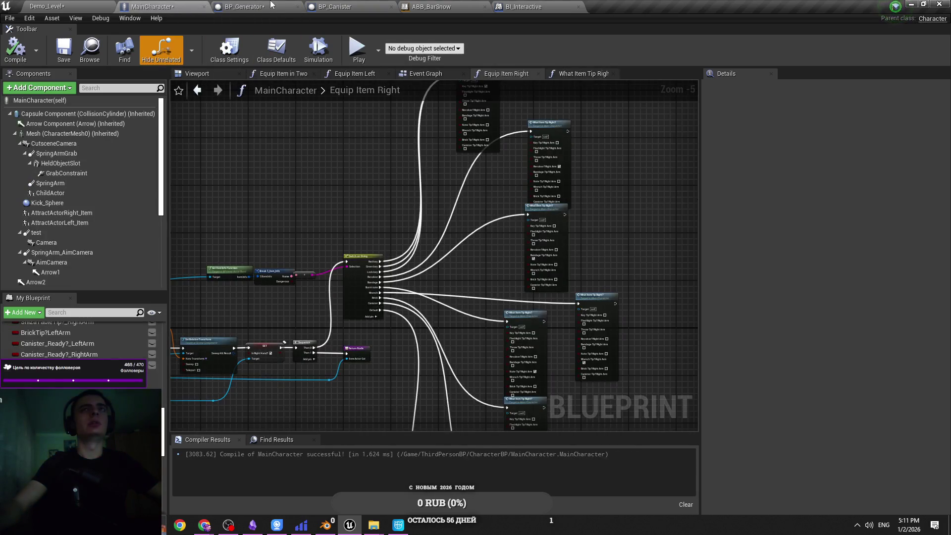
{"action": "left_click", "coordinate": [272, 5]}
{"action": "left_click", "coordinate": [336, 6]}
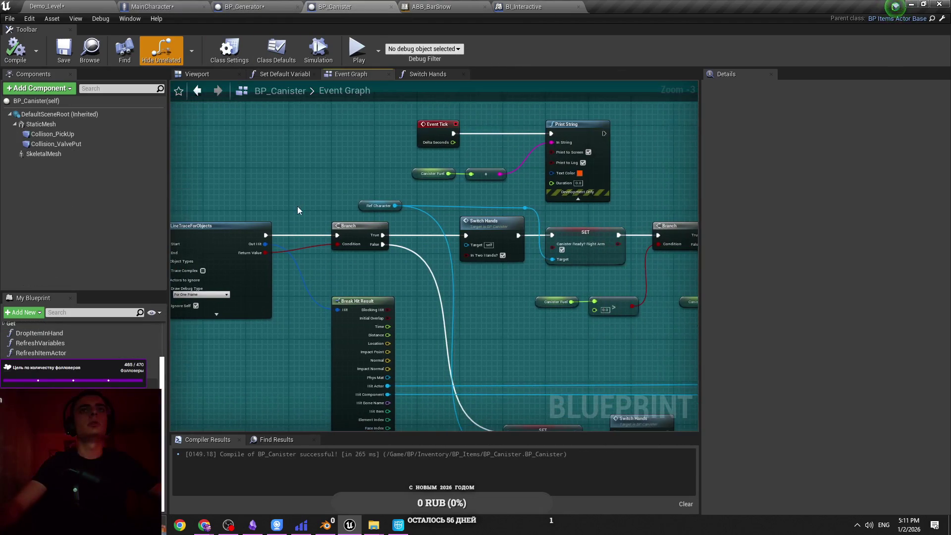
{"action": "left_click_drag", "start_coordinate": [297, 206], "coordinate": [518, 186]}
{"action": "scroll", "coordinate": [435, 327], "scroll_direction": "down", "scroll_amount": 1}
{"action": "scroll", "coordinate": [465, 332], "scroll_direction": "down", "scroll_amount": 1}
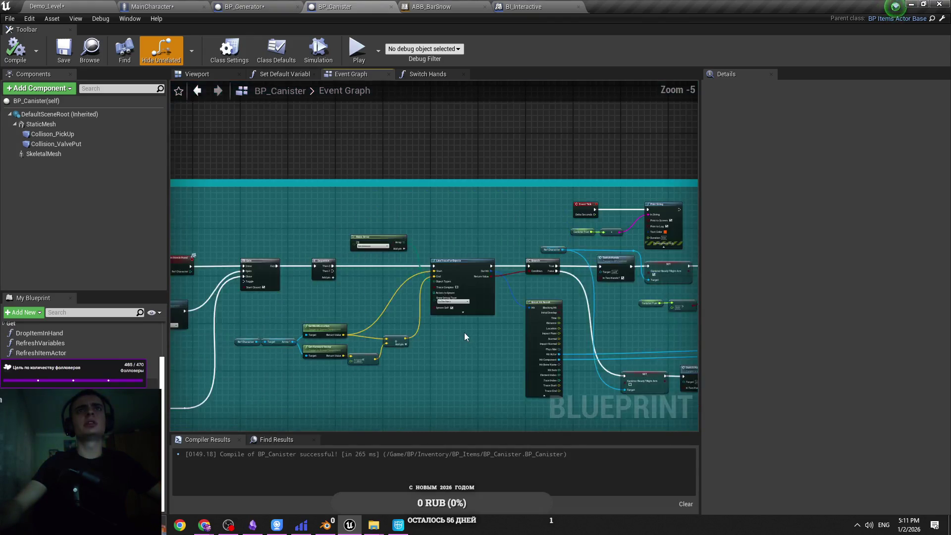
{"action": "scroll", "coordinate": [465, 332], "scroll_direction": "up", "scroll_amount": 1}
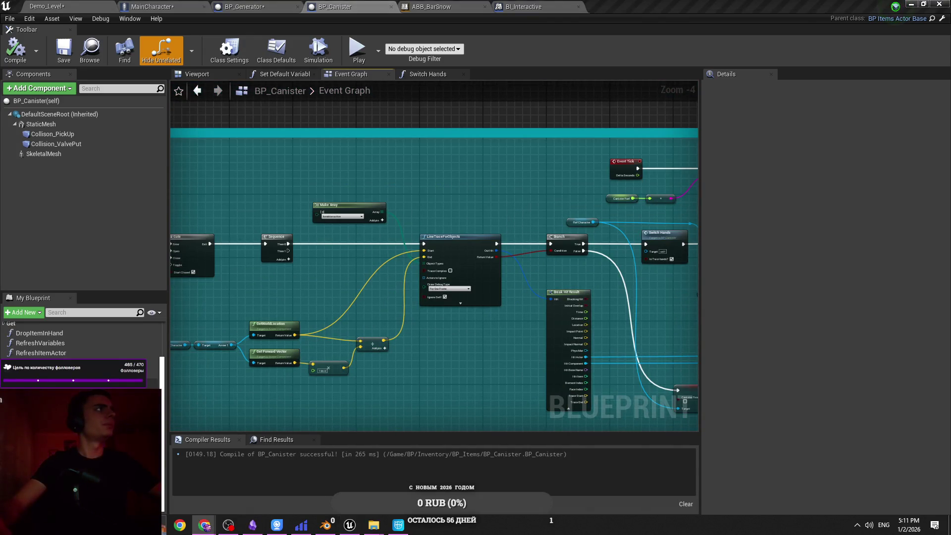
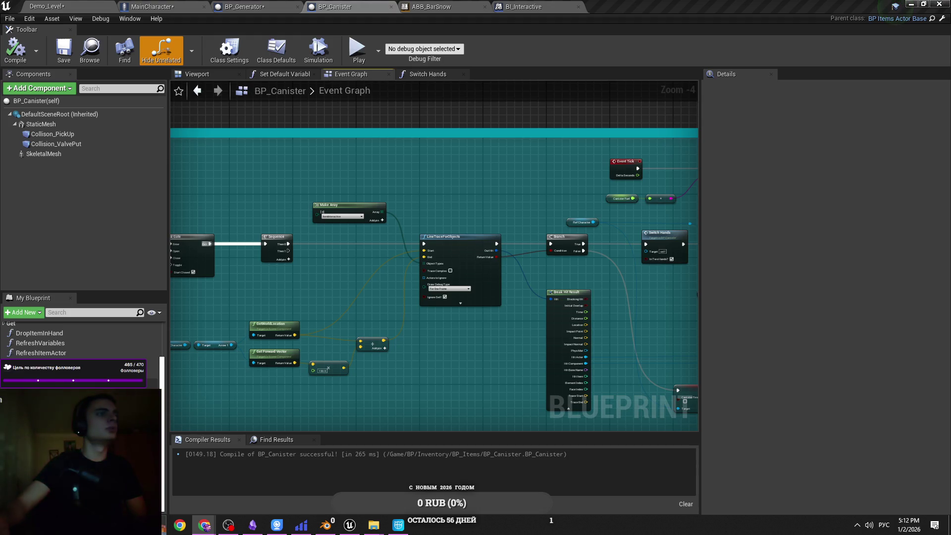
Cycle through the BP_Generator, BP_Canister and MainCharacter tabs, ending on MainCharacter's viewport with the character mesh.
{"action": "scroll", "coordinate": [348, 316], "scroll_direction": "up", "scroll_amount": 3}
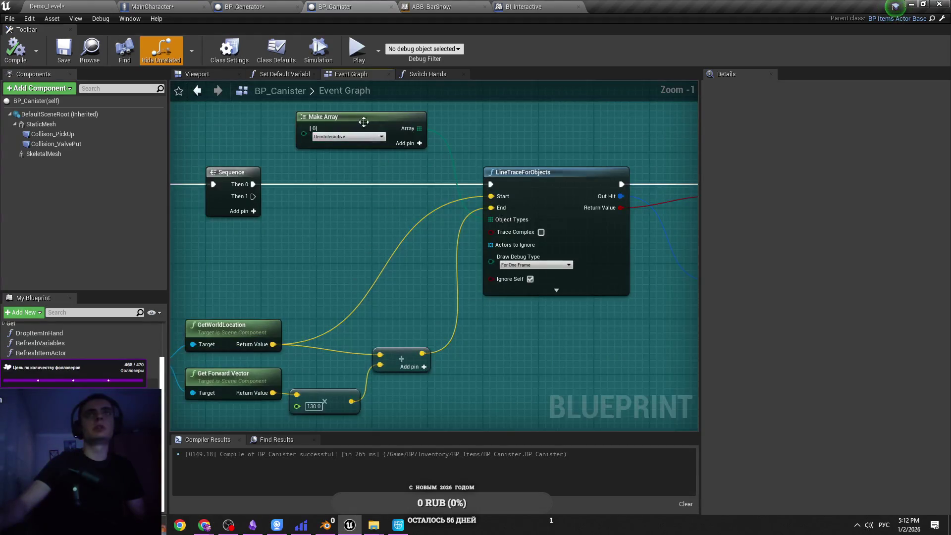
{"action": "left_click", "coordinate": [248, 6]}
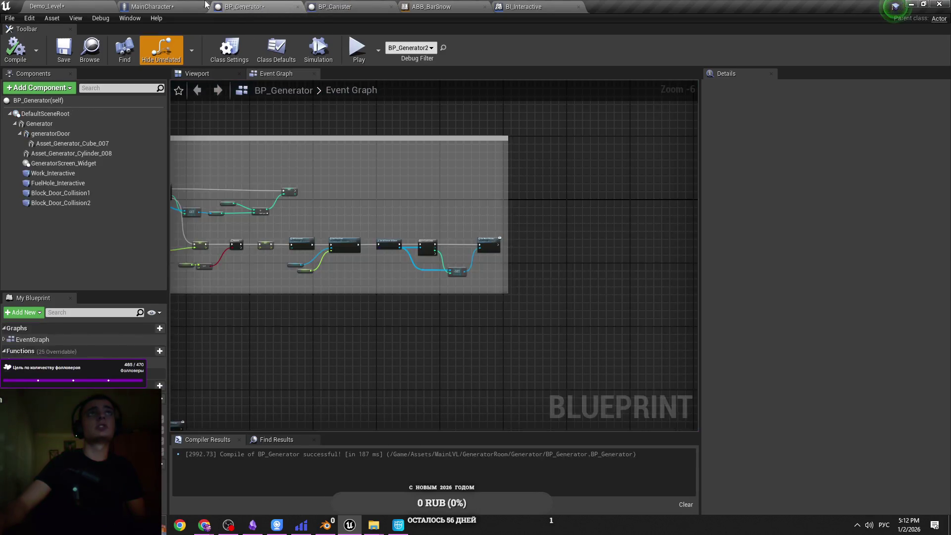
{"action": "left_click", "coordinate": [151, 7]}
{"action": "left_click", "coordinate": [242, 6]}
{"action": "left_click", "coordinate": [335, 7]}
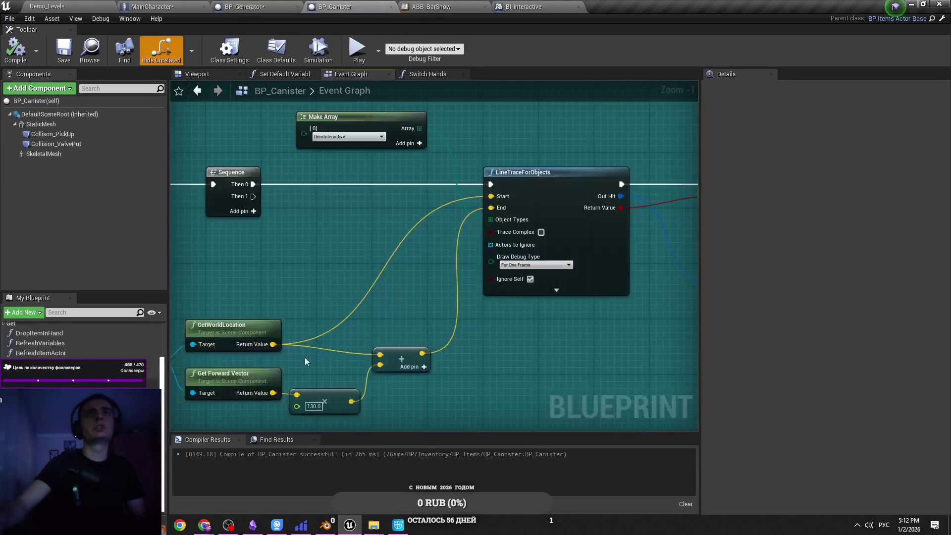
{"action": "left_click", "coordinate": [188, 6]}
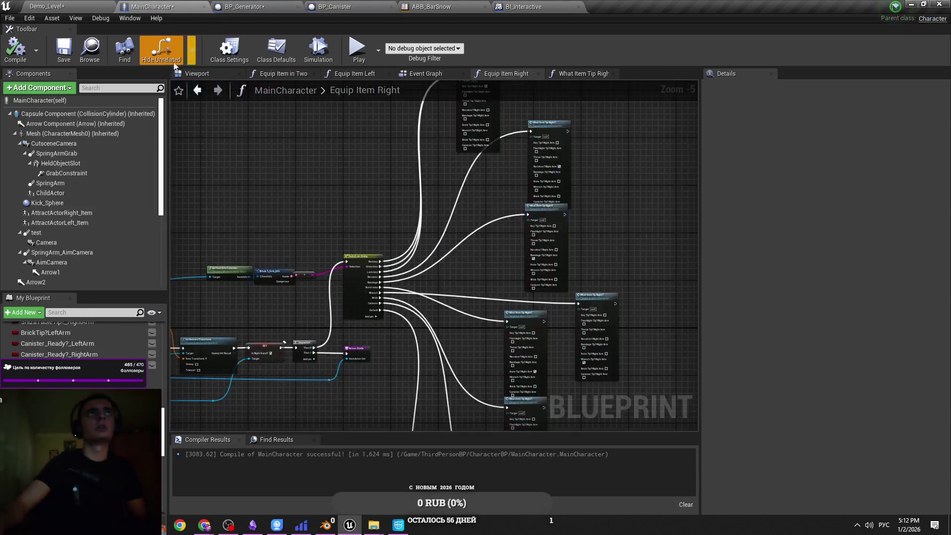
{"action": "left_click", "coordinate": [212, 75]}
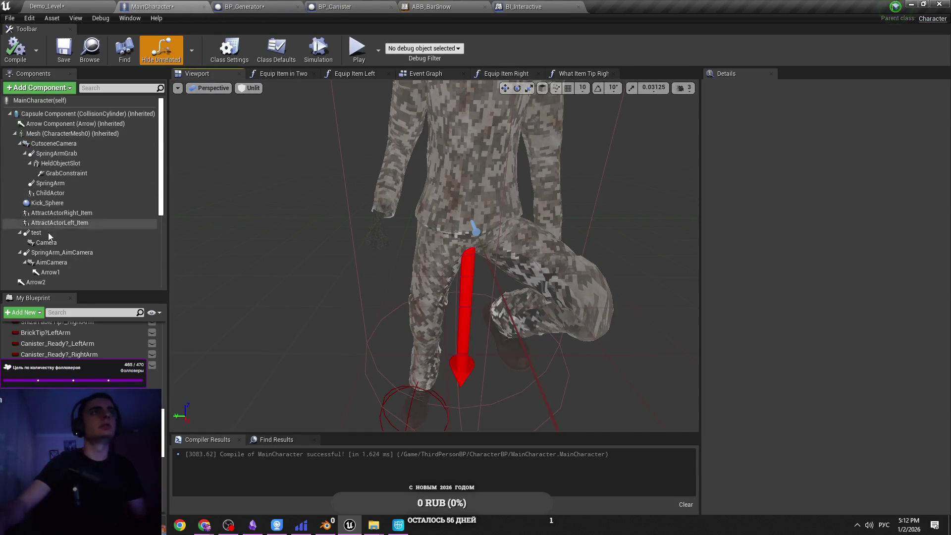
Try moving Arrow1 near the character's head, undo the change, and recompile MainCharacter.
{"action": "scroll", "coordinate": [54, 223], "scroll_direction": "down", "scroll_amount": 3}
{"action": "left_click", "coordinate": [59, 193]}
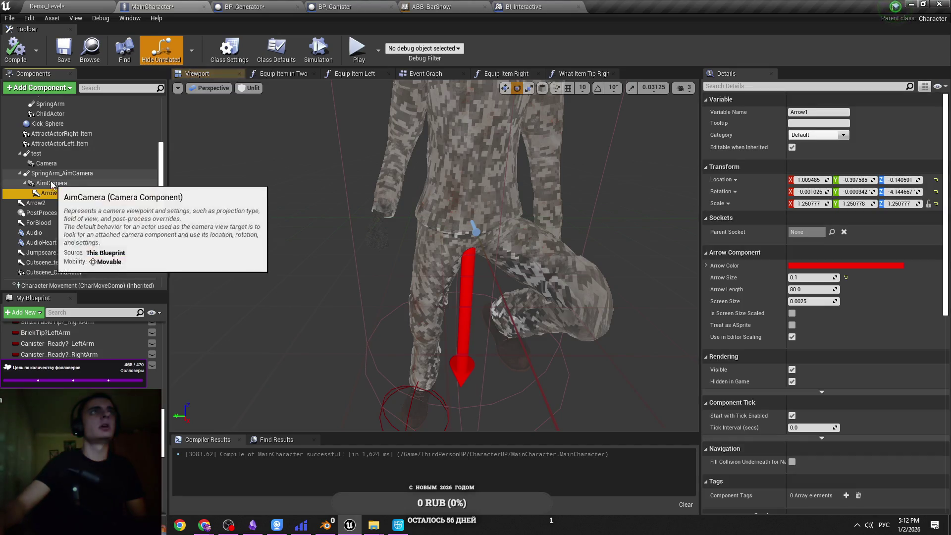
{"action": "mouse_move", "coordinate": [471, 272]}
{"action": "left_mouse_down"}
{"action": "mouse_move", "coordinate": [471, 237]}
{"action": "mouse_move", "coordinate": [401, 237]}
{"action": "left_mouse_up"}
{"action": "mouse_move", "coordinate": [471, 263]}
{"action": "left_mouse_down"}
{"action": "mouse_move", "coordinate": [451, 277]}
{"action": "mouse_move", "coordinate": [425, 233]}
{"action": "mouse_move", "coordinate": [404, 272]}
{"action": "left_mouse_up"}
{"action": "key", "text": "ctrl+s"}
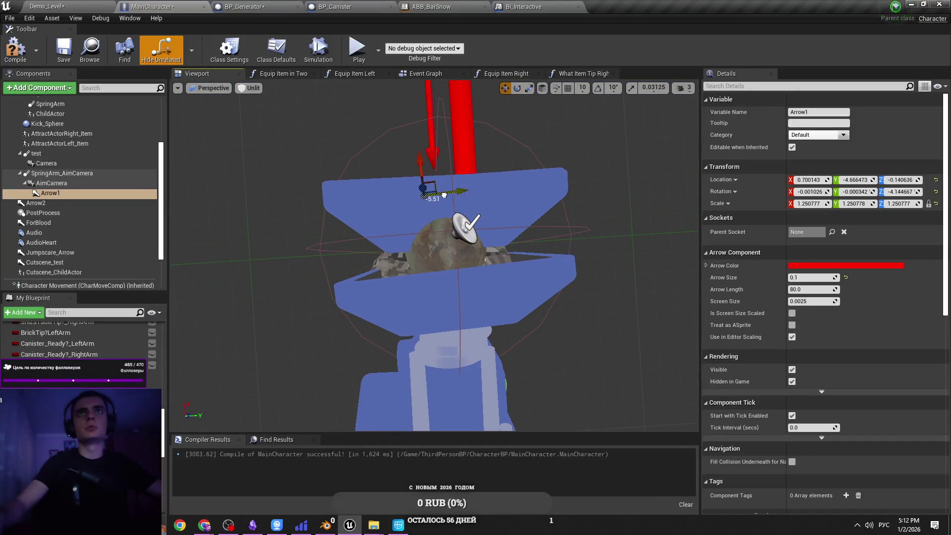
{"action": "key", "text": "ctrl+z"}
{"action": "left_click", "coordinate": [209, 87]}
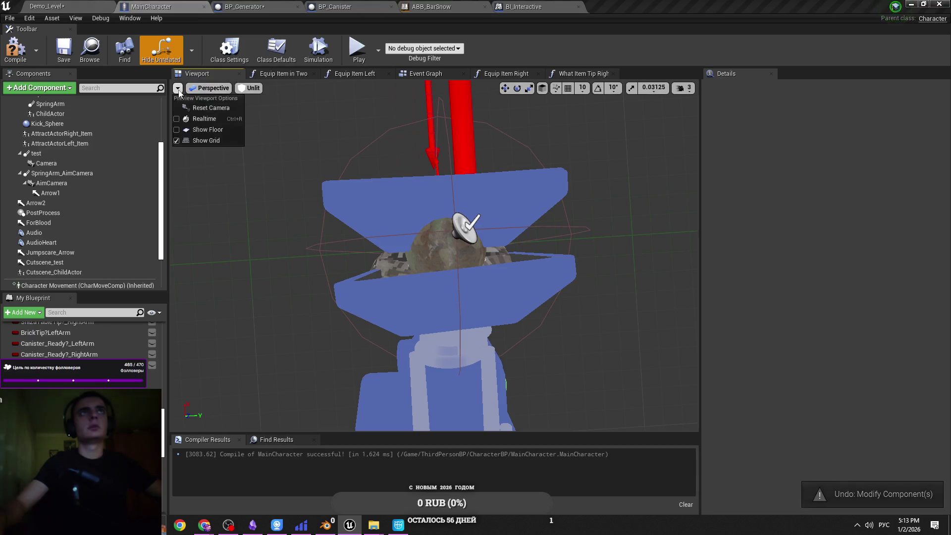
{"action": "left_click", "coordinate": [50, 193]}
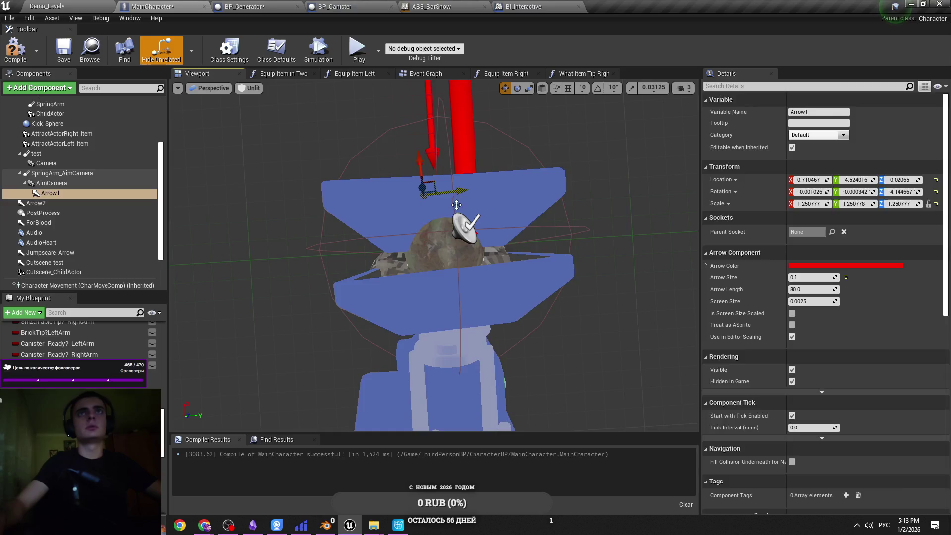
{"action": "key", "text": "ctrl+z"}
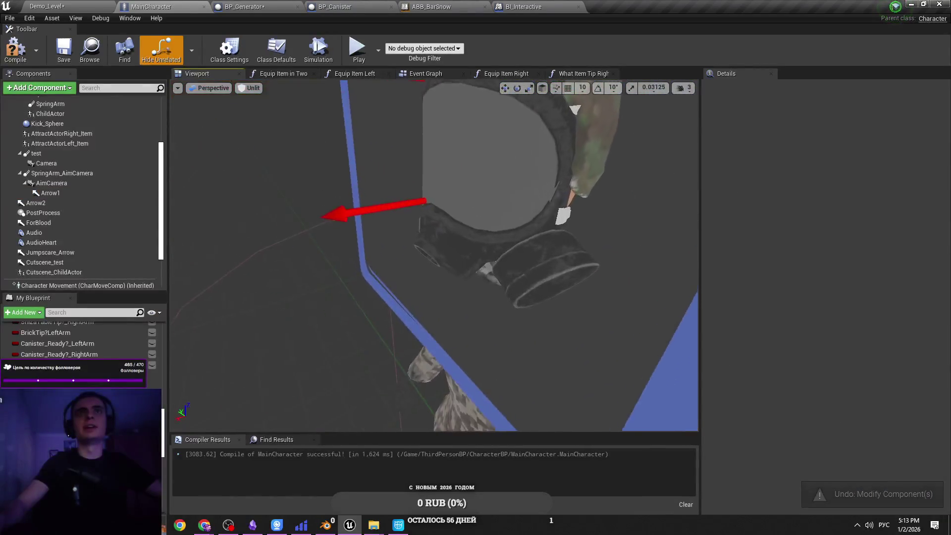
{"action": "left_click_drag", "start_coordinate": [446, 221], "coordinate": [447, 198]}
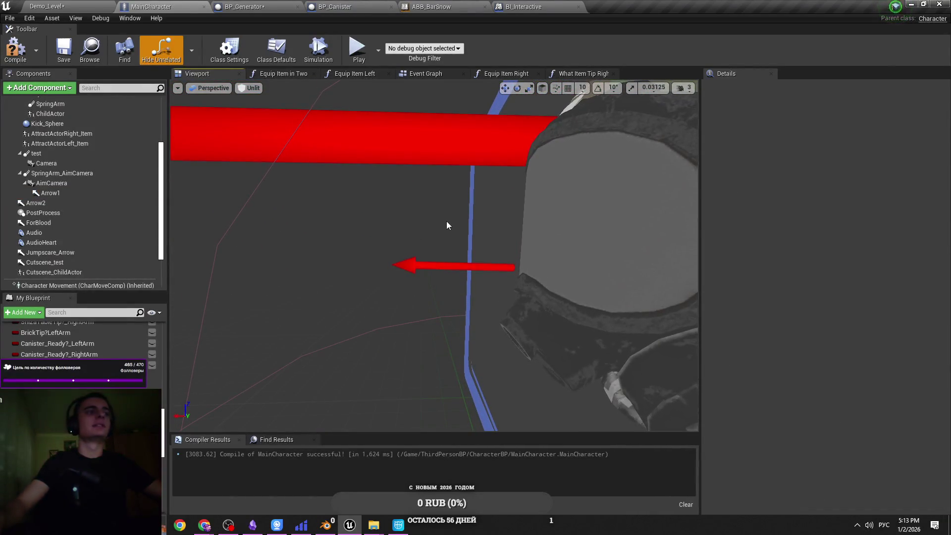
{"action": "scroll", "coordinate": [447, 221], "scroll_direction": "down", "scroll_amount": 5}
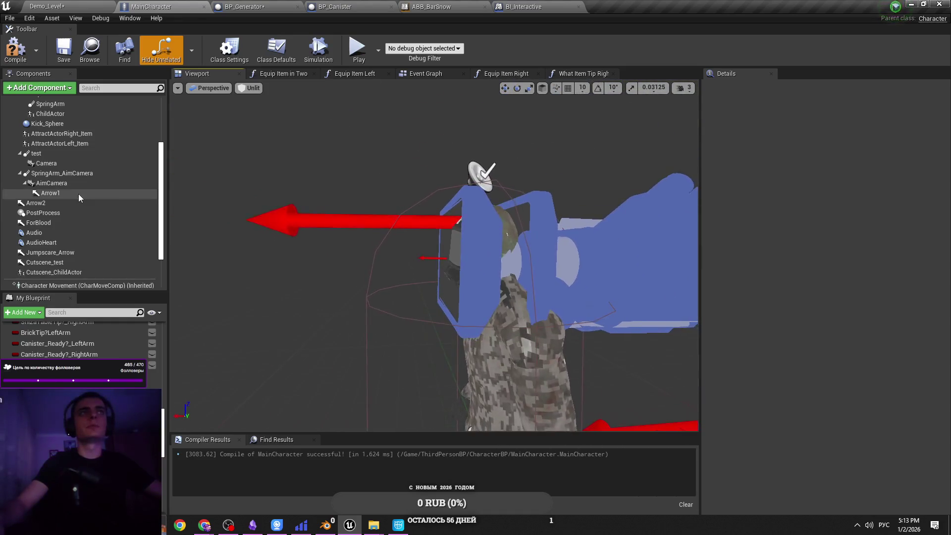
{"action": "left_click", "coordinate": [50, 192]}
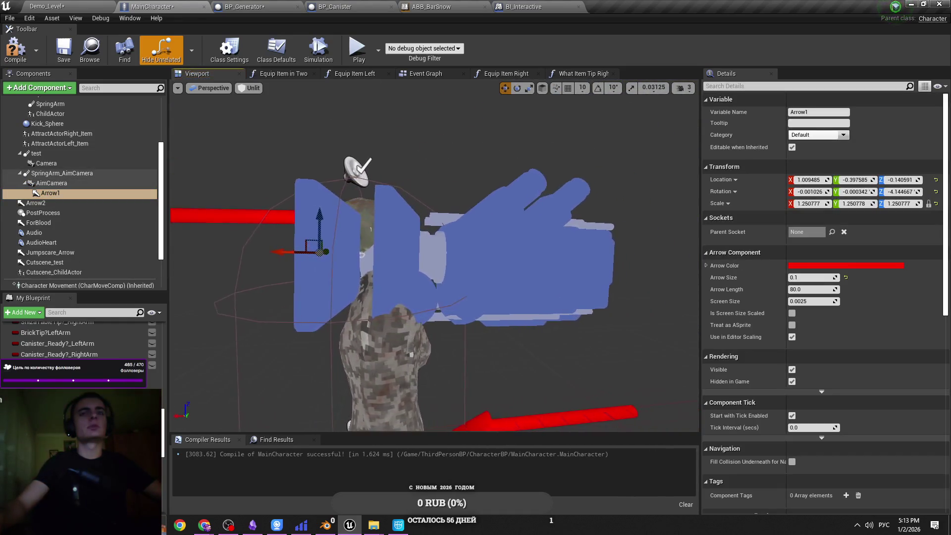
{"action": "left_click_drag", "start_coordinate": [426, 248], "coordinate": [451, 248]}
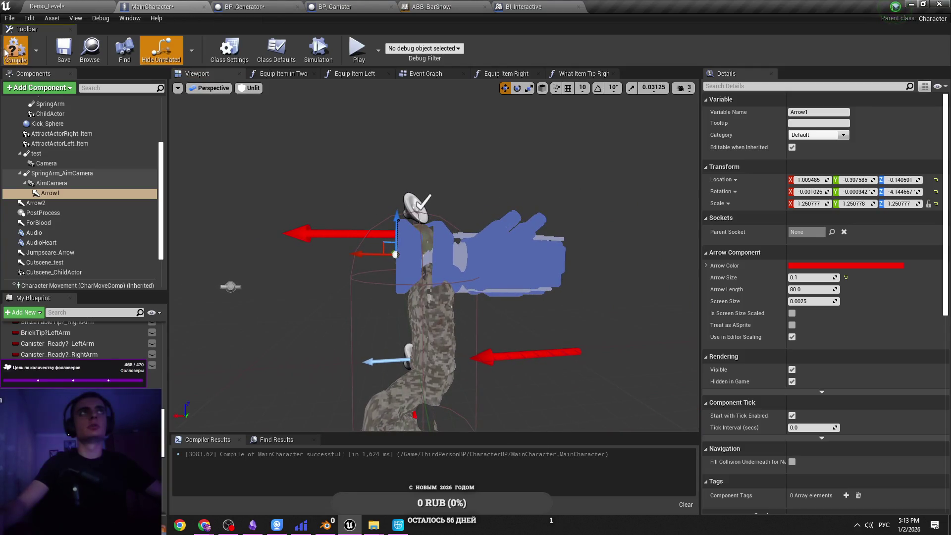
{"action": "key", "text": "F7"}
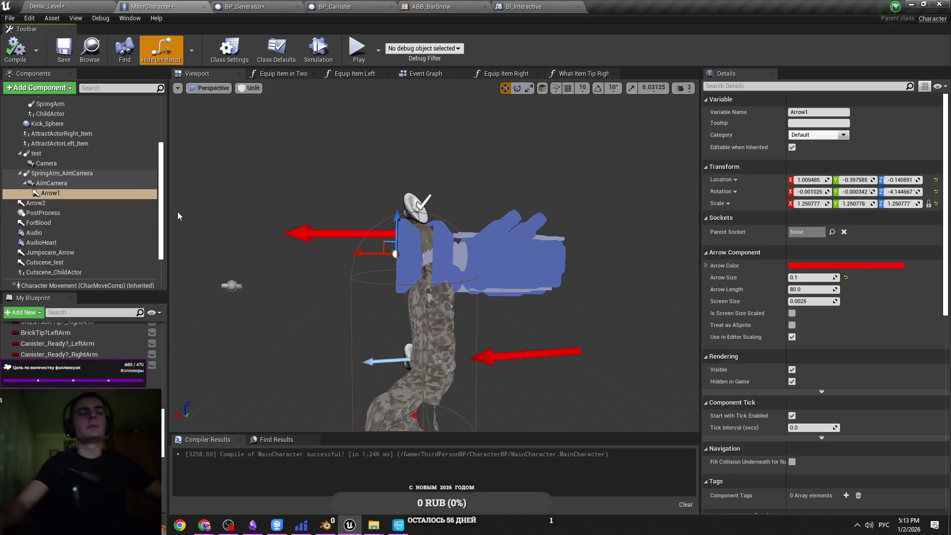
Lower Arrow2 along its vertical axis, then undo the move to restore it.
{"action": "left_click", "coordinate": [112, 202]}
{"action": "left_click_drag", "start_coordinate": [317, 247], "coordinate": [346, 247]}
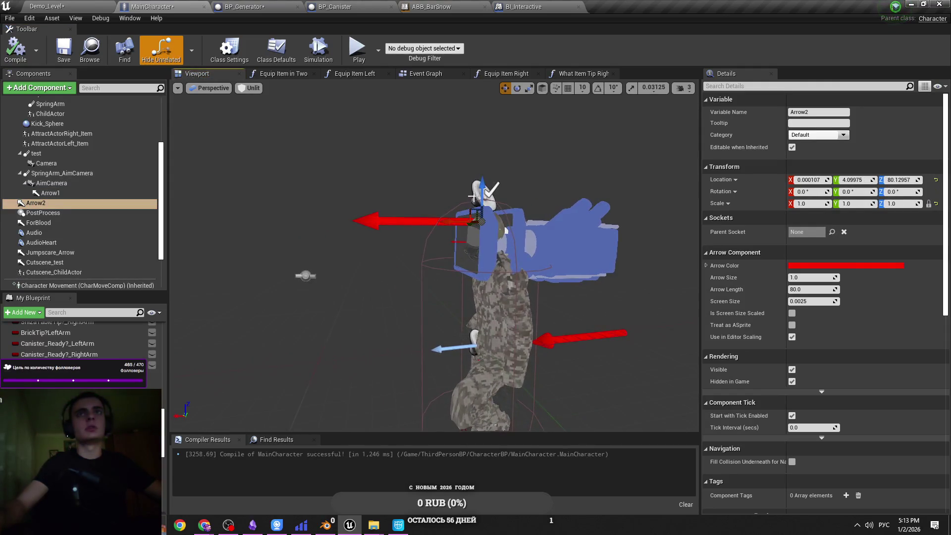
{"action": "left_click_drag", "start_coordinate": [485, 206], "coordinate": [484, 217]}
{"action": "key", "text": "ctrl+z"}
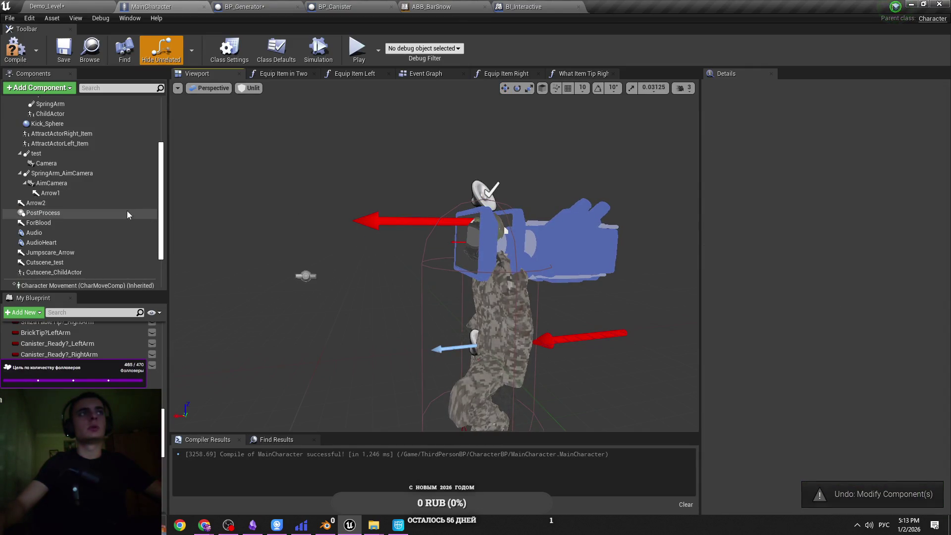
{"action": "left_click", "coordinate": [236, 5]}
In BP_Canister's Event Graph, add a Clamp Item Interactive BI call by searching 'clamp intera'.
{"action": "scroll", "coordinate": [534, 166], "scroll_direction": "up", "scroll_amount": 4}
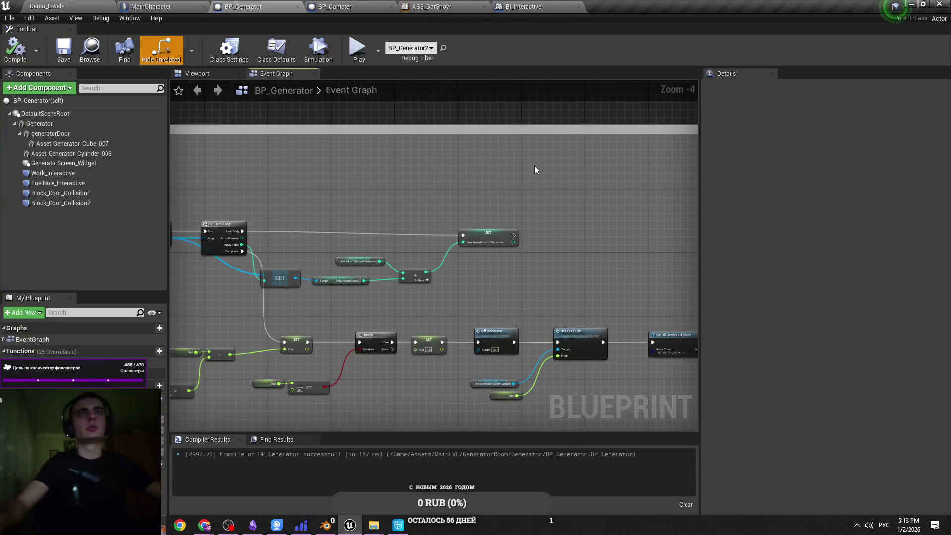
{"action": "scroll", "coordinate": [533, 166], "scroll_direction": "down", "scroll_amount": 3}
{"action": "scroll", "coordinate": [462, 227], "scroll_direction": "up", "scroll_amount": 4}
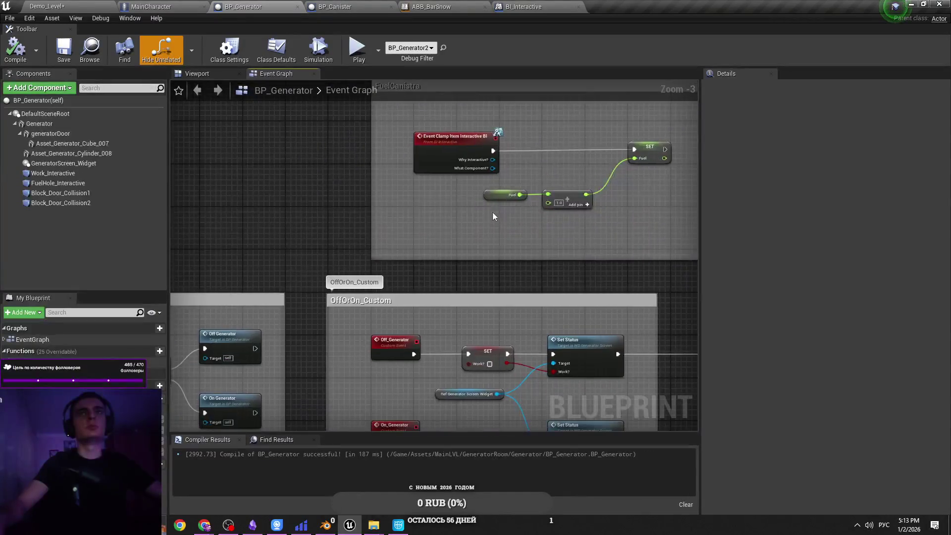
{"action": "scroll", "coordinate": [496, 212], "scroll_direction": "down", "scroll_amount": 2}
{"action": "scroll", "coordinate": [397, 96], "scroll_direction": "up", "scroll_amount": 2}
{"action": "left_click", "coordinate": [352, 8]}
{"action": "scroll", "coordinate": [361, 235], "scroll_direction": "down", "scroll_amount": 2}
{"action": "scroll", "coordinate": [569, 249], "scroll_direction": "up", "scroll_amount": 3}
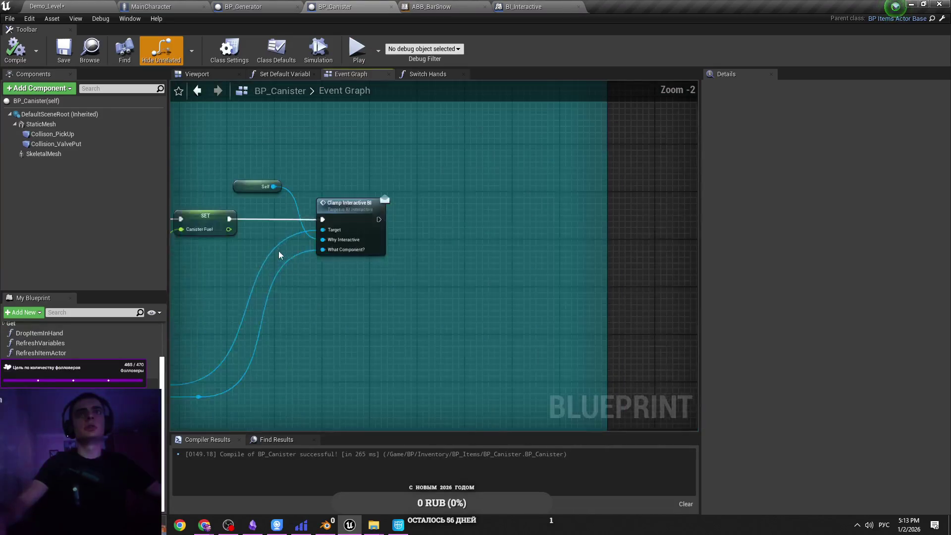
{"action": "left_click_drag", "start_coordinate": [390, 290], "coordinate": [475, 290]}
{"action": "left_click_drag", "start_coordinate": [357, 198], "coordinate": [579, 259]}
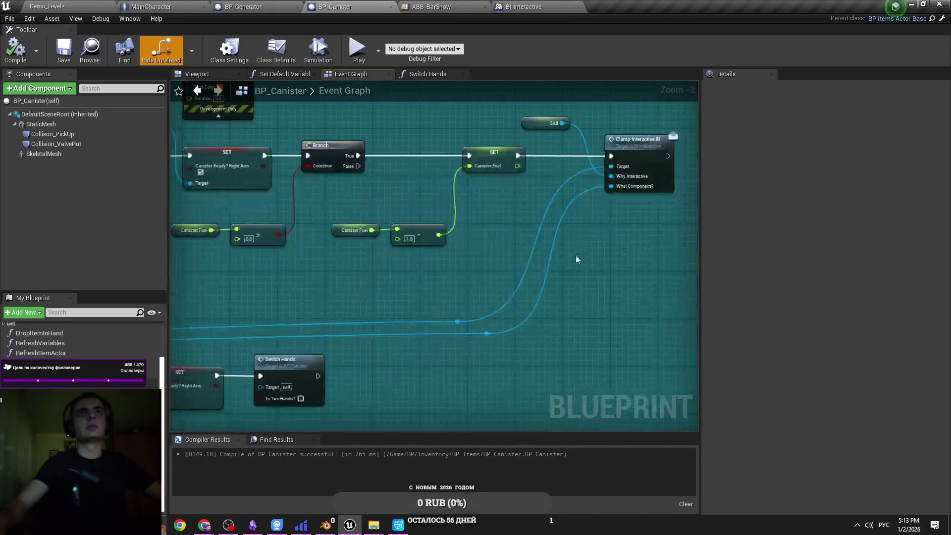
{"action": "mouse_move", "coordinate": [311, 295]}
{"action": "left_mouse_down"}
{"action": "mouse_move", "coordinate": [839, 272]}
{"action": "mouse_move", "coordinate": [694, 240]}
{"action": "mouse_move", "coordinate": [619, 253]}
{"action": "left_mouse_up"}
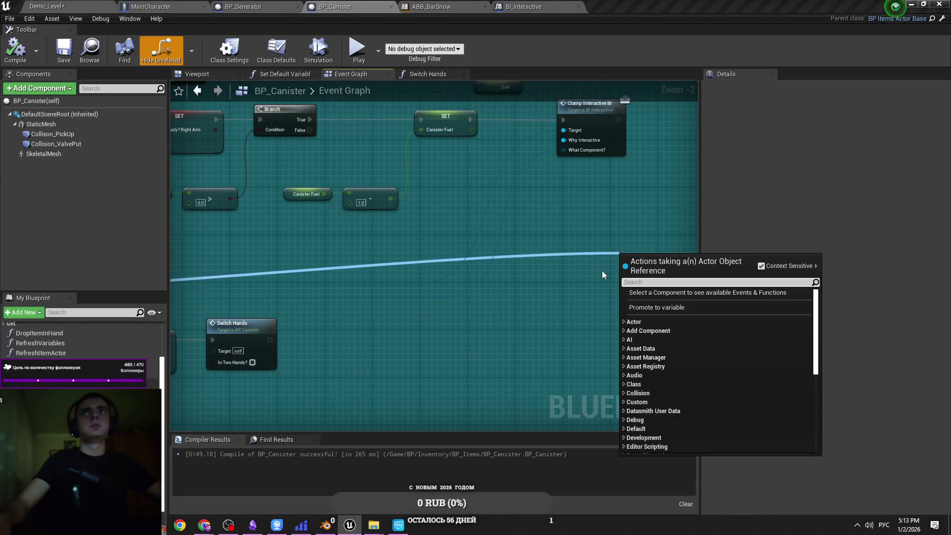
{"action": "key", "text": "alt+shift"}
{"action": "type", "text": "c"}
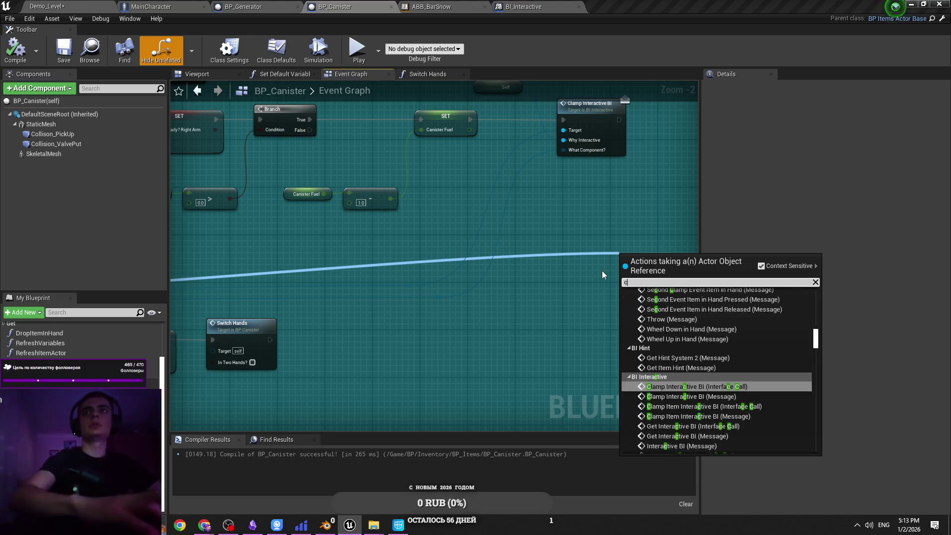
{"action": "type", "text": "lamp in"}
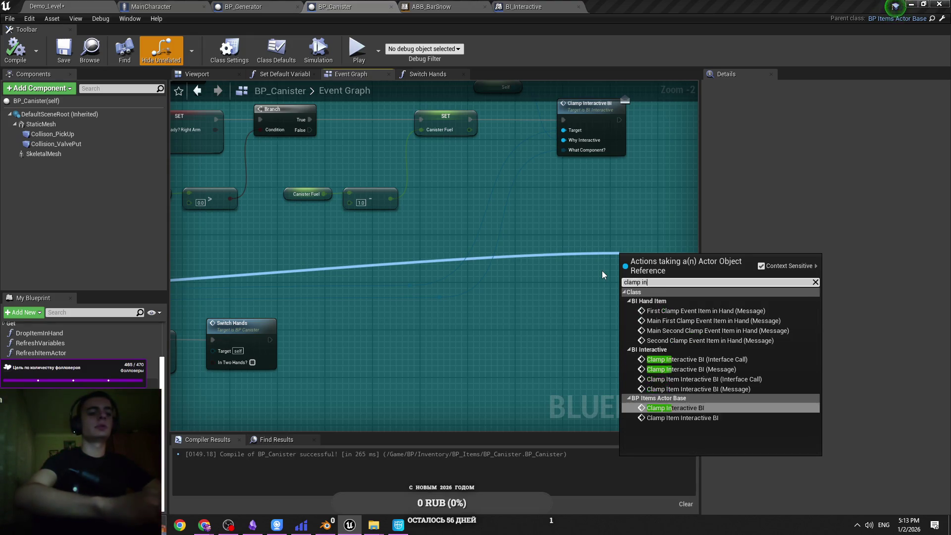
{"action": "type", "text": "terat"}
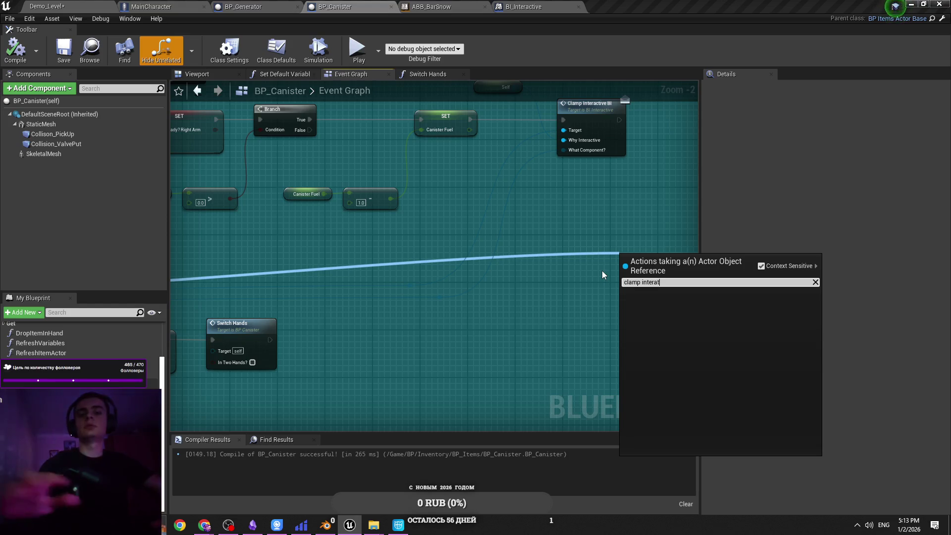
{"action": "key", "text": "BackSpace"}
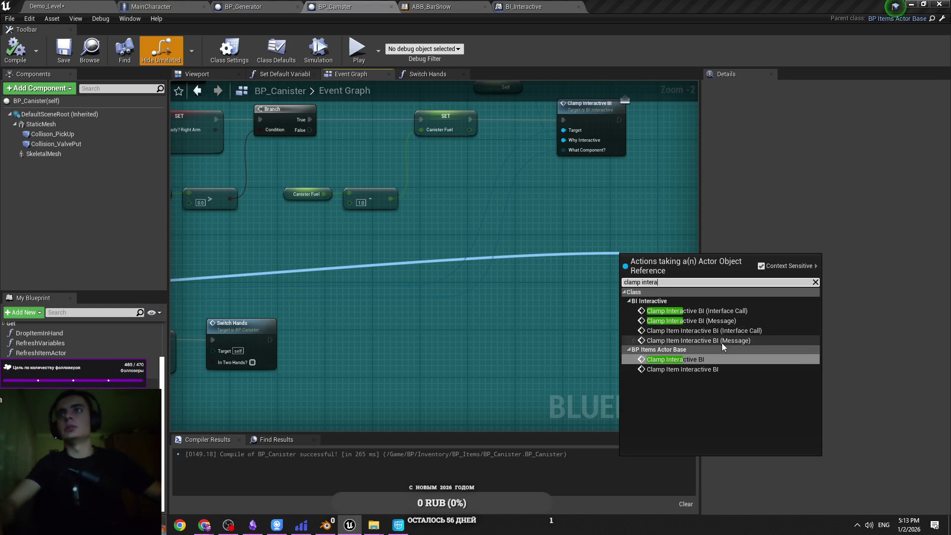
{"action": "left_click", "coordinate": [721, 340]}
Wire Self to Why Interactive, the reference to What Component, and SET's exec to the new call.
{"action": "mouse_move", "coordinate": [489, 179]}
{"action": "left_mouse_down"}
{"action": "mouse_move", "coordinate": [556, 333]}
{"action": "mouse_move", "coordinate": [513, 321]}
{"action": "left_mouse_up"}
{"action": "mouse_move", "coordinate": [489, 179]}
{"action": "left_mouse_down"}
{"action": "mouse_move", "coordinate": [439, 144]}
{"action": "mouse_move", "coordinate": [470, 263]}
{"action": "mouse_move", "coordinate": [478, 256]}
{"action": "left_mouse_up"}
{"action": "left_click", "coordinate": [442, 143]}
{"action": "mouse_move", "coordinate": [425, 125]}
{"action": "left_mouse_down"}
{"action": "mouse_move", "coordinate": [479, 233]}
{"action": "mouse_move", "coordinate": [496, 304]}
{"action": "left_mouse_up"}
{"action": "mouse_move", "coordinate": [511, 303]}
{"action": "left_mouse_down"}
{"action": "mouse_move", "coordinate": [537, 313]}
{"action": "mouse_move", "coordinate": [560, 339]}
{"action": "left_mouse_up"}
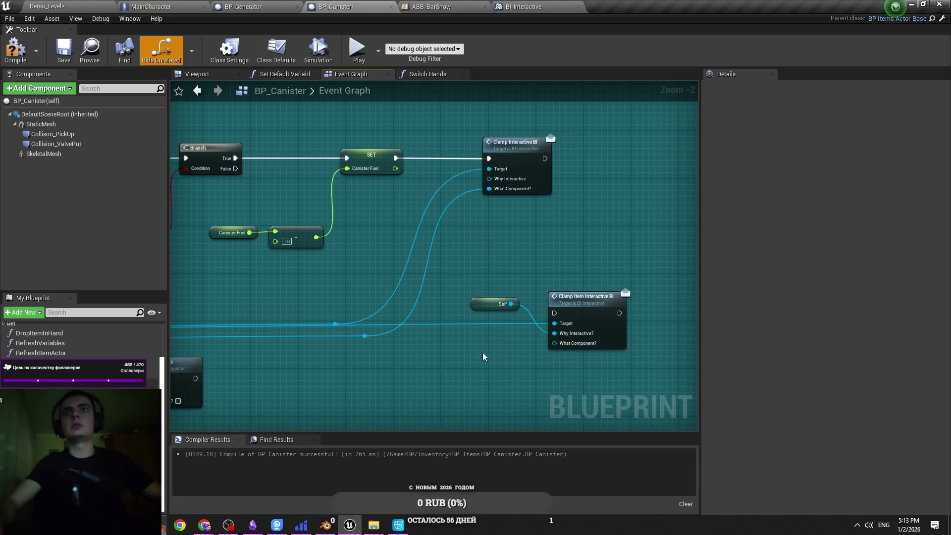
{"action": "mouse_move", "coordinate": [485, 315]}
{"action": "left_mouse_down"}
{"action": "mouse_move", "coordinate": [717, 333]}
{"action": "mouse_move", "coordinate": [598, 329]}
{"action": "mouse_move", "coordinate": [594, 241]}
{"action": "left_mouse_up"}
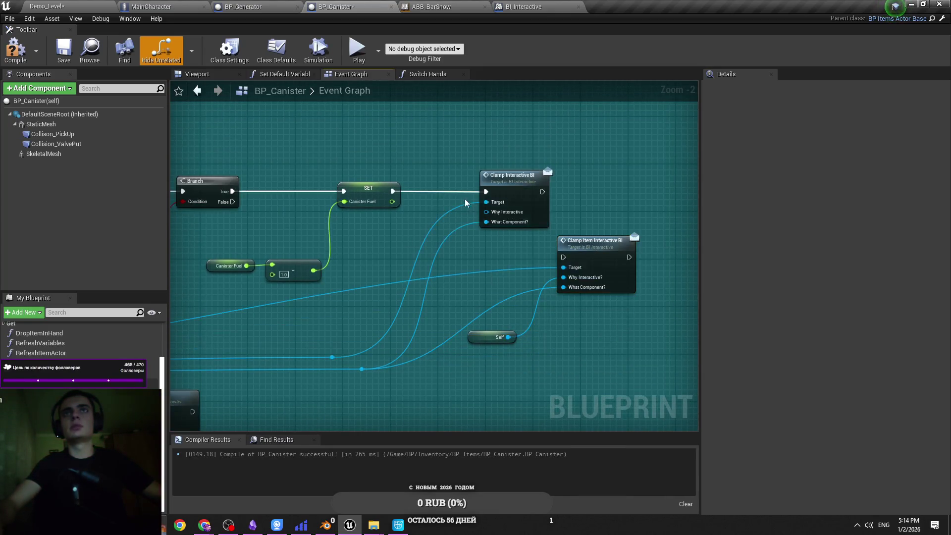
{"action": "mouse_move", "coordinate": [488, 194]}
{"action": "left_mouse_down", "text": "ctrl"}
{"action": "mouse_move", "coordinate": [488, 211]}
{"action": "mouse_move", "coordinate": [563, 257]}
{"action": "left_mouse_up", "text": "ctrl"}
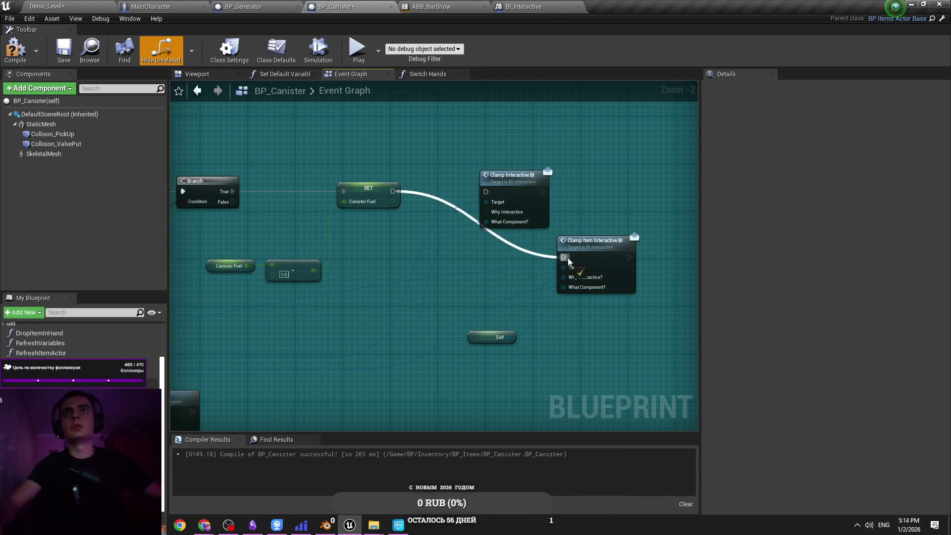
Delete the old Clamp Interactive BI node, clear Target's reroute wires, and compile BP_Canister.
{"action": "left_click", "coordinate": [510, 203]}
{"action": "key", "text": "Delete"}
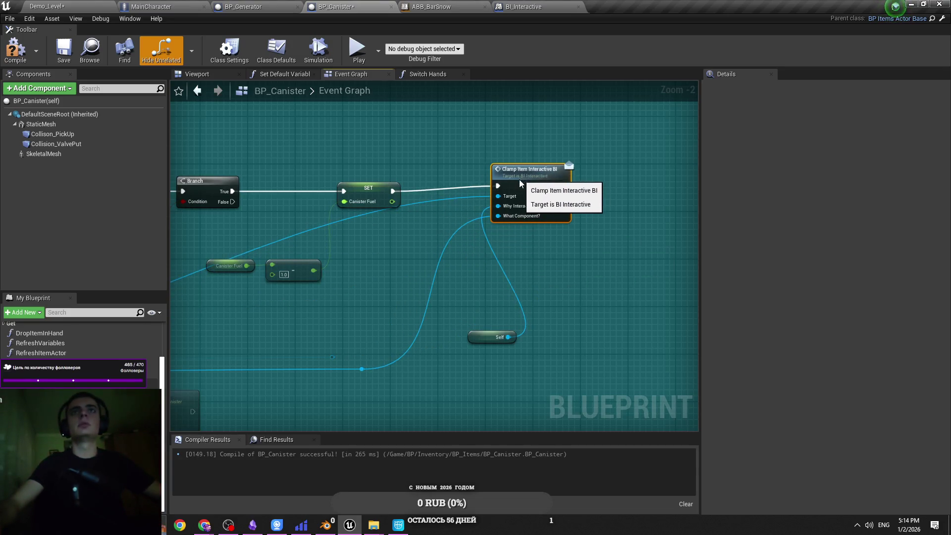
{"action": "key", "text": "ctrl+s"}
{"action": "mouse_move", "coordinate": [351, 306]}
{"action": "left_mouse_down"}
{"action": "mouse_move", "coordinate": [515, 299]}
{"action": "mouse_move", "coordinate": [445, 302]}
{"action": "left_mouse_up"}
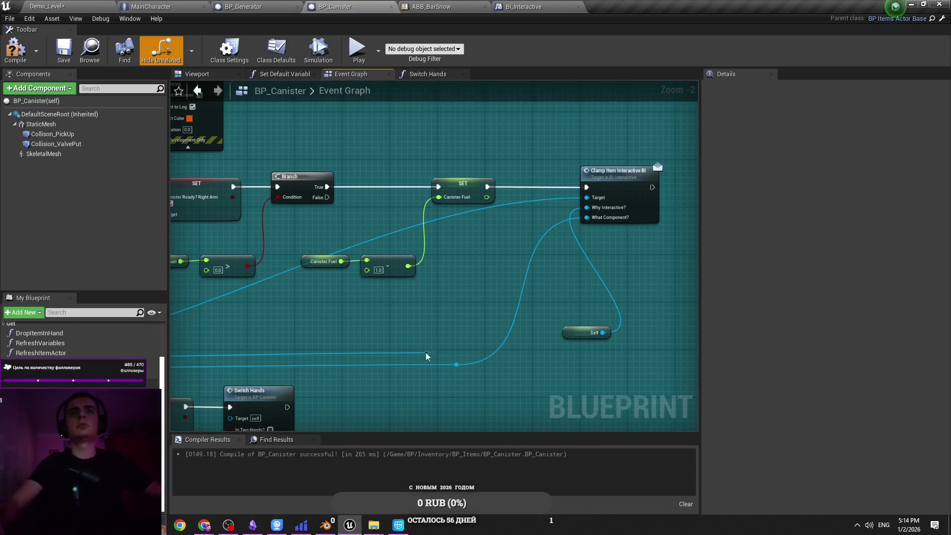
{"action": "mouse_move", "coordinate": [566, 331]}
{"action": "left_mouse_down"}
{"action": "mouse_move", "coordinate": [550, 143]}
{"action": "mouse_move", "coordinate": [506, 148]}
{"action": "mouse_move", "coordinate": [632, 314]}
{"action": "mouse_move", "coordinate": [670, 303]}
{"action": "mouse_move", "coordinate": [466, 305]}
{"action": "left_mouse_up"}
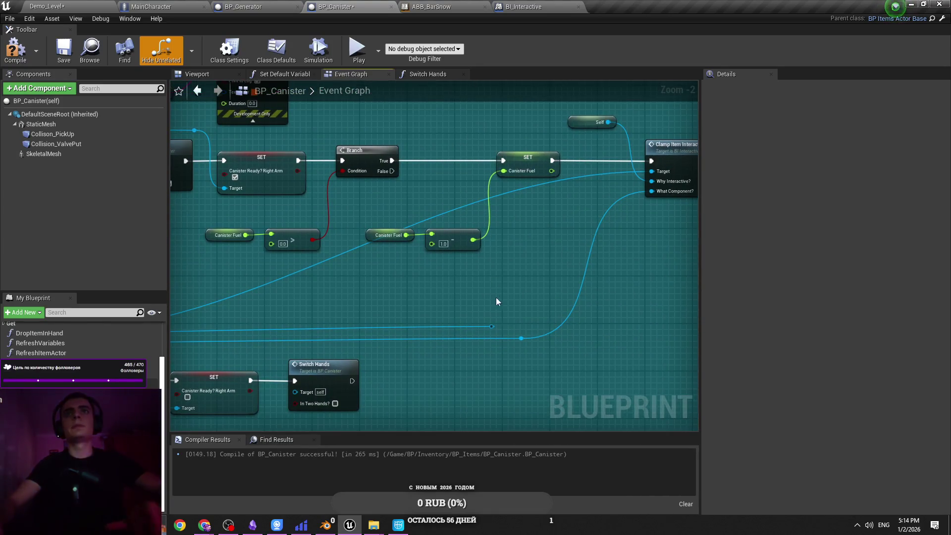
{"action": "left_click", "coordinate": [660, 175], "text": "alt"}
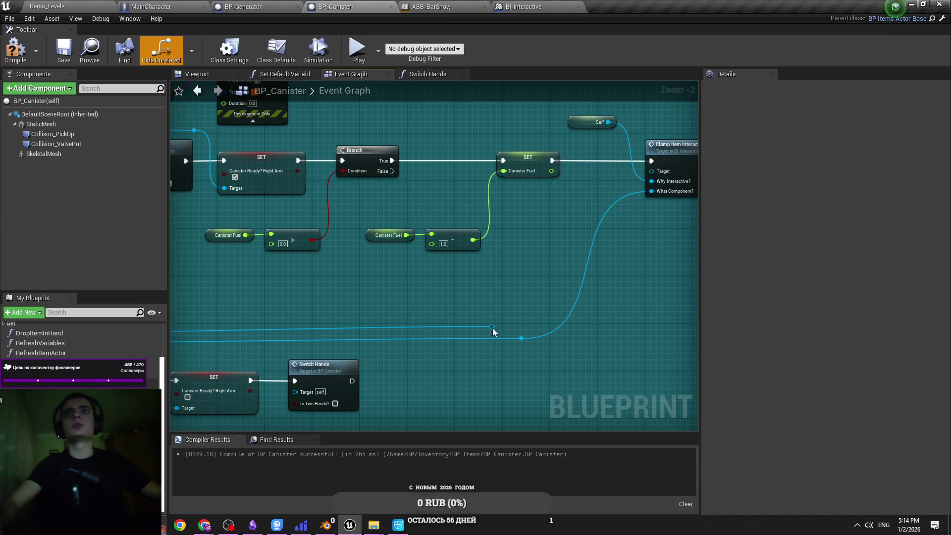
{"action": "mouse_move", "coordinate": [490, 325]}
{"action": "left_mouse_down"}
{"action": "mouse_move", "coordinate": [638, 260]}
{"action": "mouse_move", "coordinate": [584, 181]}
{"action": "left_mouse_up"}
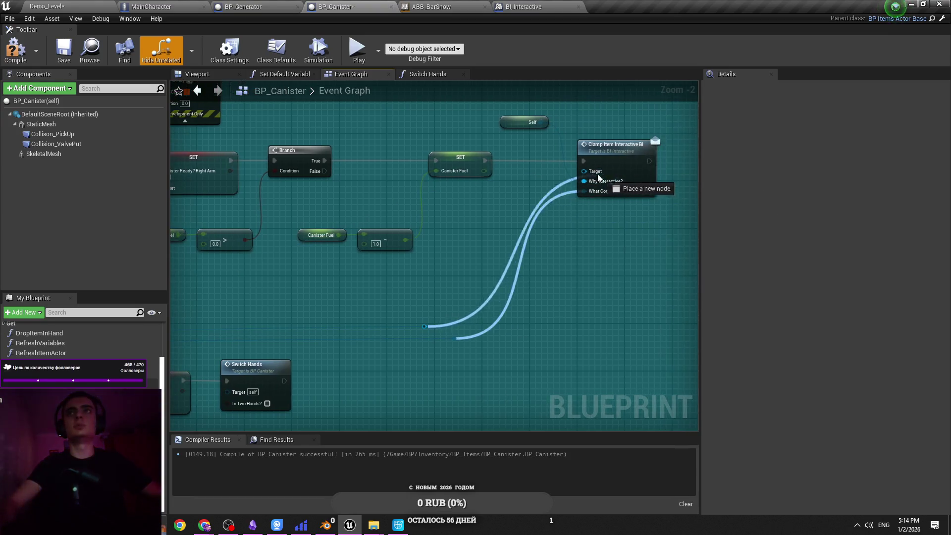
{"action": "left_click", "coordinate": [15, 56]}
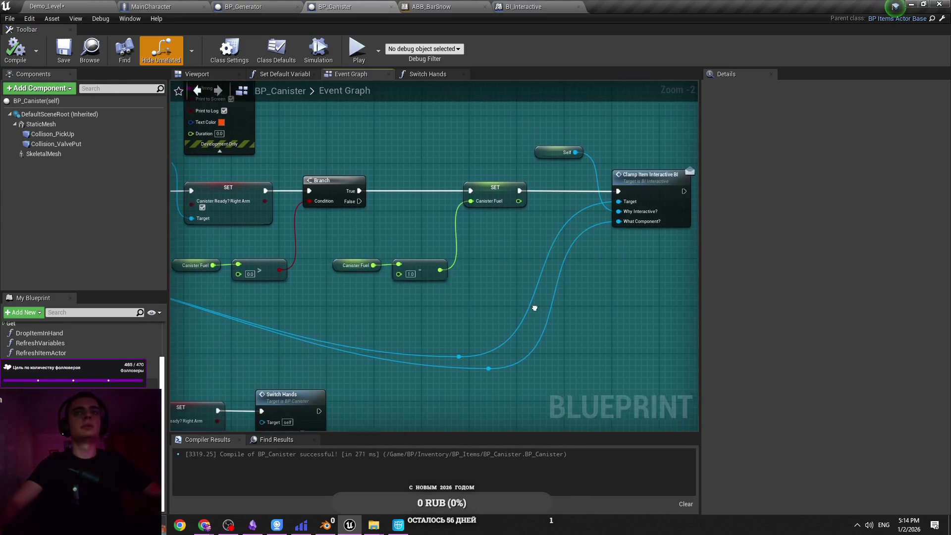
Save BP_Canister after nudging the SET Canister Fuel node left, then return to the Demo_Level map.
{"action": "scroll", "coordinate": [551, 289], "scroll_direction": "up", "scroll_amount": 1}
{"action": "scroll", "coordinate": [550, 290], "scroll_direction": "down", "scroll_amount": 3}
{"action": "scroll", "coordinate": [551, 289], "scroll_direction": "up", "scroll_amount": 3}
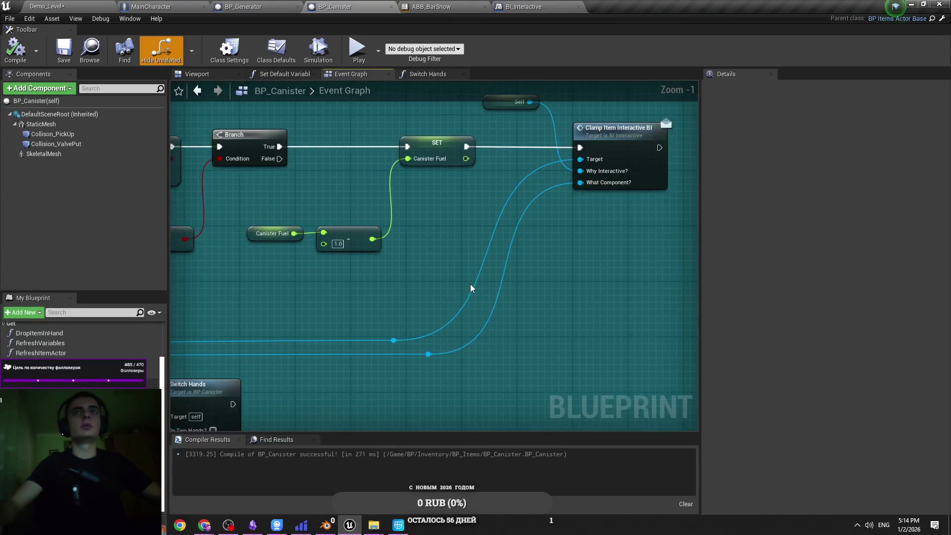
{"action": "key", "text": "ctrl+s"}
{"action": "scroll", "coordinate": [360, 285], "scroll_direction": "down", "scroll_amount": 3}
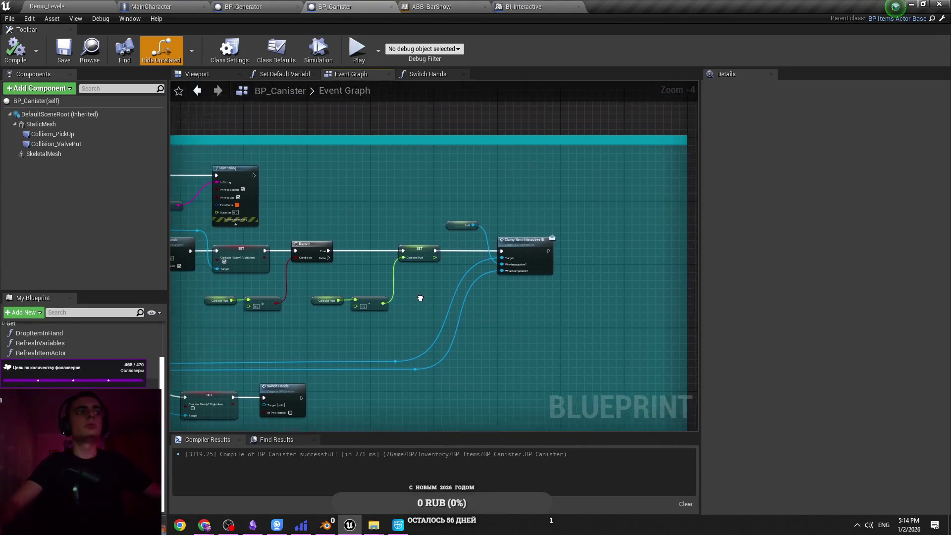
{"action": "scroll", "coordinate": [409, 295], "scroll_direction": "up", "scroll_amount": 4}
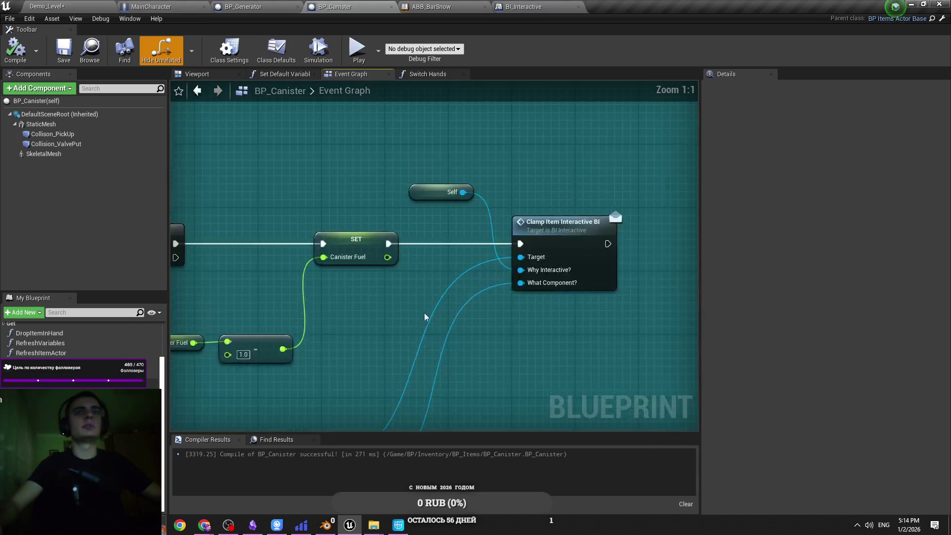
{"action": "left_click", "coordinate": [367, 241]}
{"action": "left_click_drag", "start_coordinate": [367, 241], "coordinate": [359, 242]}
{"action": "left_click", "coordinate": [364, 225]}
{"action": "key", "text": "ctrl+s"}
{"action": "scroll", "coordinate": [438, 242], "scroll_direction": "down", "scroll_amount": 1}
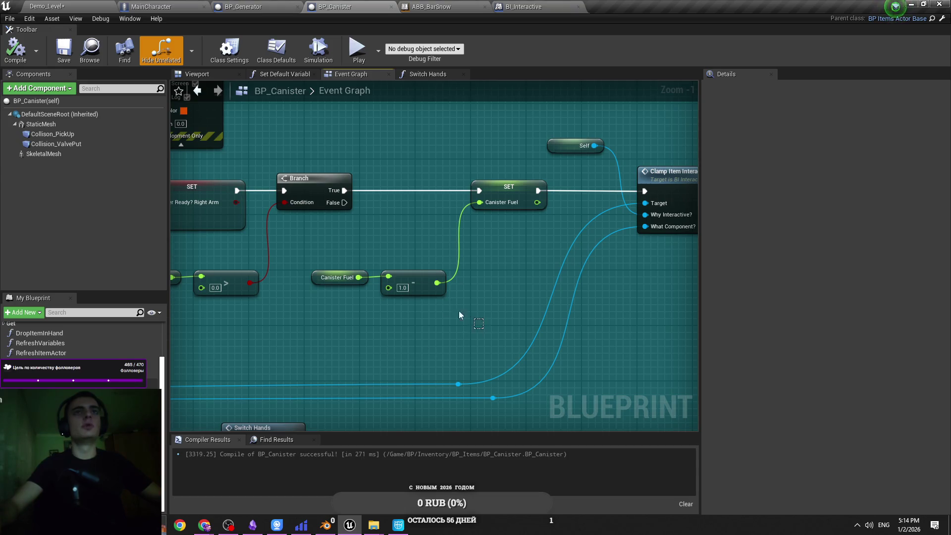
{"action": "left_click_drag", "start_coordinate": [470, 316], "coordinate": [305, 263]}
{"action": "scroll", "coordinate": [426, 337], "scroll_direction": "up", "scroll_amount": 1}
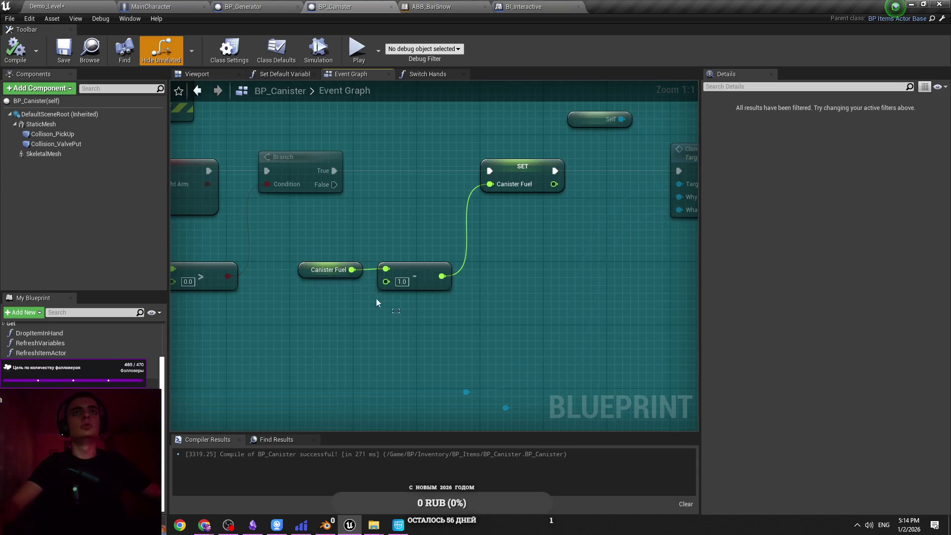
{"action": "left_click", "coordinate": [381, 322]}
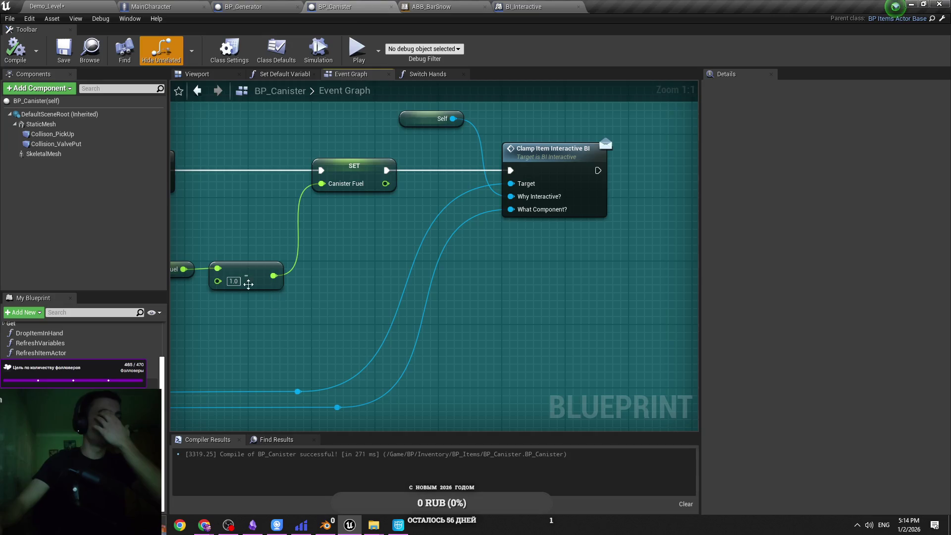
{"action": "left_click", "coordinate": [67, 6]}
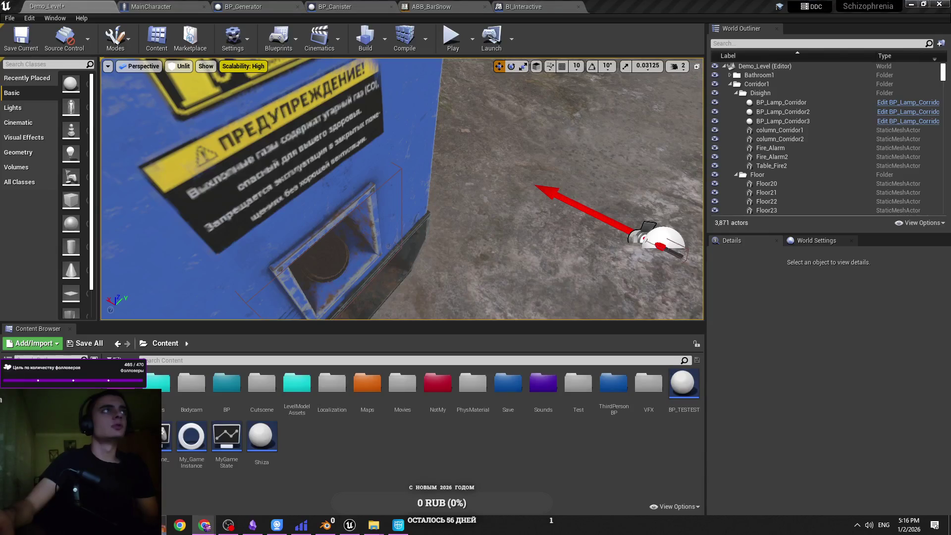
Turn the level viewport toward the lamp and switch to Cascadeur's Canister_Ready_BarSnow scene.
{"action": "left_click_drag", "start_coordinate": [388, 208], "coordinate": [426, 220]}
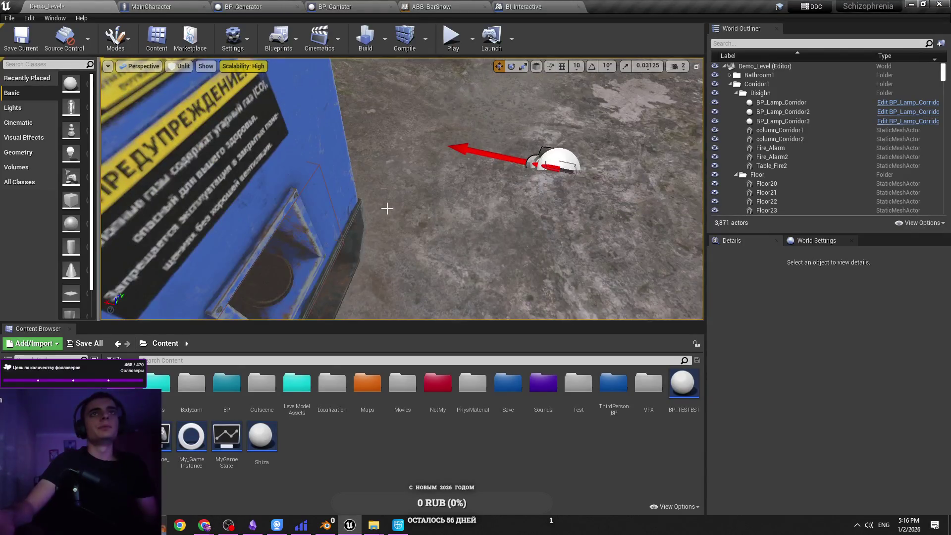
{"action": "mouse_move", "coordinate": [204, 525]}
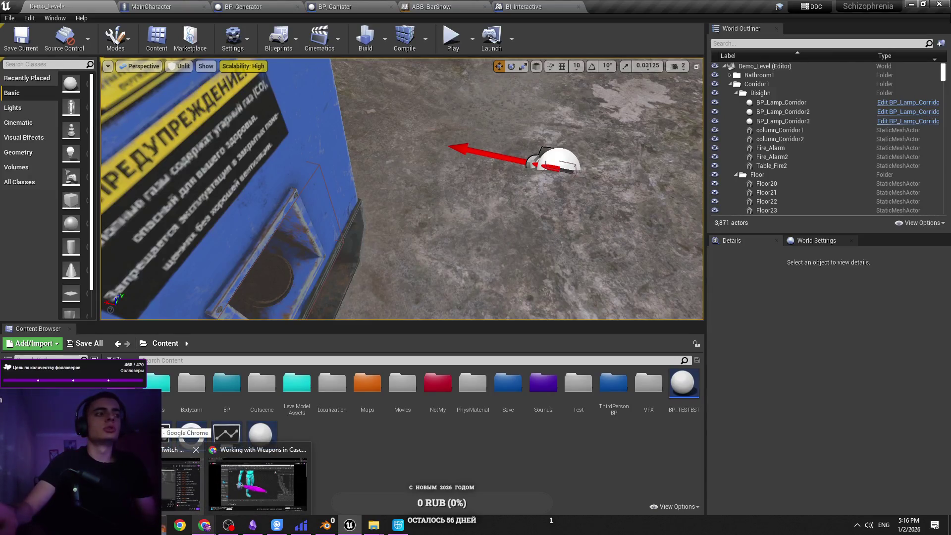
{"action": "mouse_move", "coordinate": [356, 528]}
{"action": "mouse_move", "coordinate": [327, 526]}
{"action": "left_click", "coordinate": [399, 524]}
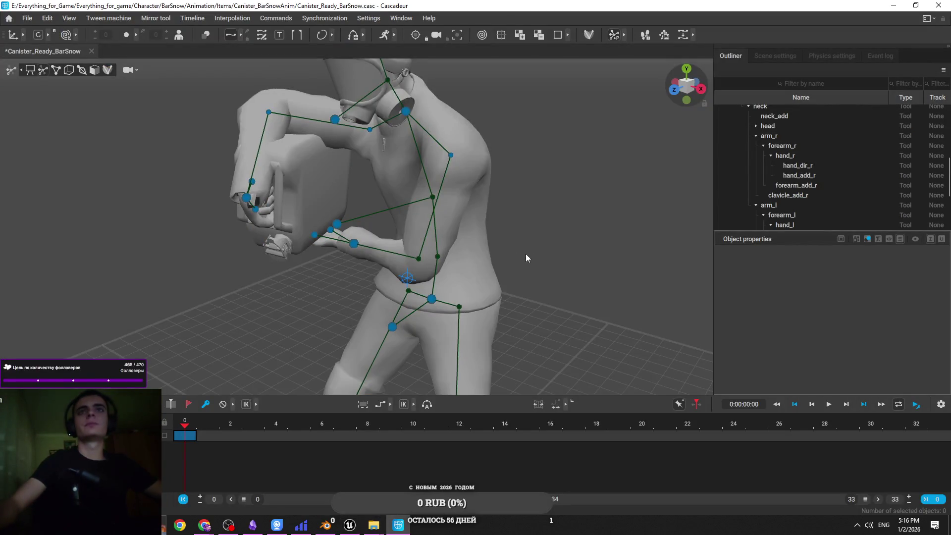
Close Cascadeur, choosing Save for the Canister_Ready_BarSnow scene changes.
{"action": "left_click_drag", "start_coordinate": [546, 246], "coordinate": [600, 246]}
{"action": "left_click", "coordinate": [938, 5]}
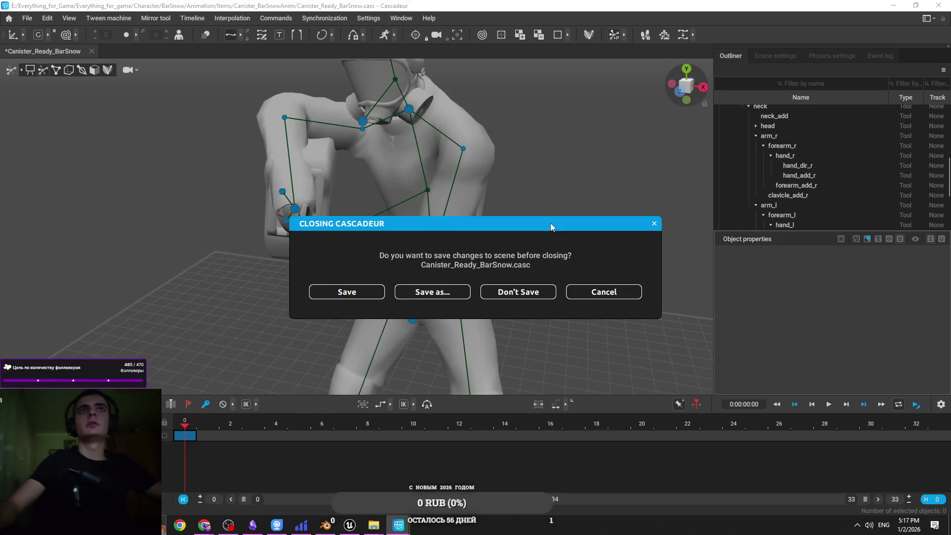
{"action": "left_click", "coordinate": [350, 296]}
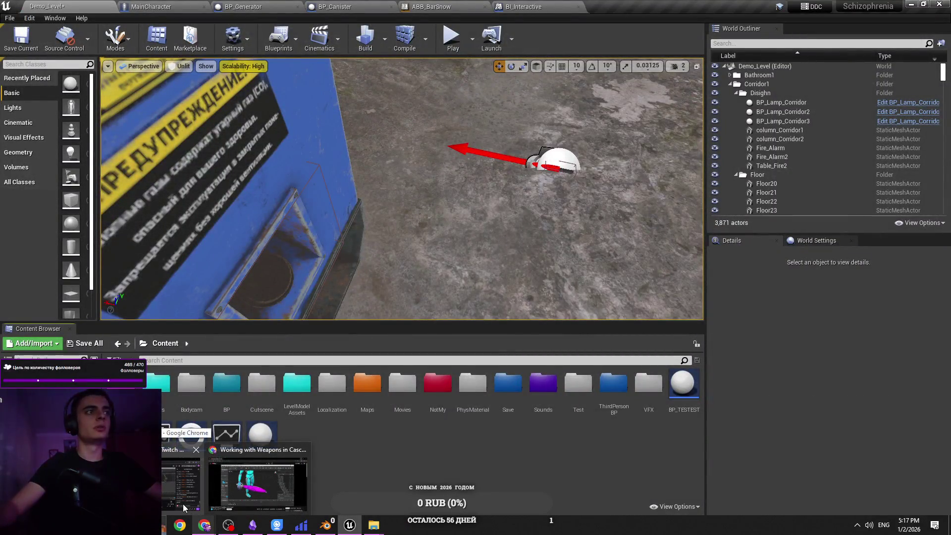
Minimize Blender, move the camera toward the lamp, and Play Demo_Level in the editor.
{"action": "left_click", "coordinate": [325, 525]}
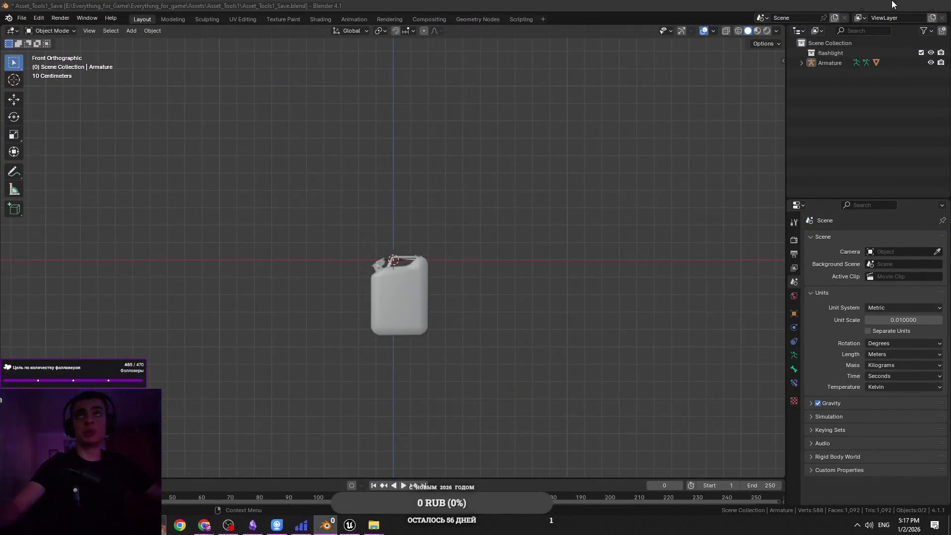
{"action": "left_click", "coordinate": [893, 5]}
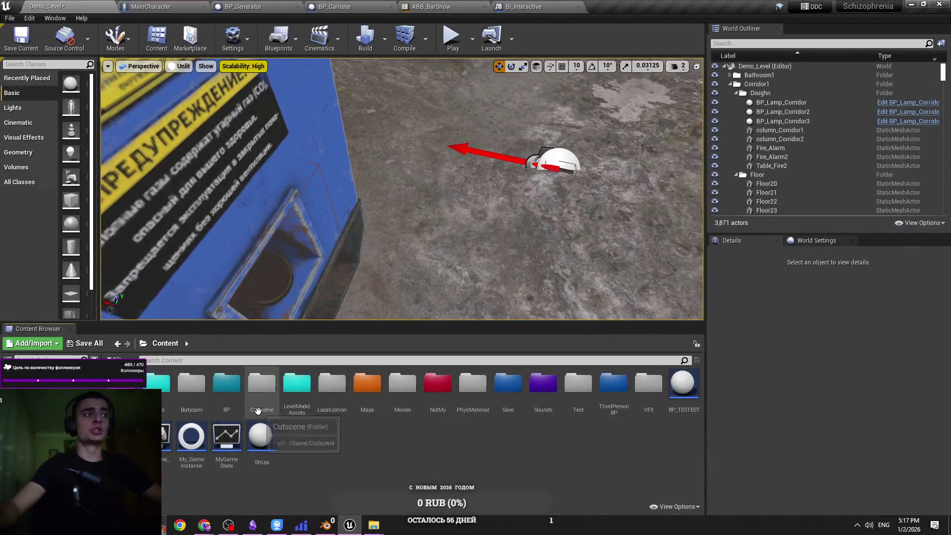
{"action": "mouse_move", "coordinate": [212, 532]}
{"action": "mouse_move", "coordinate": [253, 525]}
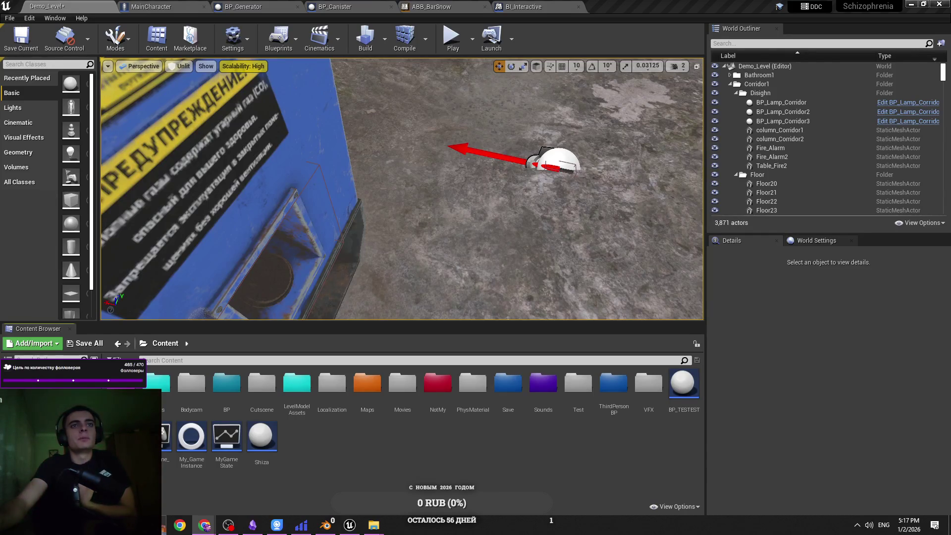
{"action": "left_click_drag", "start_coordinate": [441, 238], "coordinate": [458, 220]}
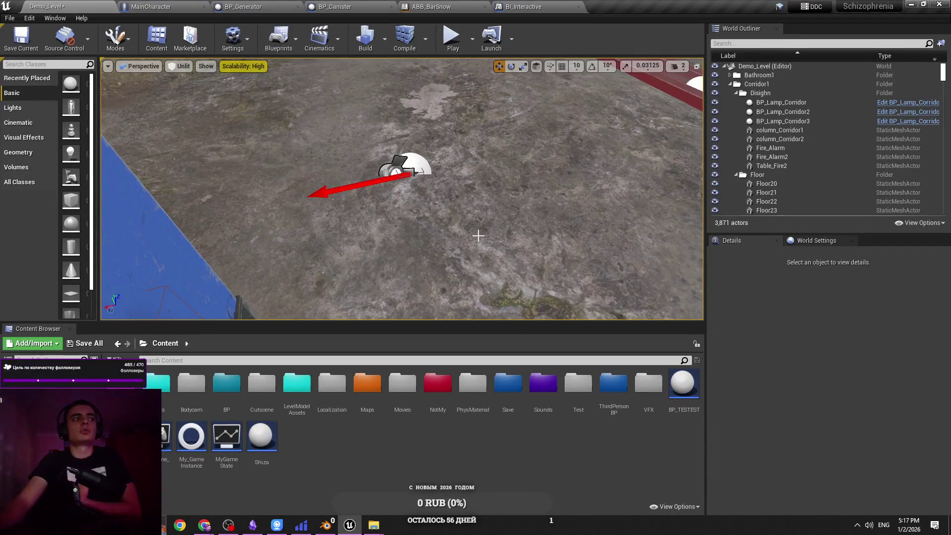
{"action": "left_click", "coordinate": [451, 38]}
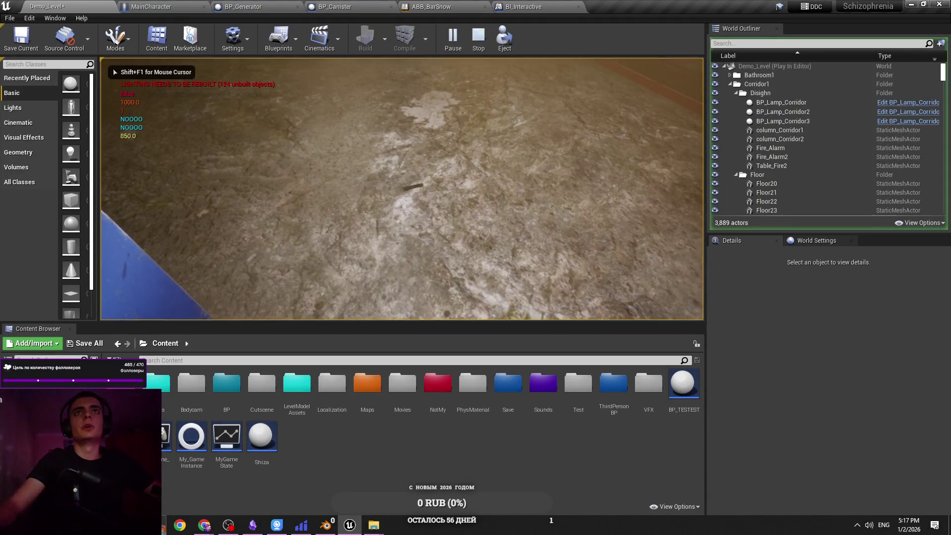
Stop the Play In Editor session with Esc.
{"action": "key", "text": "Escape"}
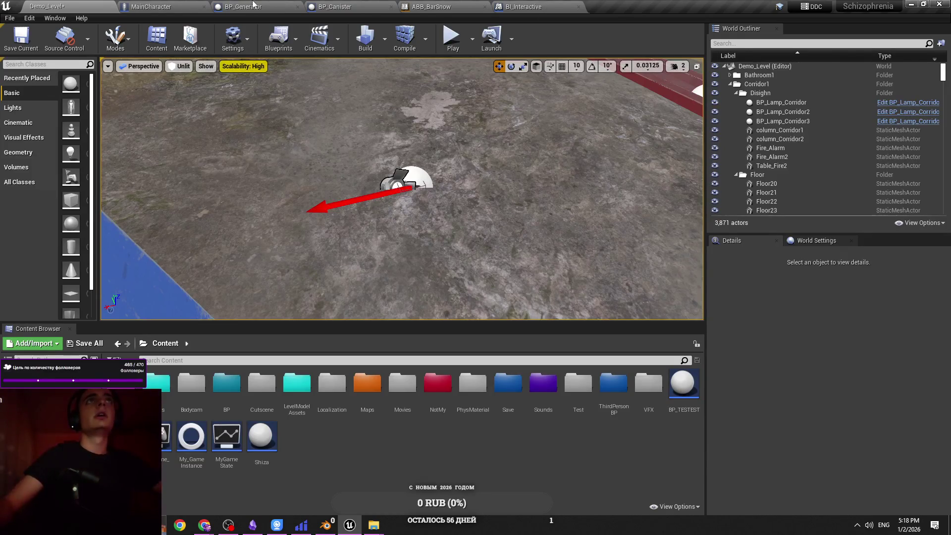
Save the open blueprints and browse the BP_Generator fuel graph.
{"action": "left_click", "coordinate": [253, 6]}
{"action": "key", "text": "ctrl+s"}
{"action": "left_click", "coordinate": [207, 6]}
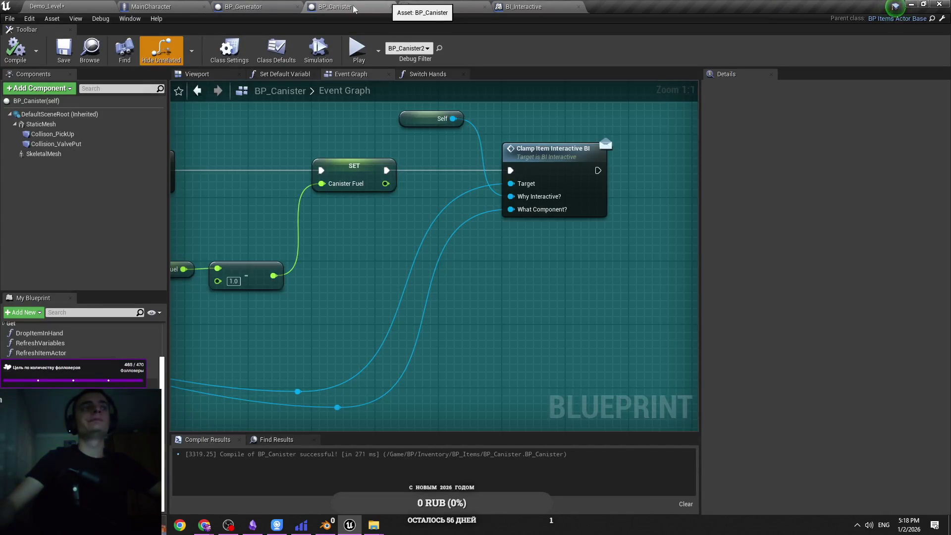
{"action": "left_click", "coordinate": [243, 6]}
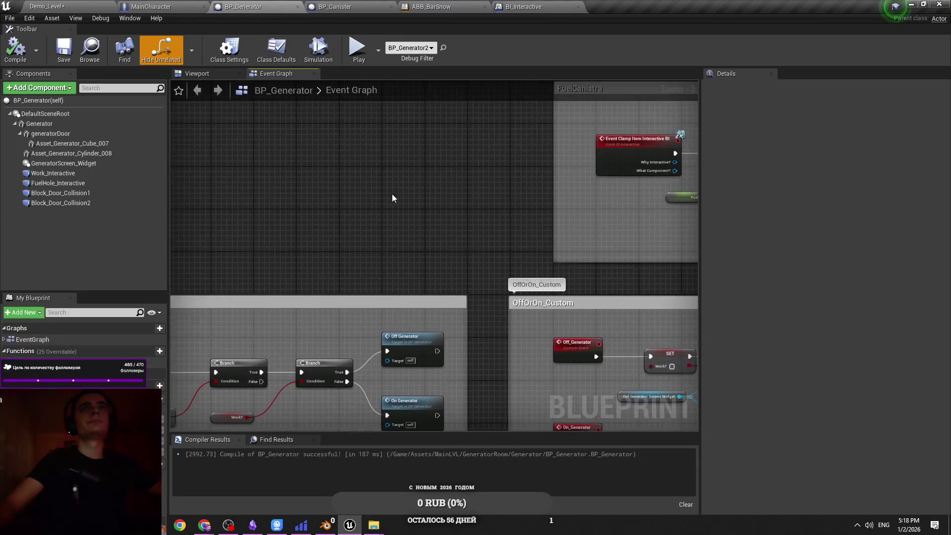
{"action": "scroll", "coordinate": [435, 183], "scroll_direction": "down", "scroll_amount": 3}
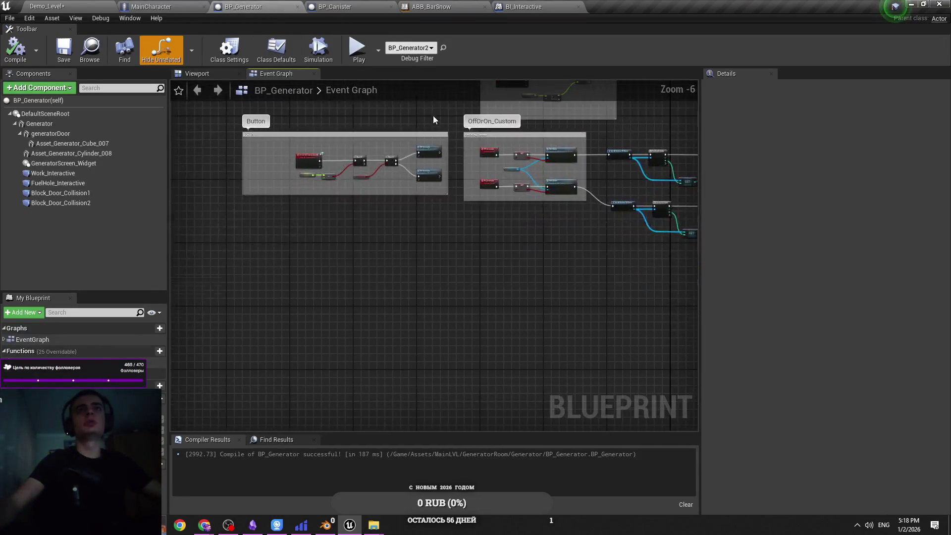
{"action": "scroll", "coordinate": [659, 131], "scroll_direction": "up", "scroll_amount": 5}
{"action": "scroll", "coordinate": [353, 228], "scroll_direction": "down", "scroll_amount": 3}
{"action": "scroll", "coordinate": [244, 215], "scroll_direction": "down", "scroll_amount": 1}
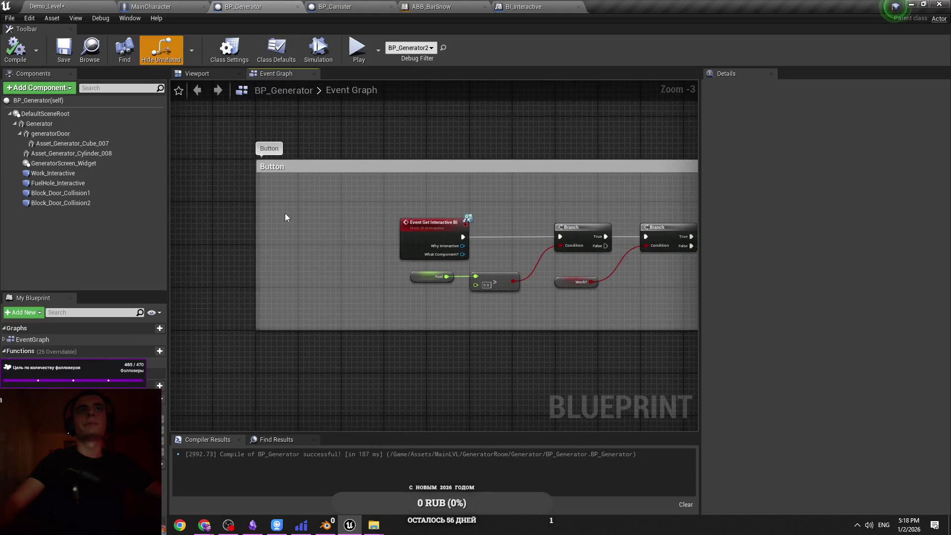
{"action": "scroll", "coordinate": [305, 207], "scroll_direction": "up", "scroll_amount": 2}
Shift the Button comment group right and narrow its comment box.
{"action": "left_click", "coordinate": [288, 260]}
{"action": "left_click_drag", "start_coordinate": [243, 291], "coordinate": [414, 286]}
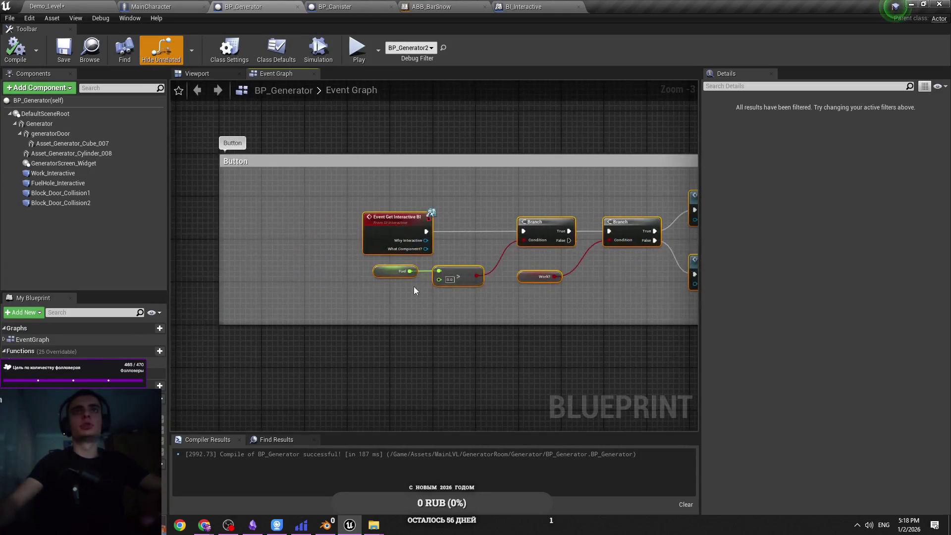
{"action": "scroll", "coordinate": [414, 286], "scroll_direction": "up", "scroll_amount": 3}
{"action": "key", "text": "f"}
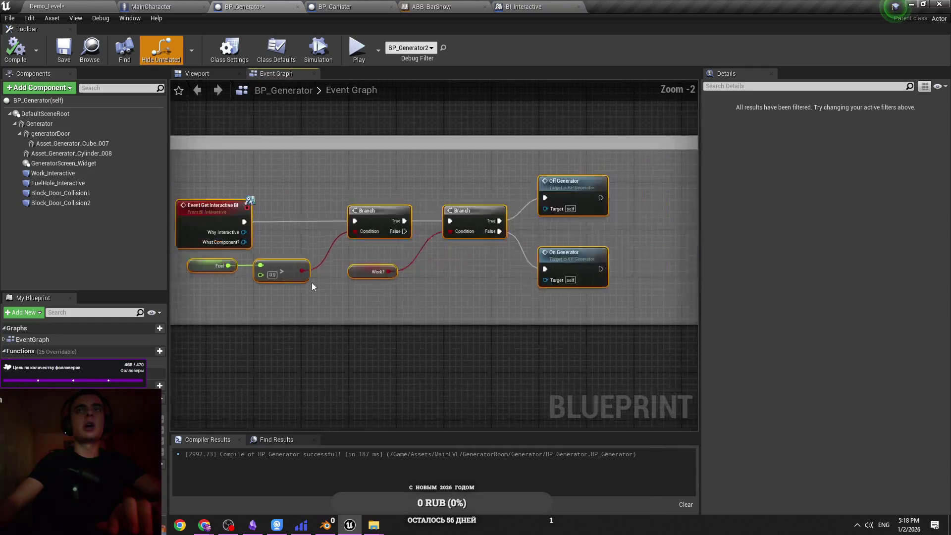
{"action": "left_click", "coordinate": [603, 302]}
{"action": "scroll", "coordinate": [619, 245], "scroll_direction": "up", "scroll_amount": 1}
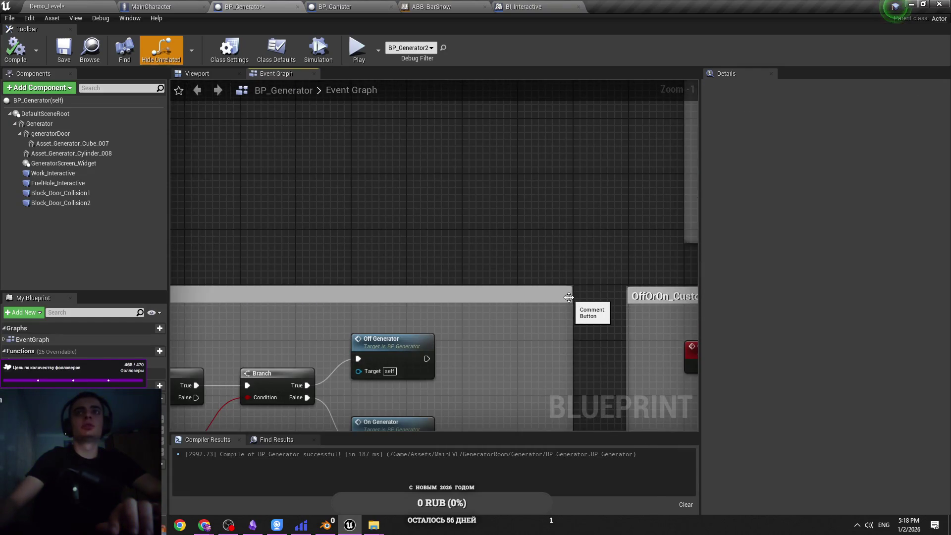
{"action": "left_click_drag", "start_coordinate": [572, 297], "coordinate": [520, 295]}
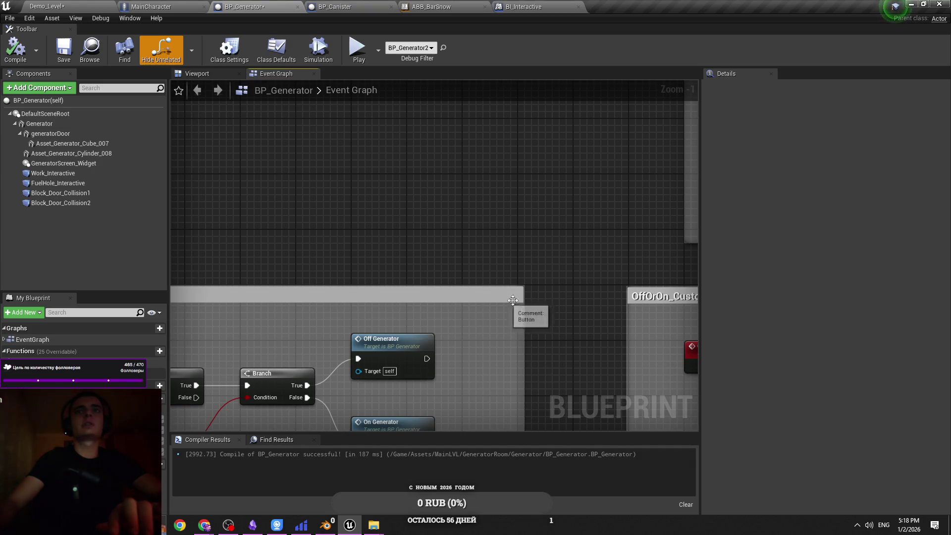
{"action": "mouse_move", "coordinate": [463, 297]}
{"action": "left_mouse_down"}
{"action": "mouse_move", "coordinate": [391, 275]}
{"action": "mouse_move", "coordinate": [310, 206]}
{"action": "left_mouse_up"}
{"action": "scroll", "coordinate": [422, 253], "scroll_direction": "down", "scroll_amount": 1}
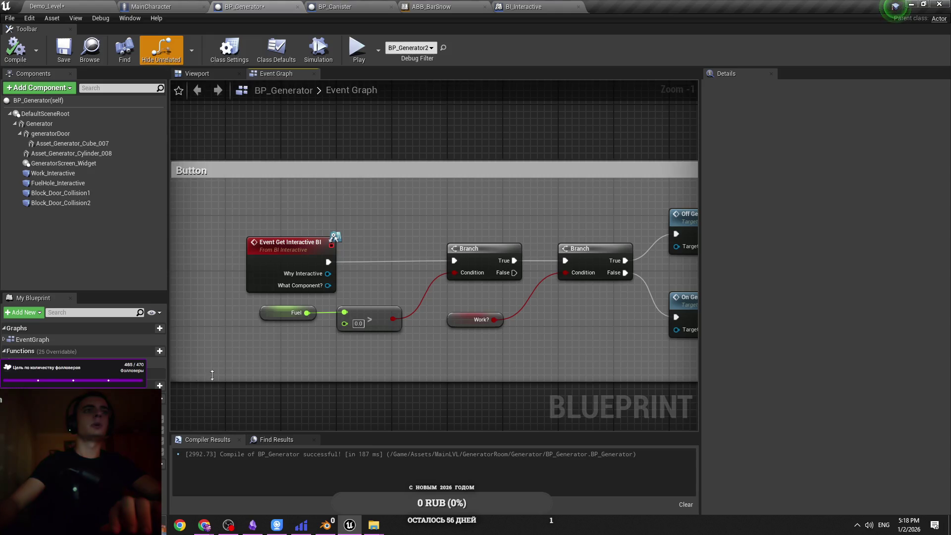
{"action": "mouse_move", "coordinate": [340, 236]}
{"action": "left_mouse_down"}
{"action": "mouse_move", "coordinate": [204, 213]}
{"action": "mouse_move", "coordinate": [397, 237]}
{"action": "mouse_move", "coordinate": [465, 169]}
{"action": "mouse_move", "coordinate": [372, 326]}
{"action": "left_mouse_up"}
{"action": "scroll", "coordinate": [397, 237], "scroll_direction": "down", "scroll_amount": 2}
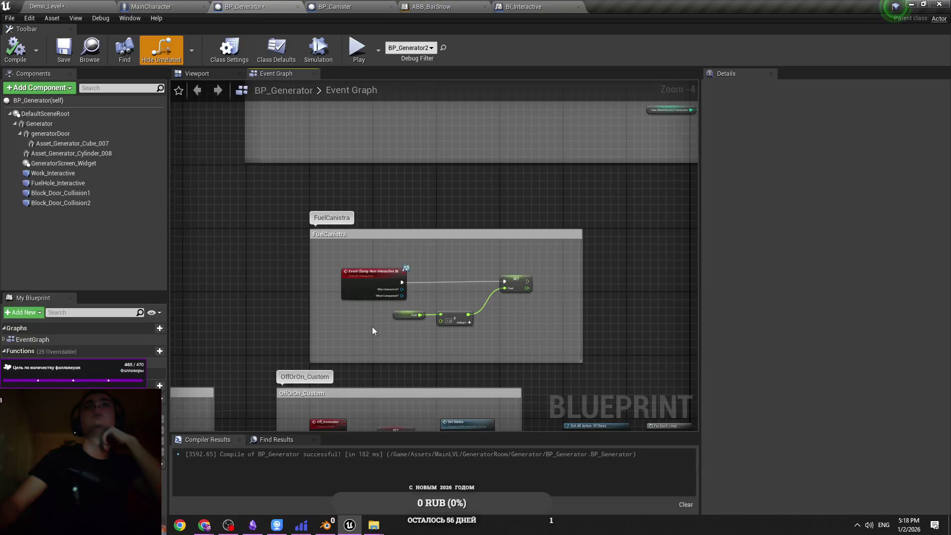
Glance over the MainCharacter, BP_Generator and BP_Canister tabs, then minimize the blueprint editor window.
{"action": "left_click", "coordinate": [163, 6]}
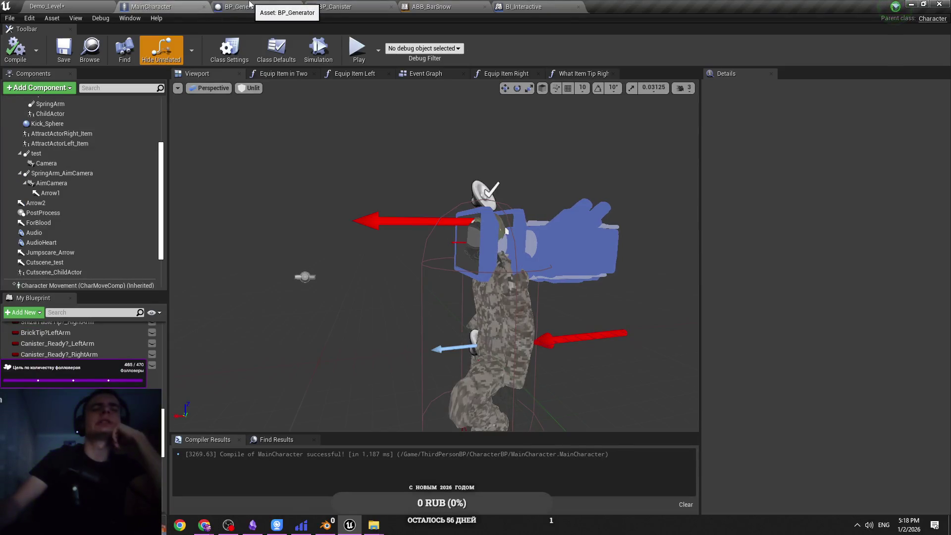
{"action": "left_click", "coordinate": [249, 4]}
{"action": "scroll", "coordinate": [306, 195], "scroll_direction": "up", "scroll_amount": 2}
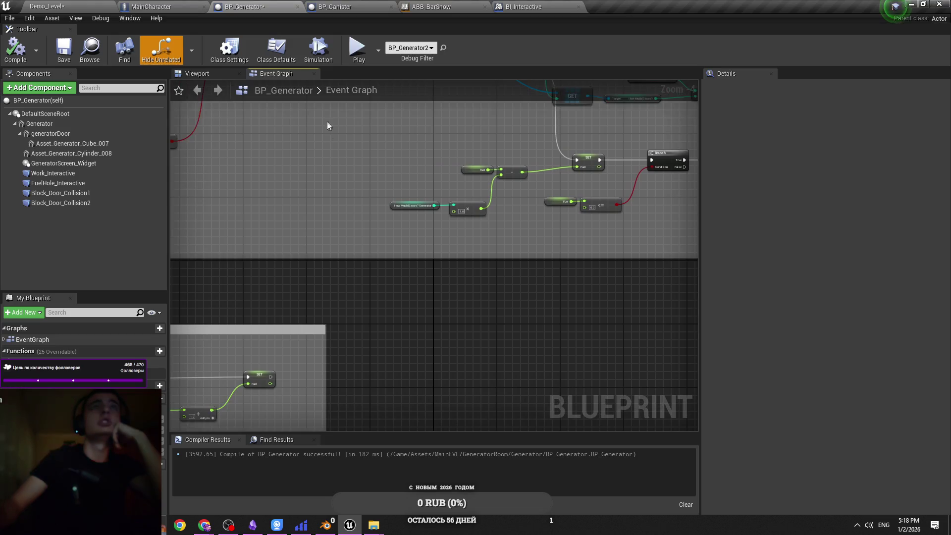
{"action": "left_click", "coordinate": [346, 6]}
{"action": "left_click", "coordinate": [247, 7]}
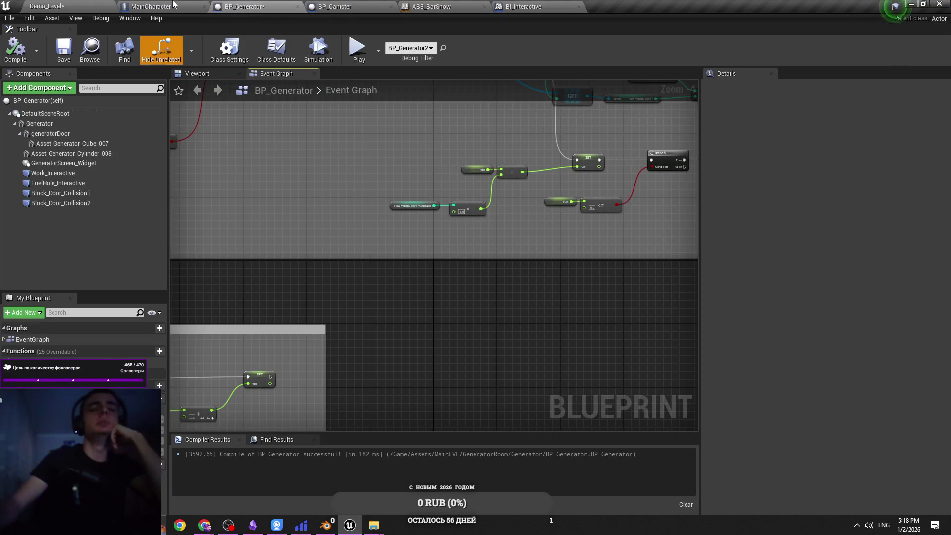
{"action": "left_click", "coordinate": [173, 5]}
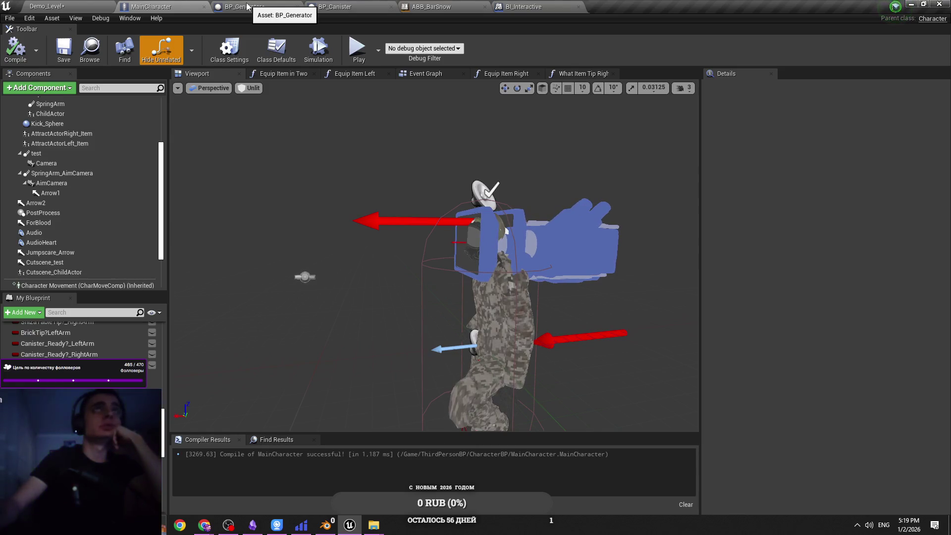
{"action": "left_click", "coordinate": [913, 4]}
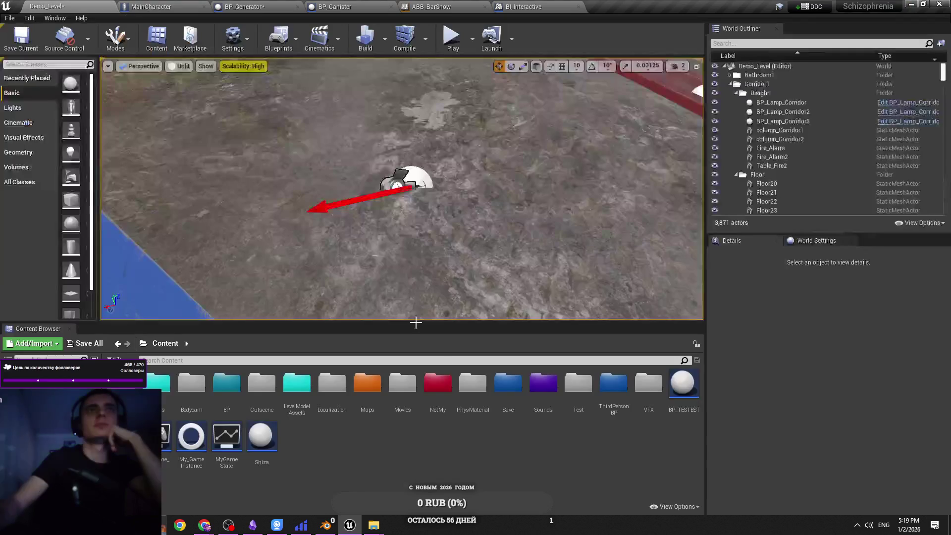
Minimize Unreal and the webcam app, then start playing CONFESS YOUR LOVE FUNK from the desktop.
{"action": "left_click", "coordinate": [910, 4]}
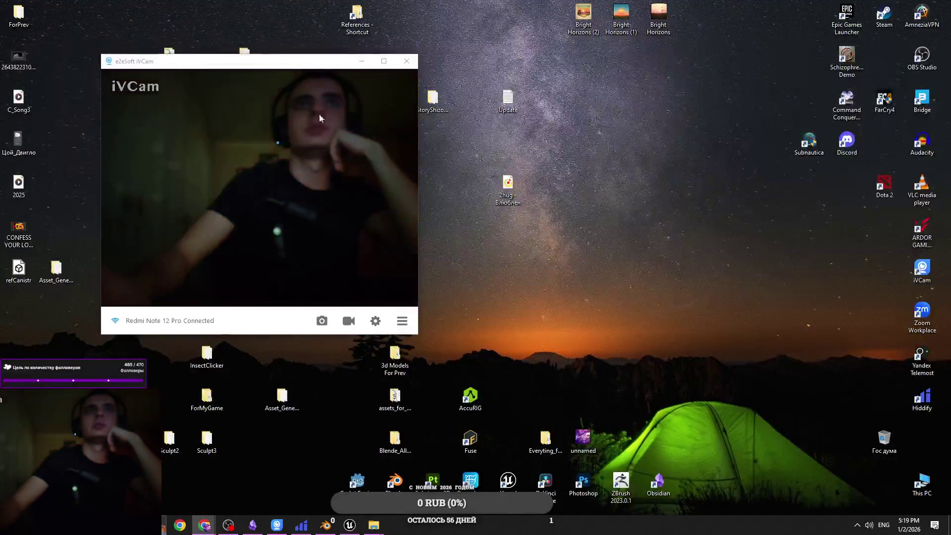
{"action": "left_click", "coordinate": [361, 62]}
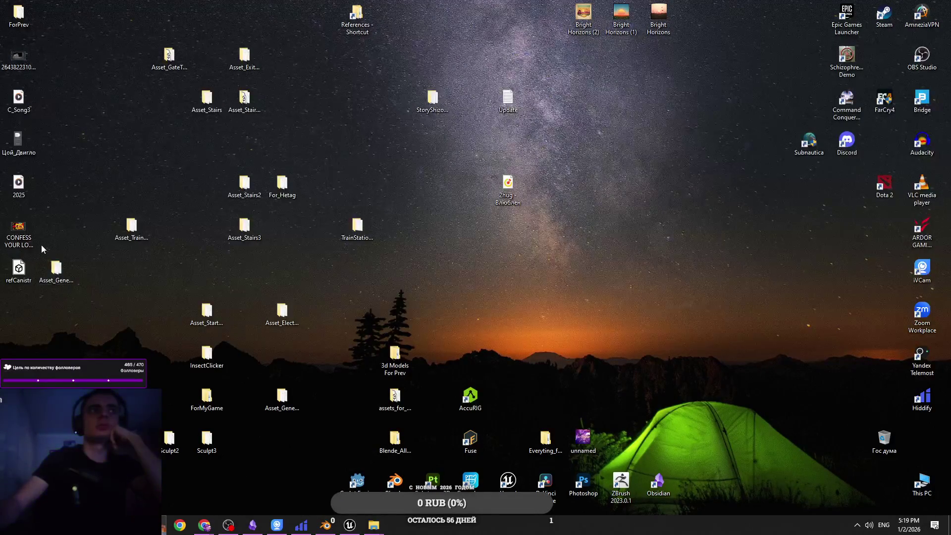
{"action": "double_click", "coordinate": [20, 237]}
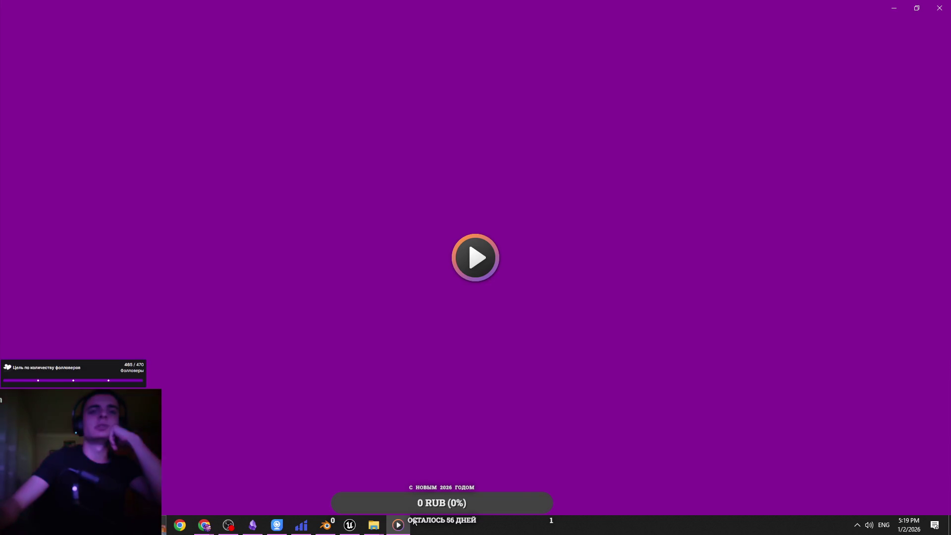
{"action": "mouse_move", "coordinate": [404, 524]}
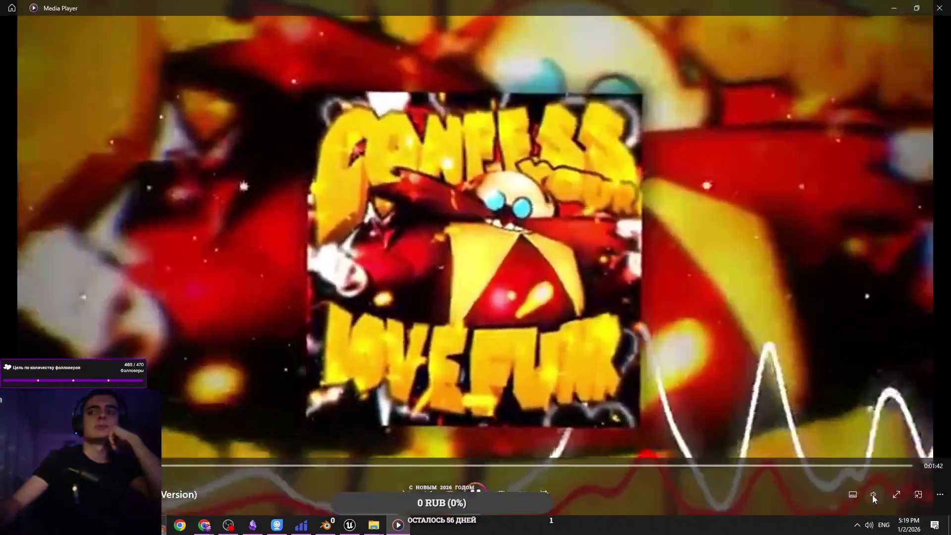
{"action": "left_click", "coordinate": [872, 494]}
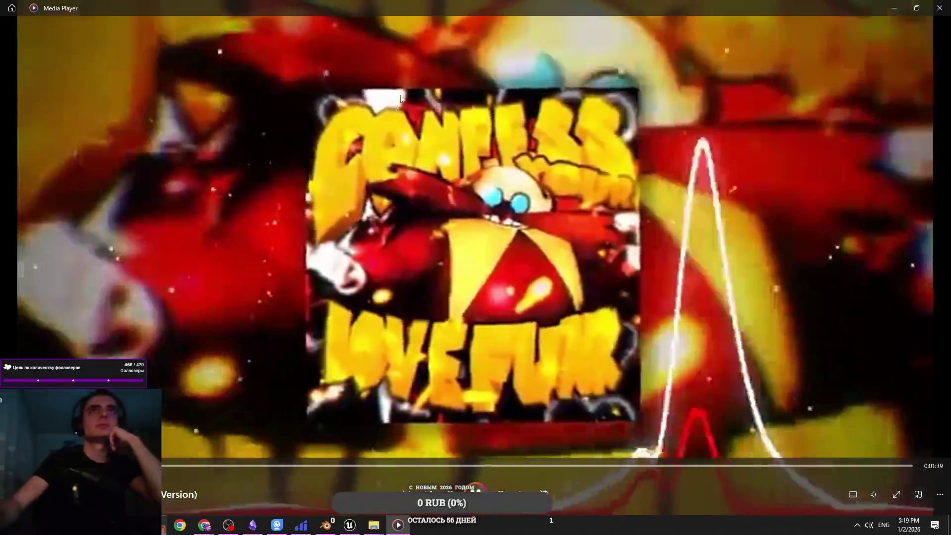
Shrink the Media Player into a small floating window and check the system volume.
{"action": "mouse_move", "coordinate": [401, 8]}
{"action": "left_mouse_down"}
{"action": "mouse_move", "coordinate": [452, 127]}
{"action": "mouse_move", "coordinate": [327, 27]}
{"action": "mouse_move", "coordinate": [351, 153]}
{"action": "left_mouse_up"}
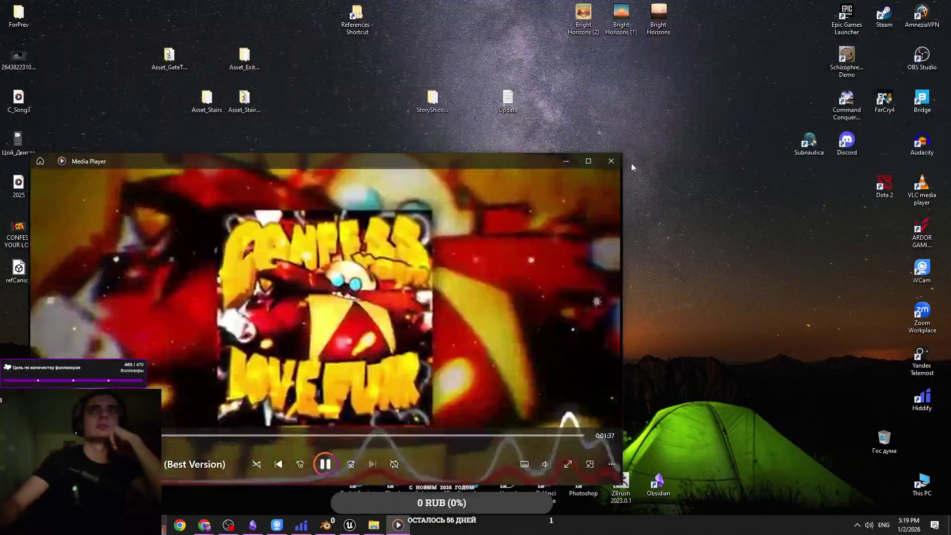
{"action": "left_click_drag", "start_coordinate": [622, 151], "coordinate": [413, 250]}
{"action": "left_click_drag", "start_coordinate": [223, 256], "coordinate": [305, 166]}
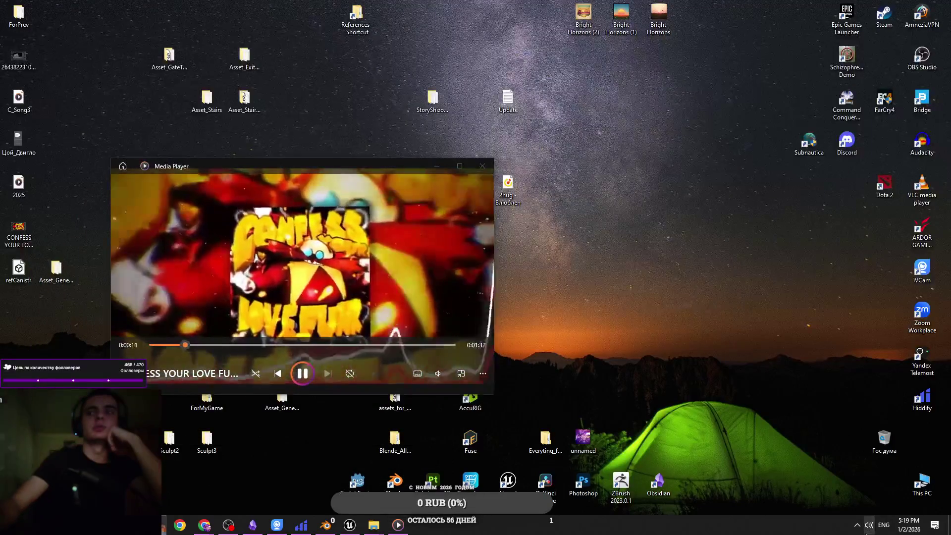
{"action": "left_click", "coordinate": [868, 525]}
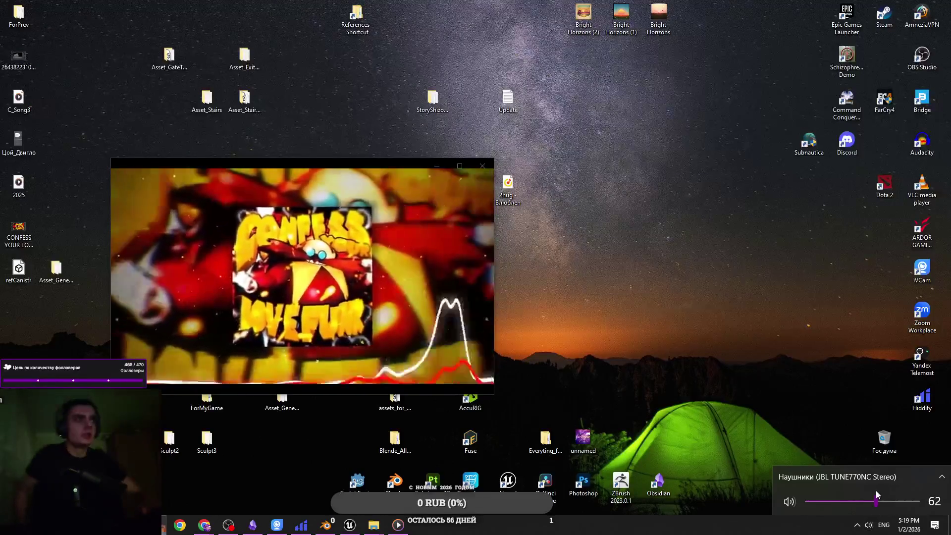
{"action": "left_click", "coordinate": [669, 397]}
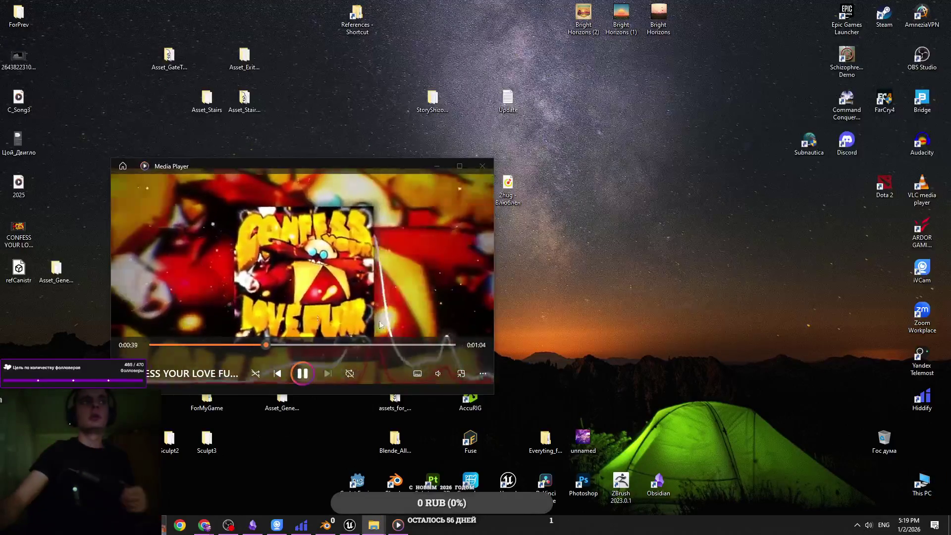
In a new File Explorer window, open M2 (E:) > Everything_for_Game > Everything_for_game.
{"action": "key", "text": "super+e"}
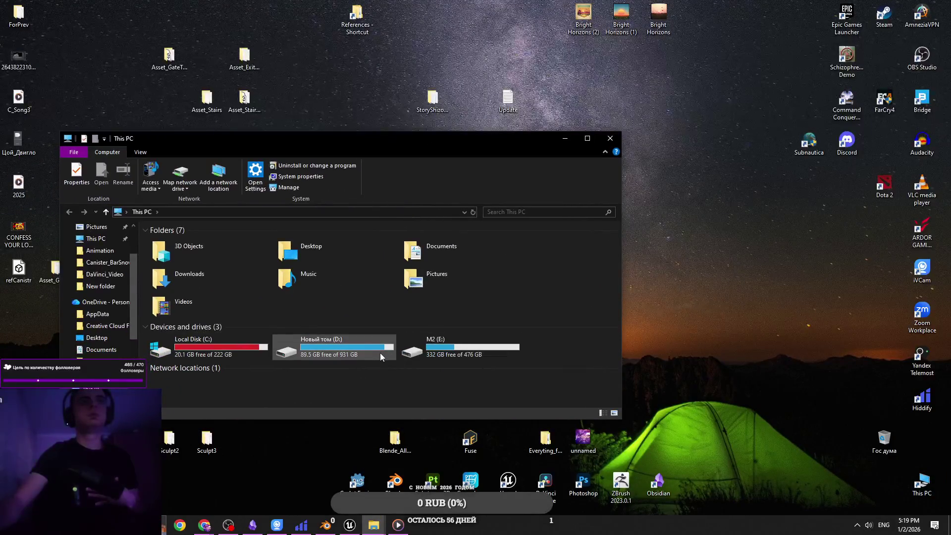
{"action": "double_click", "coordinate": [402, 337]}
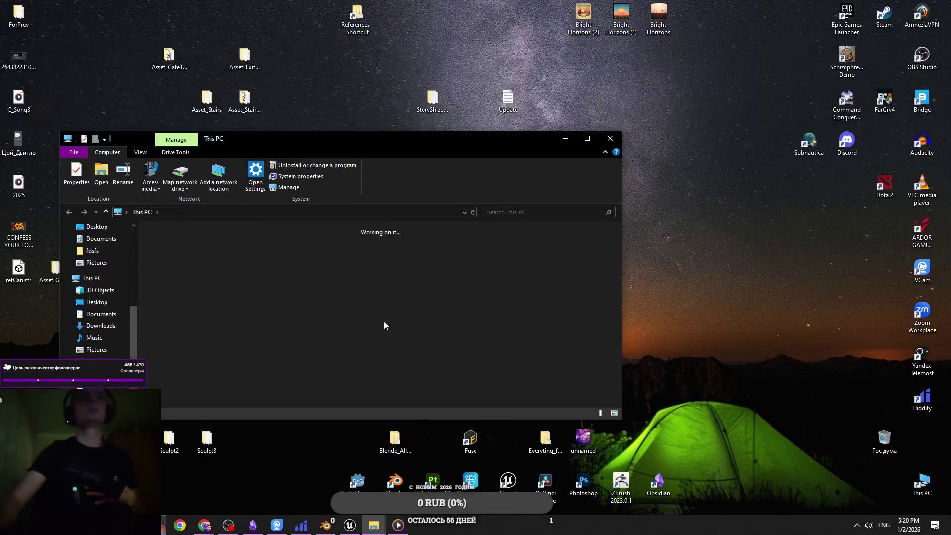
{"action": "double_click", "coordinate": [316, 267]}
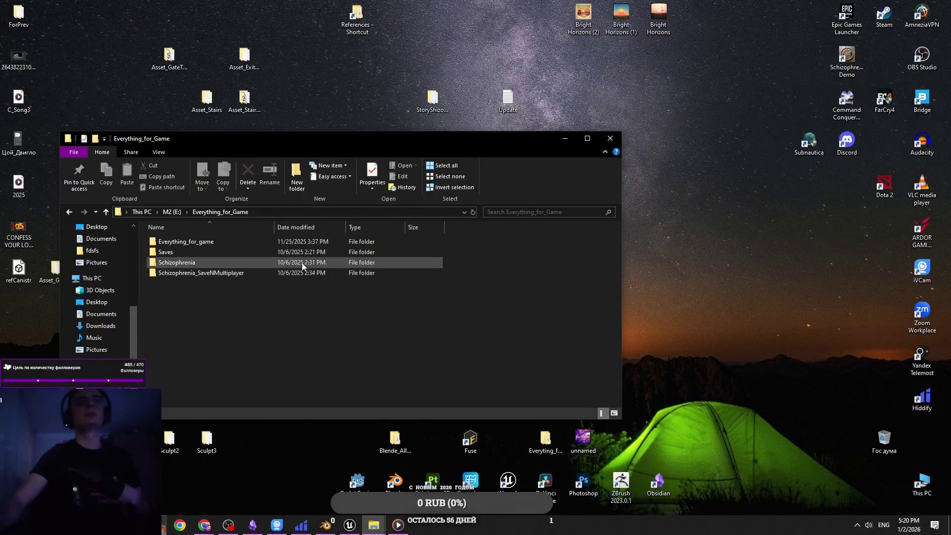
{"action": "double_click", "coordinate": [281, 244]}
Move, maximize, restore and re-maximize the Explorer window, then minimize it.
{"action": "left_click_drag", "start_coordinate": [474, 156], "coordinate": [560, 145]}
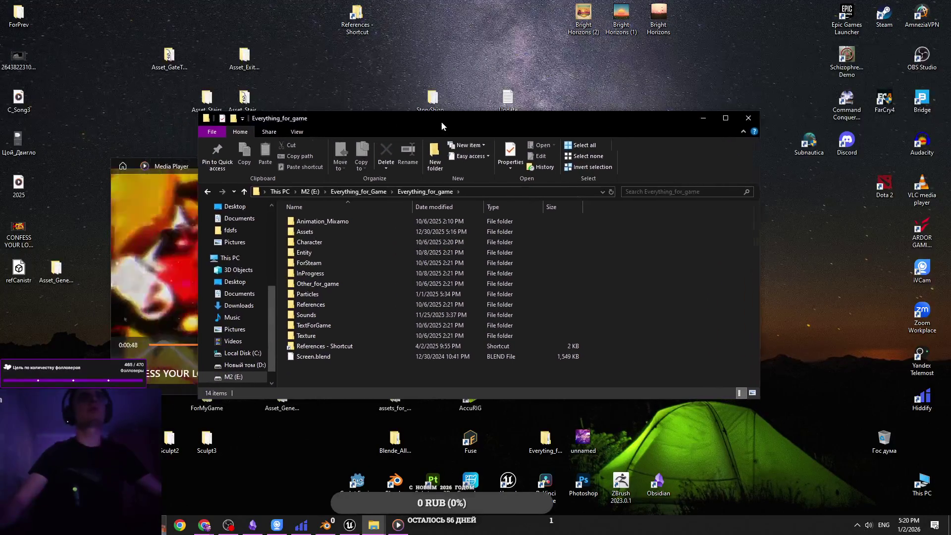
{"action": "double_click", "coordinate": [666, 119]}
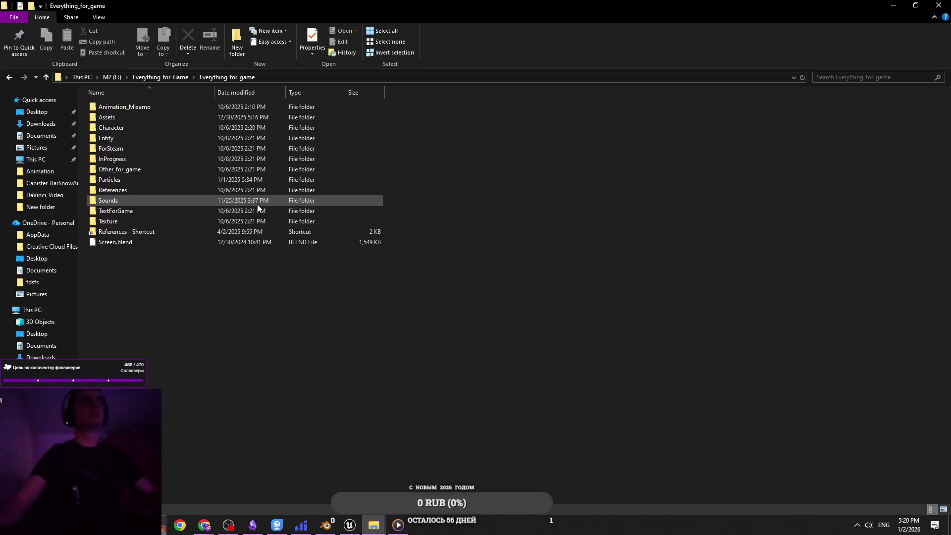
{"action": "double_click", "coordinate": [642, 5]}
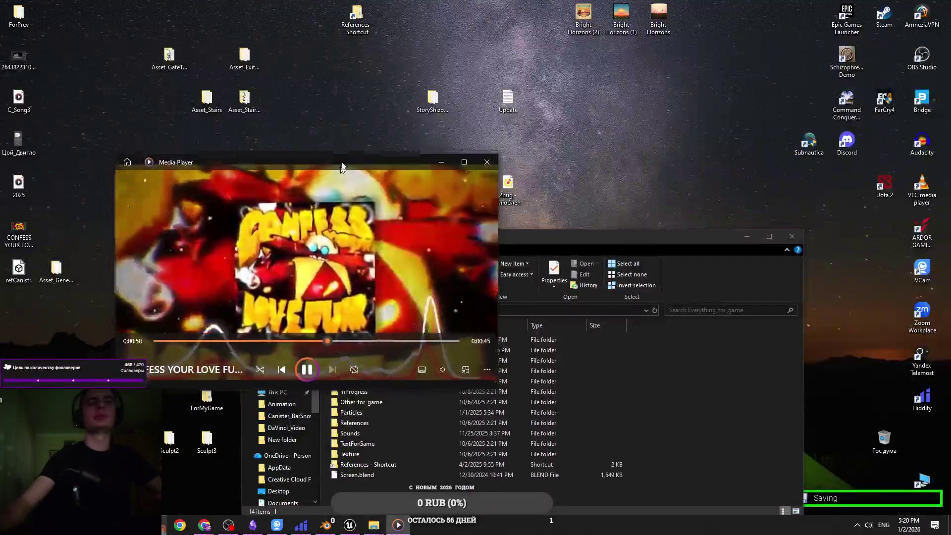
{"action": "mouse_move", "coordinate": [693, 237]}
{"action": "left_mouse_down"}
{"action": "mouse_move", "coordinate": [518, 183]}
{"action": "mouse_move", "coordinate": [410, 127]}
{"action": "left_mouse_up"}
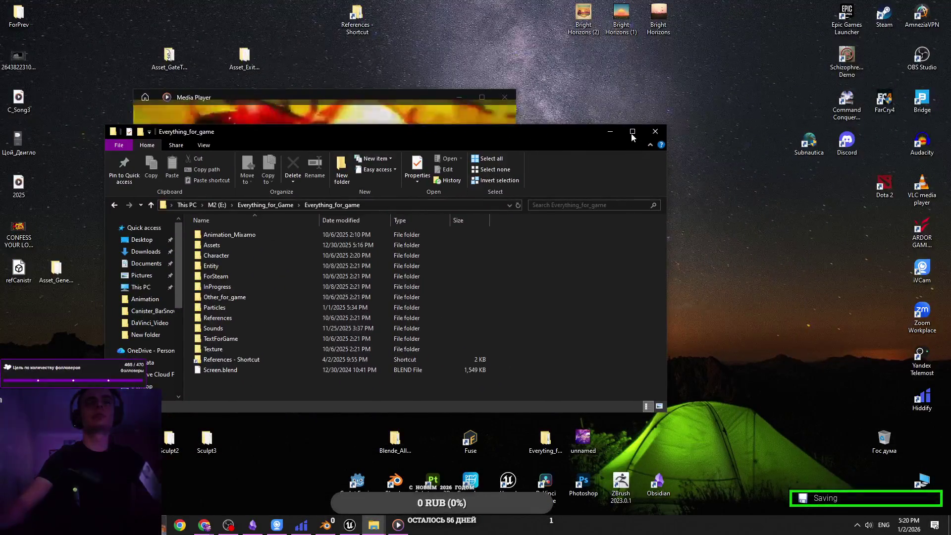
{"action": "double_click", "coordinate": [410, 128]}
{"action": "left_click", "coordinate": [892, 5]}
{"action": "left_click", "coordinate": [323, 304]}
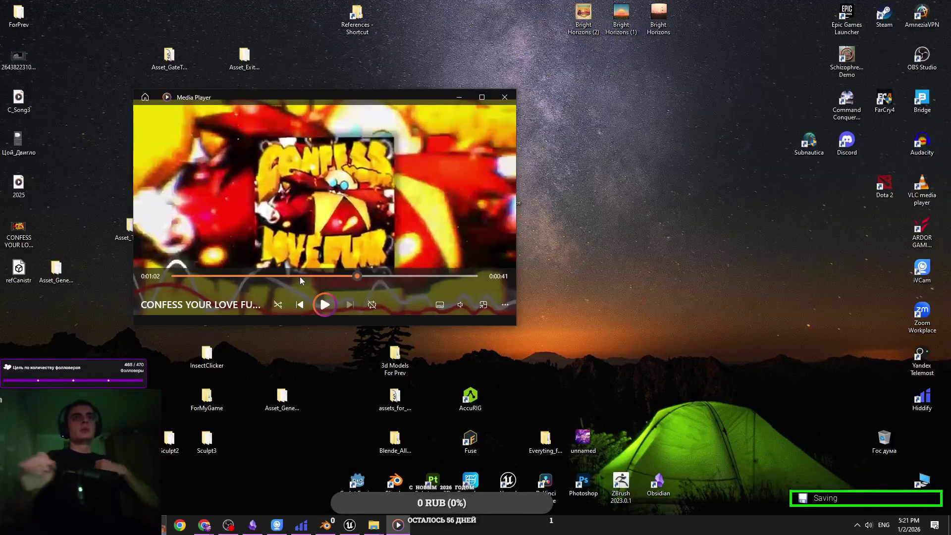
Drag the CONFESS YOUR LOVE FUNK track back to the start and close Media Player.
{"action": "left_click_drag", "start_coordinate": [299, 276], "coordinate": [121, 289]}
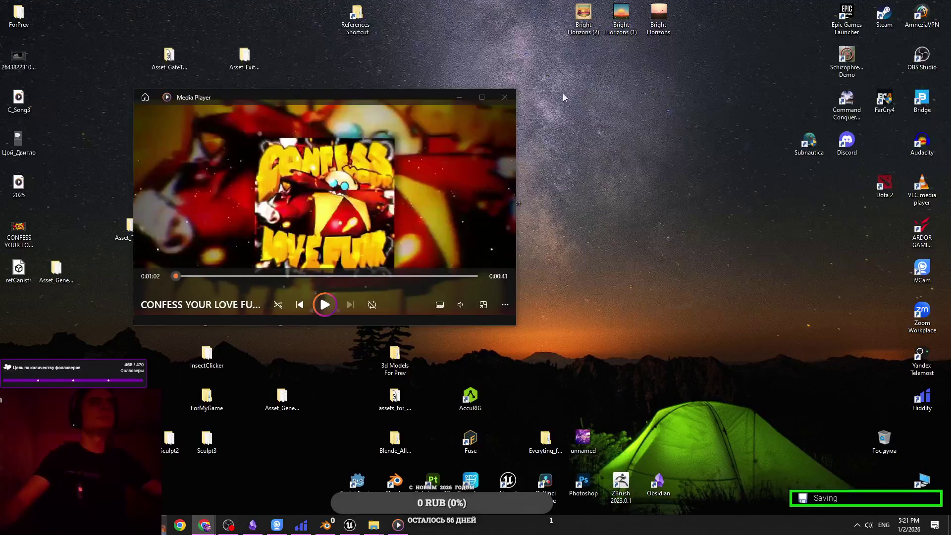
{"action": "left_click", "coordinate": [504, 98]}
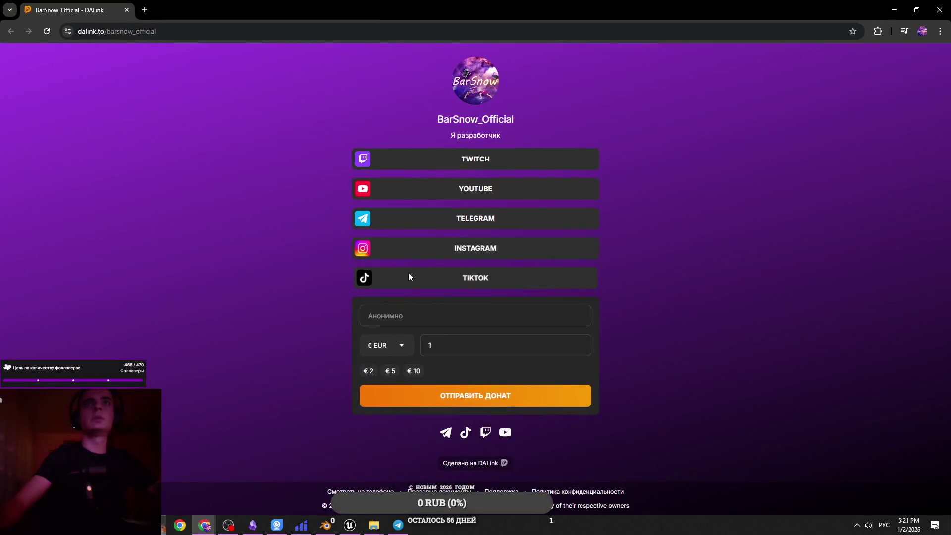
{"action": "left_click", "coordinate": [409, 277]}
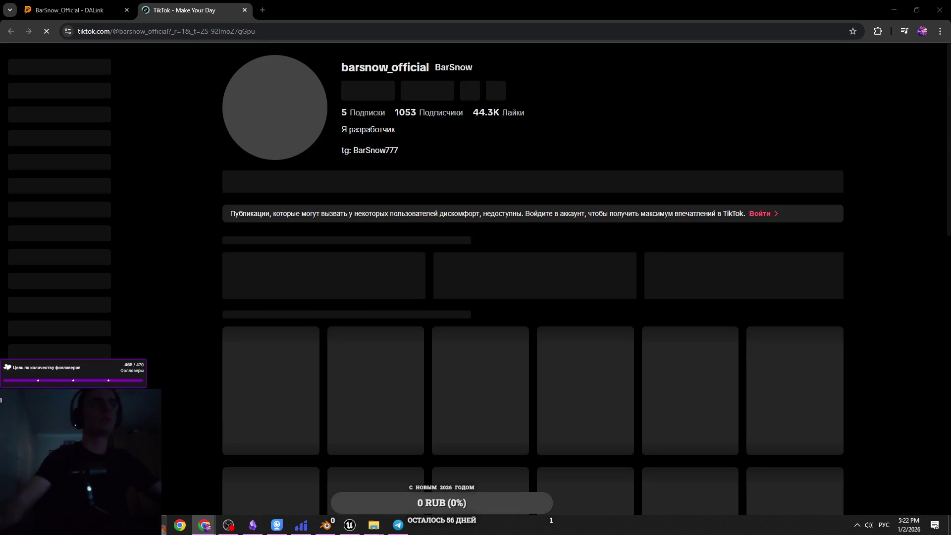
{"action": "scroll", "coordinate": [499, 257], "scroll_direction": "down", "scroll_amount": 10}
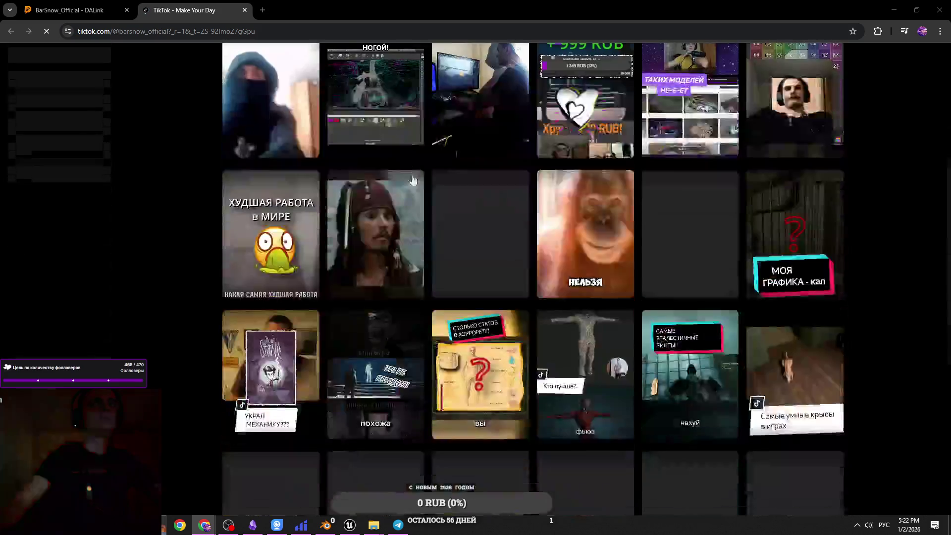
{"action": "scroll", "coordinate": [490, 260], "scroll_direction": "down", "scroll_amount": 1}
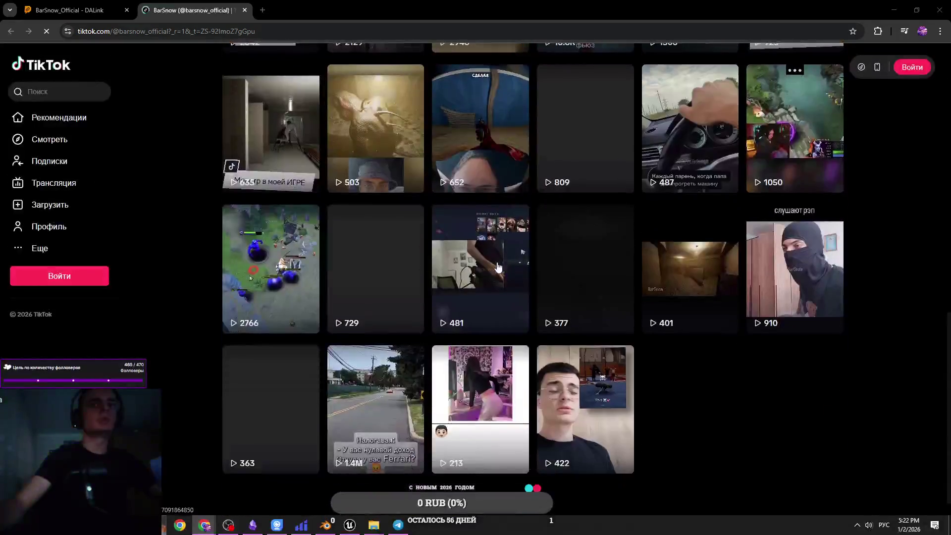
{"action": "scroll", "coordinate": [488, 260], "scroll_direction": "up", "scroll_amount": 15}
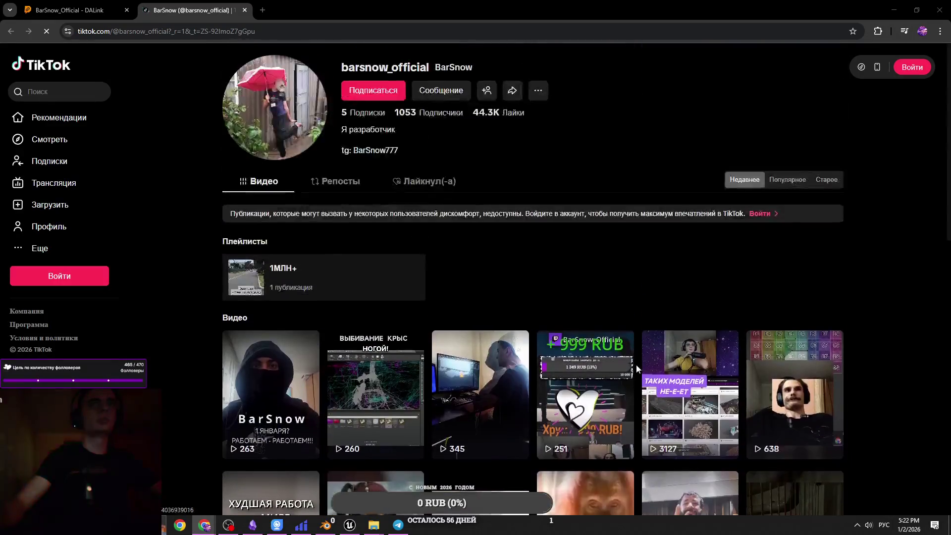
{"action": "scroll", "coordinate": [635, 364], "scroll_direction": "down", "scroll_amount": 5}
{"action": "scroll", "coordinate": [621, 344], "scroll_direction": "down", "scroll_amount": 5}
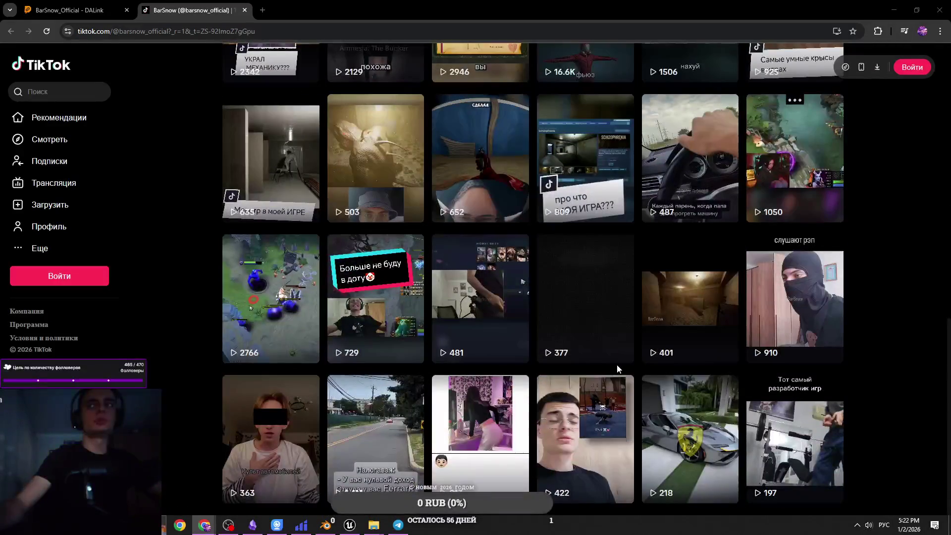
{"action": "scroll", "coordinate": [616, 367], "scroll_direction": "up", "scroll_amount": 10}
{"action": "scroll", "coordinate": [614, 346], "scroll_direction": "down", "scroll_amount": 10}
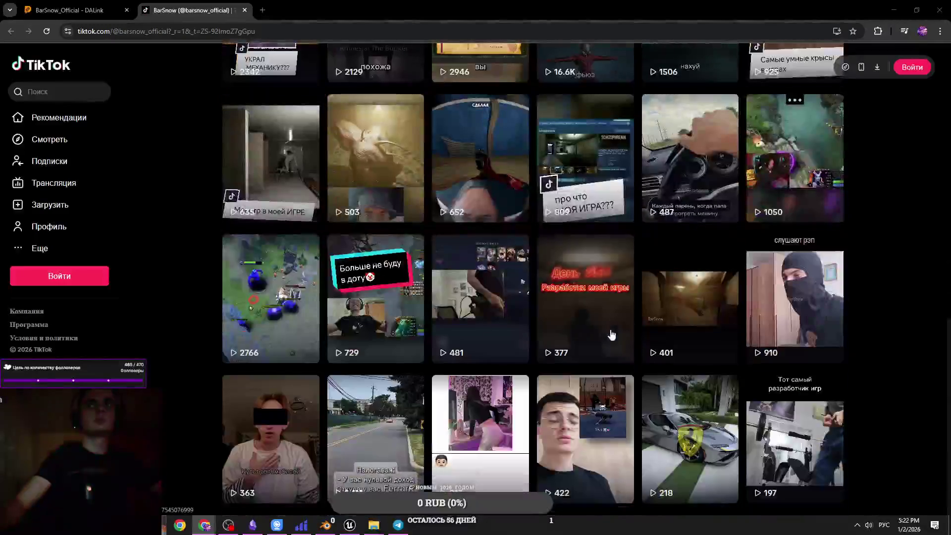
{"action": "scroll", "coordinate": [668, 329], "scroll_direction": "up", "scroll_amount": 5}
{"action": "scroll", "coordinate": [742, 319], "scroll_direction": "down", "scroll_amount": 5}
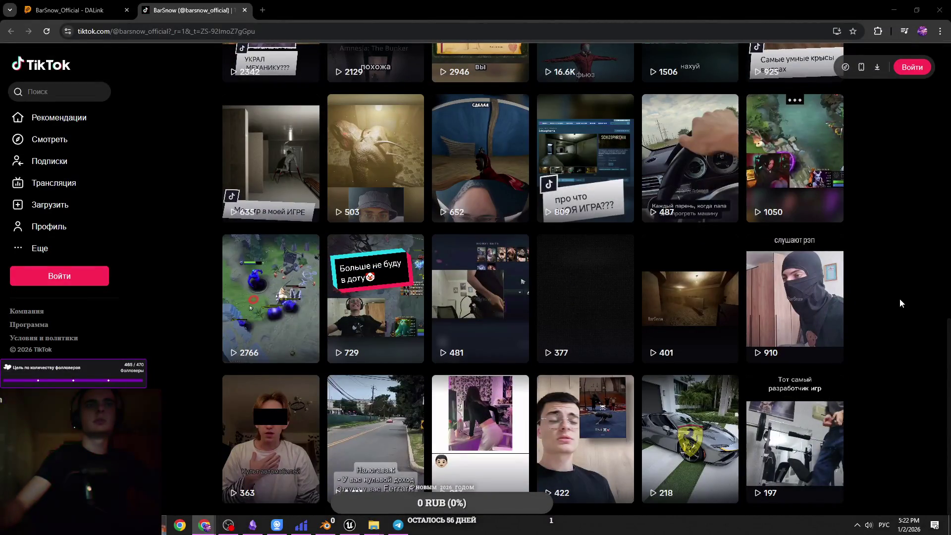
{"action": "left_click", "coordinate": [681, 276]}
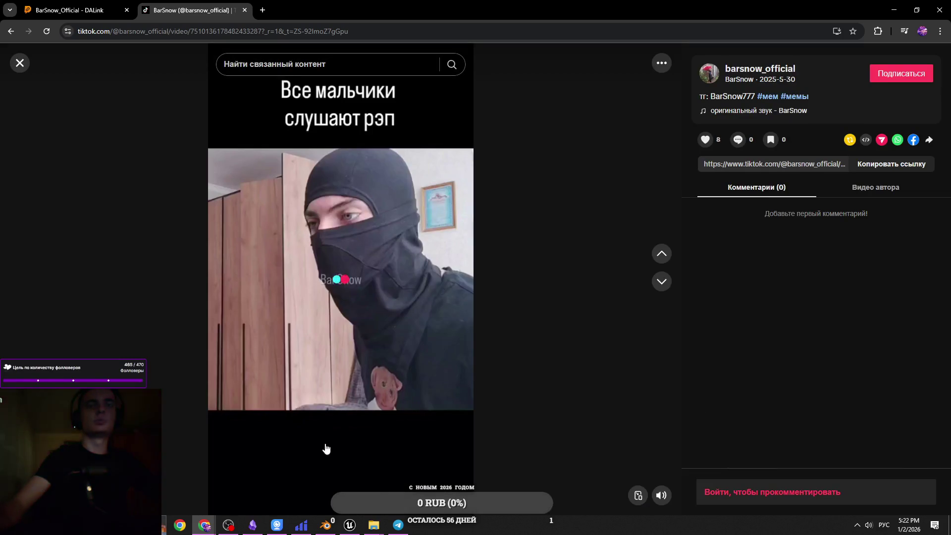
{"action": "left_click", "coordinate": [20, 68]}
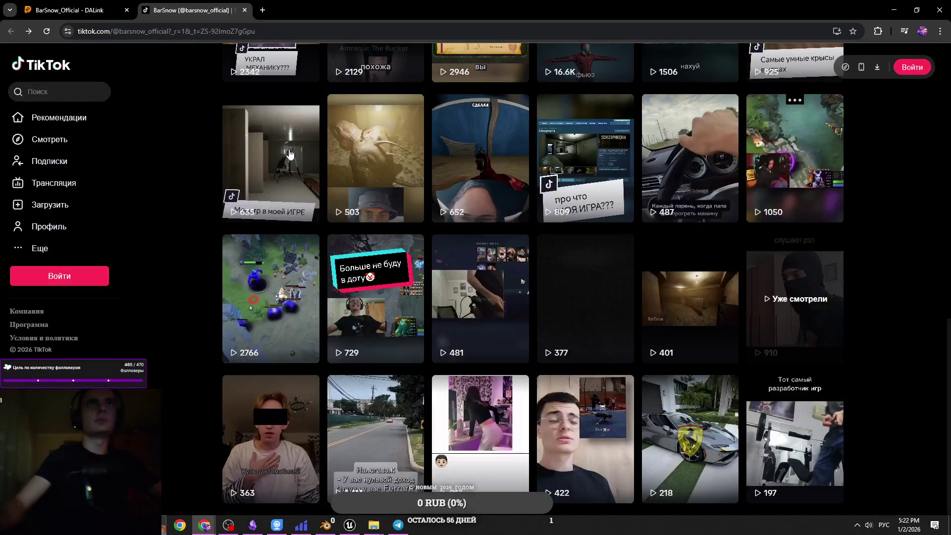
{"action": "scroll", "coordinate": [934, 313], "scroll_direction": "up", "scroll_amount": 3}
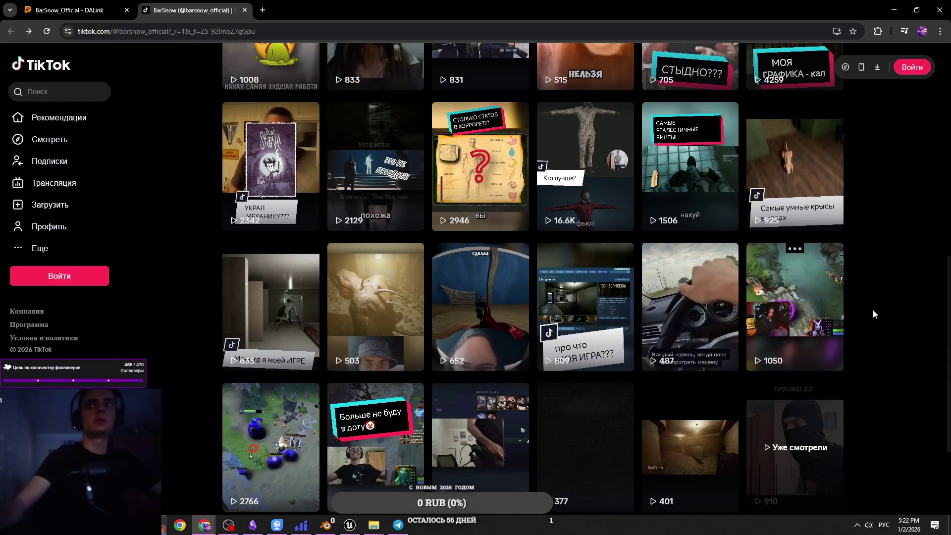
{"action": "scroll", "coordinate": [688, 473], "scroll_direction": "up", "scroll_amount": 5}
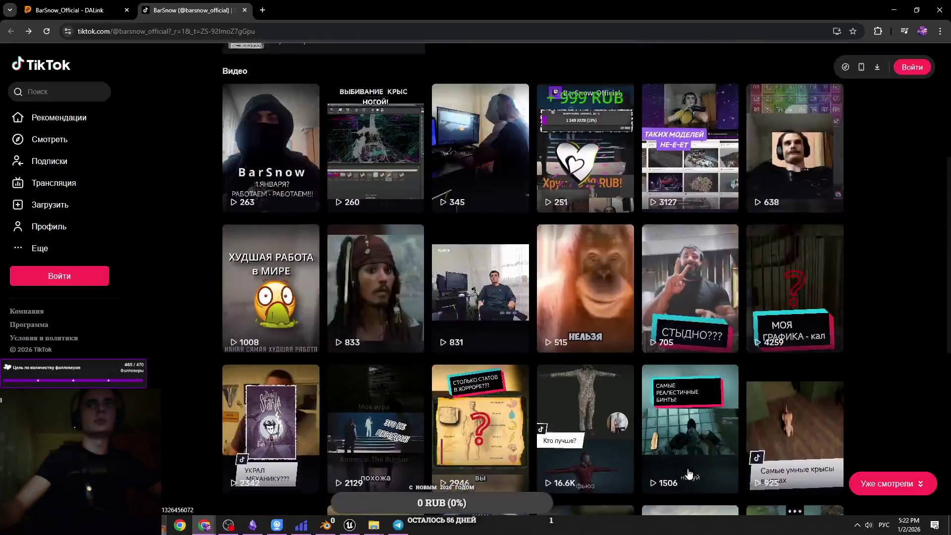
{"action": "scroll", "coordinate": [688, 472], "scroll_direction": "up", "scroll_amount": 3}
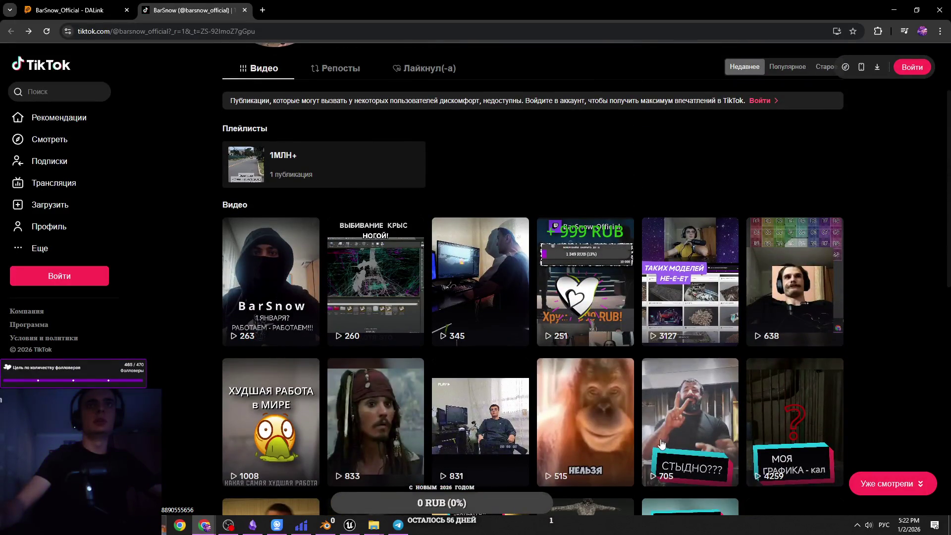
{"action": "scroll", "coordinate": [485, 272], "scroll_direction": "down", "scroll_amount": 1}
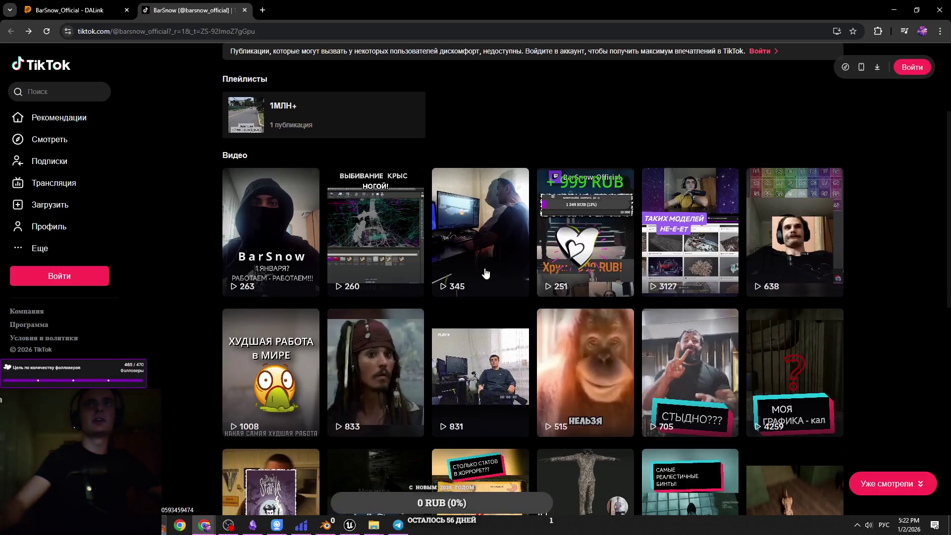
{"action": "left_click", "coordinate": [480, 216]}
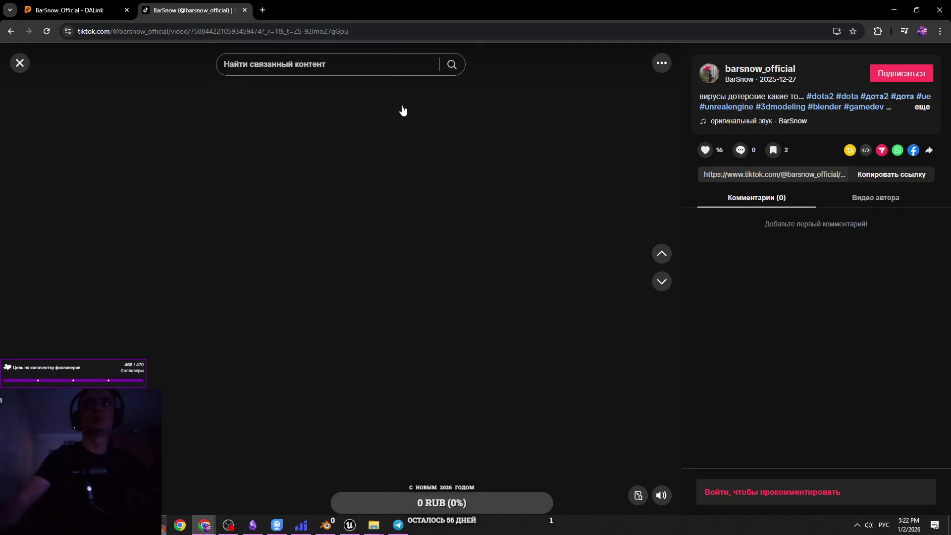
{"action": "left_click", "coordinate": [9, 32]}
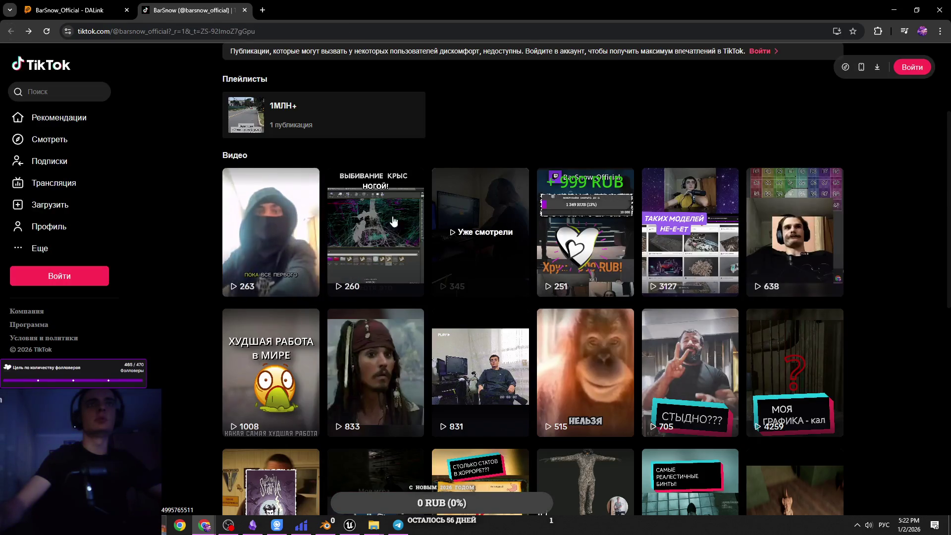
{"action": "left_click", "coordinate": [480, 218]}
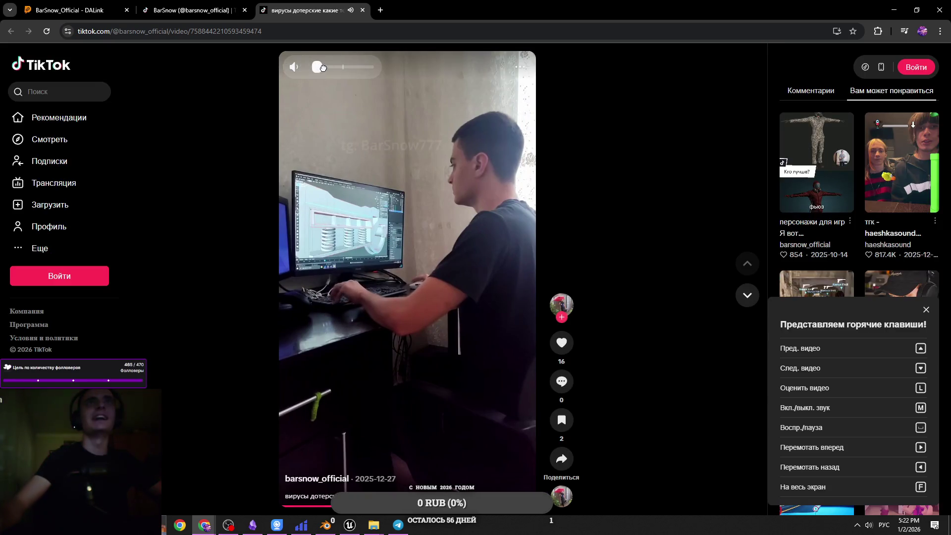
{"action": "left_click_drag", "start_coordinate": [302, 79], "coordinate": [269, 509]}
{"action": "left_click", "coordinate": [276, 508]}
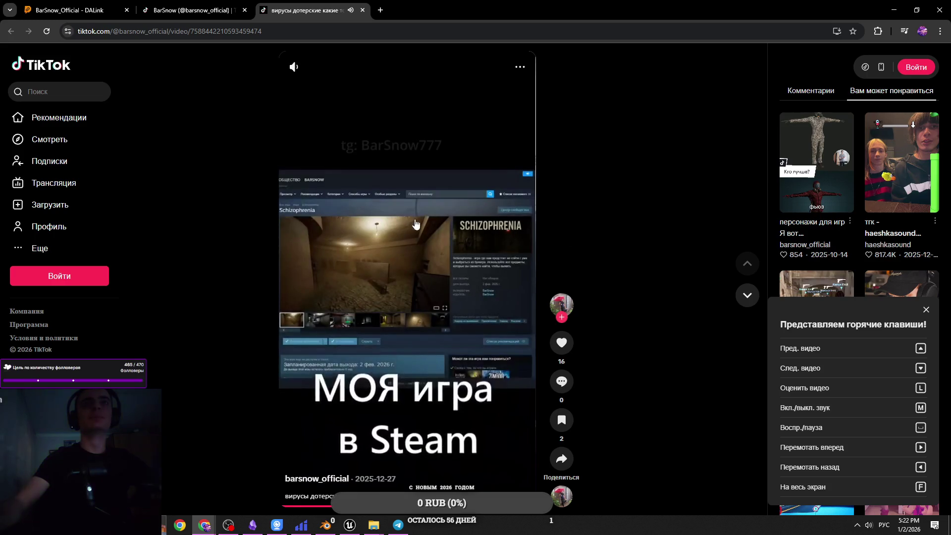
{"action": "key", "text": "ctrl+shift+Tab"}
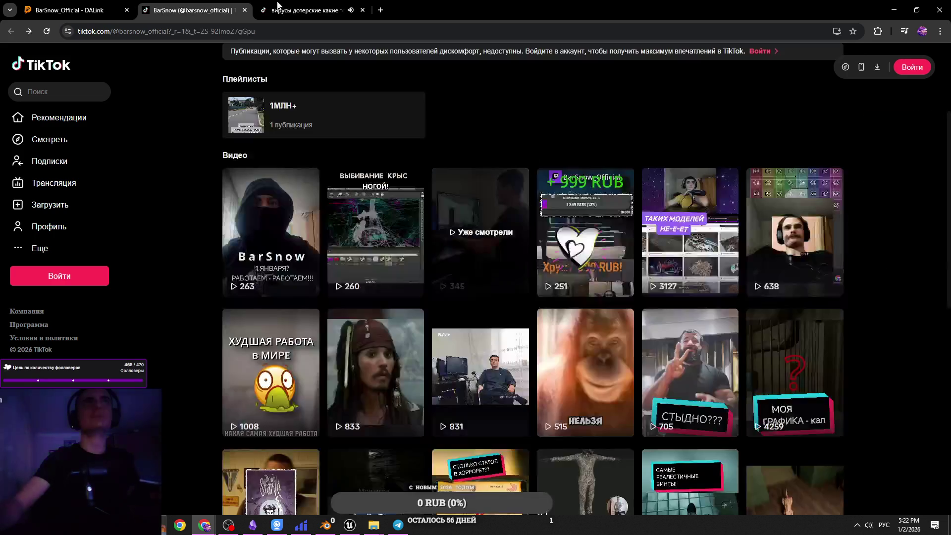
{"action": "key", "text": "ctrl+Tab"}
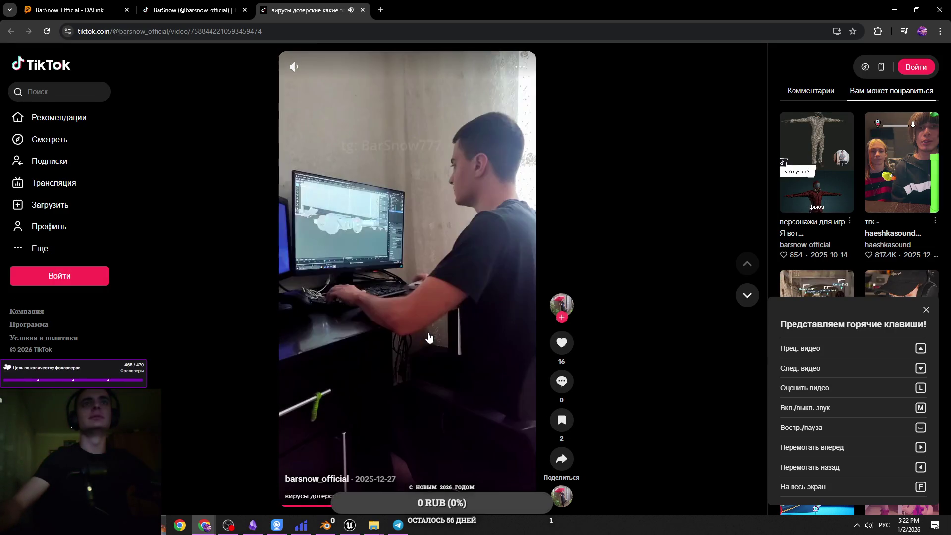
{"action": "left_click", "coordinate": [193, 10]}
{"action": "left_click", "coordinate": [294, 4]}
{"action": "middle_click", "coordinate": [294, 4]}
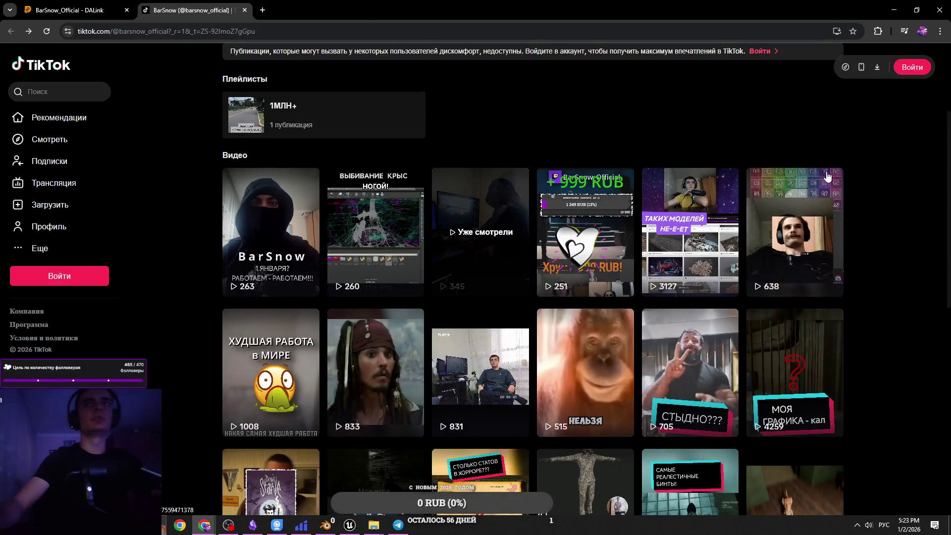
{"action": "middle_click", "coordinate": [603, 212]}
{"action": "left_click", "coordinate": [295, 8]}
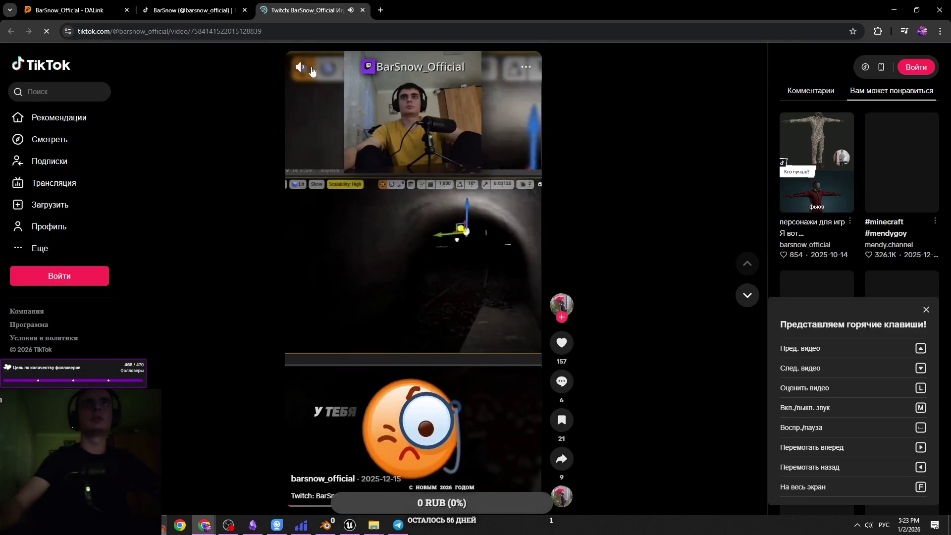
Raise the playing TikTok video's volume slightly, then close its tab.
{"action": "mouse_move", "coordinate": [319, 69]}
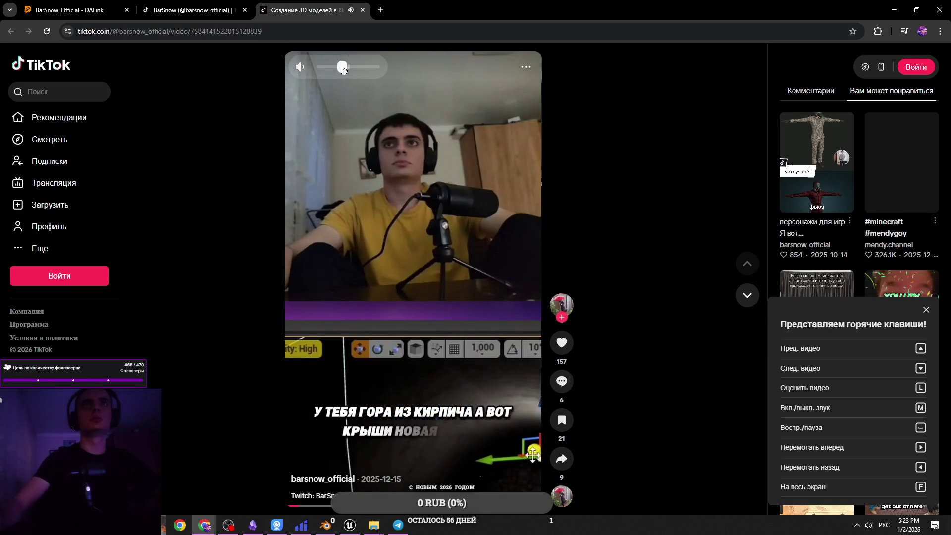
{"action": "left_click_drag", "start_coordinate": [344, 70], "coordinate": [348, 68]}
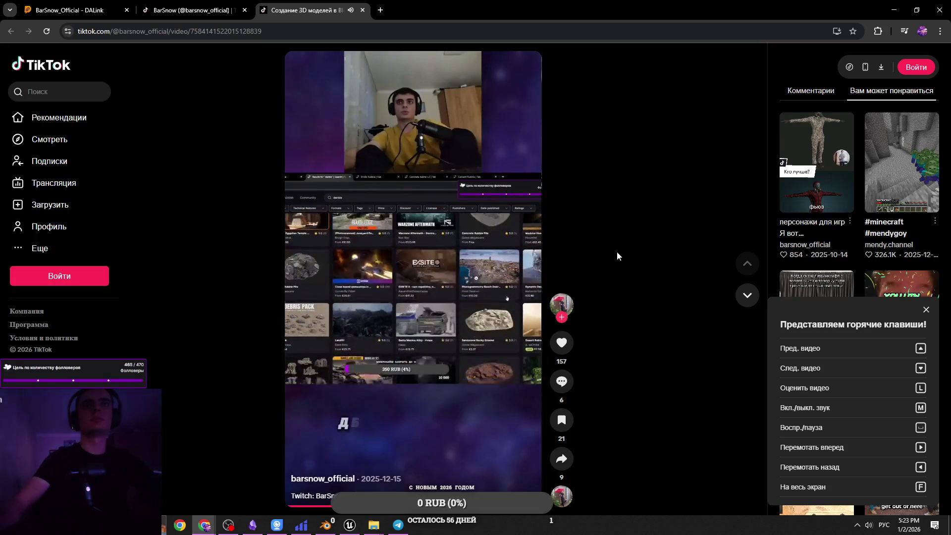
{"action": "key", "text": "ctrl+w"}
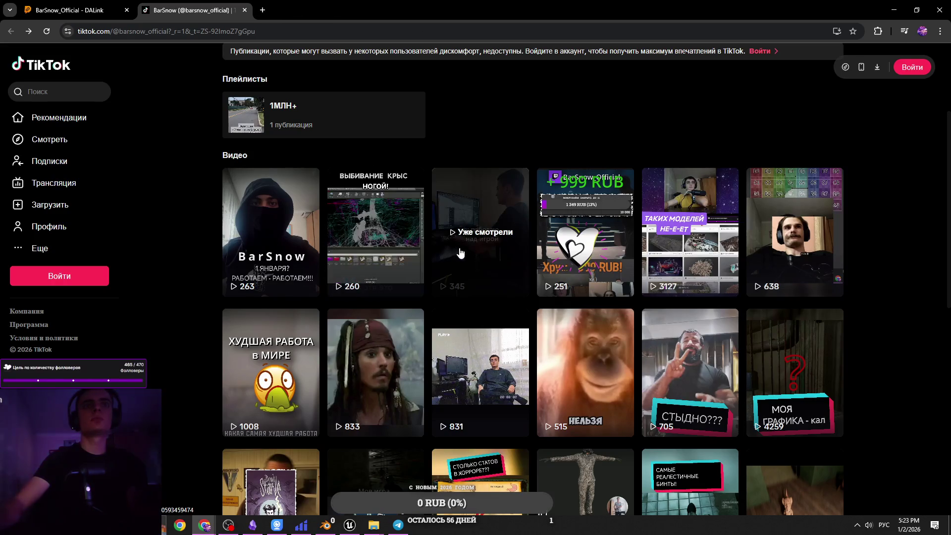
Open a few TikTok videos in new tabs, including the 263-view one, close them, and show the desktop.
{"action": "scroll", "coordinate": [283, 300], "scroll_direction": "down", "scroll_amount": 1}
{"action": "middle_click", "coordinate": [283, 301]}
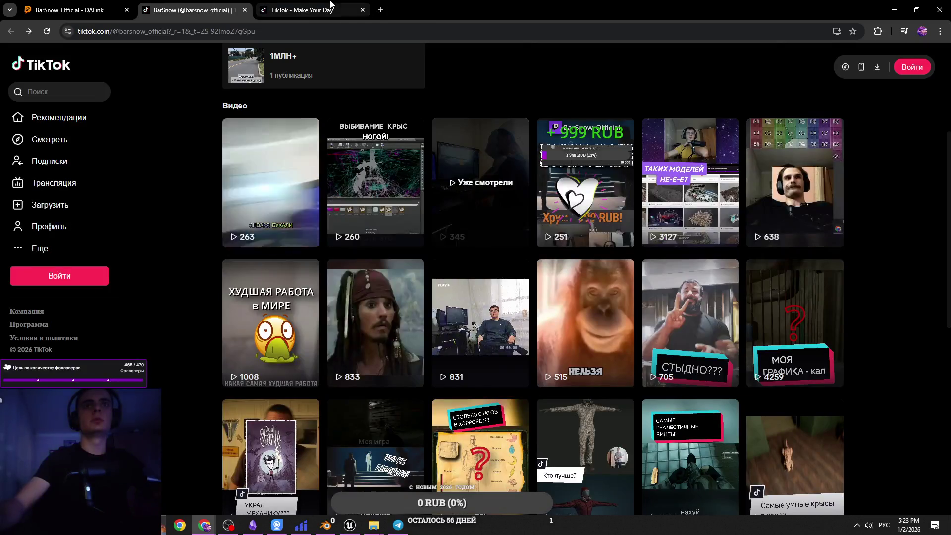
{"action": "middle_click", "coordinate": [330, 4]}
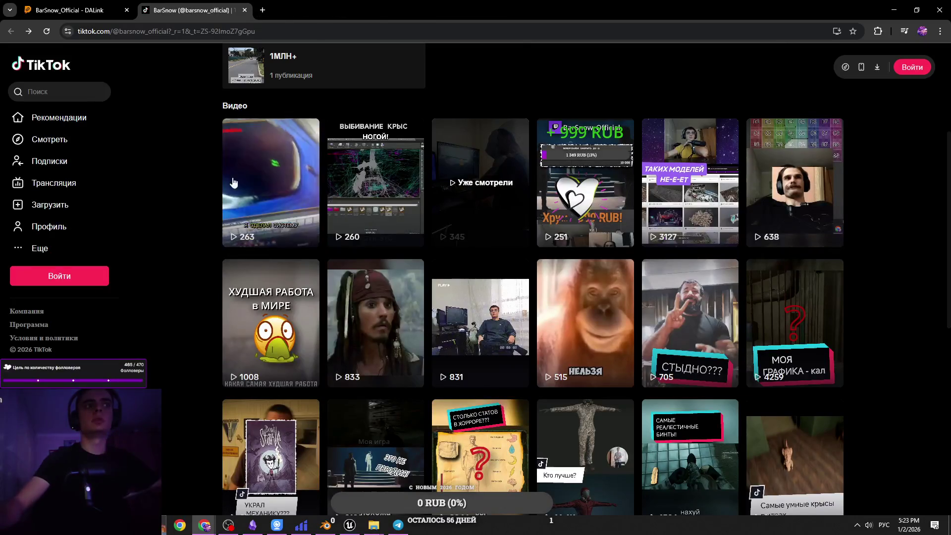
{"action": "scroll", "coordinate": [189, 338], "scroll_direction": "up", "scroll_amount": 3}
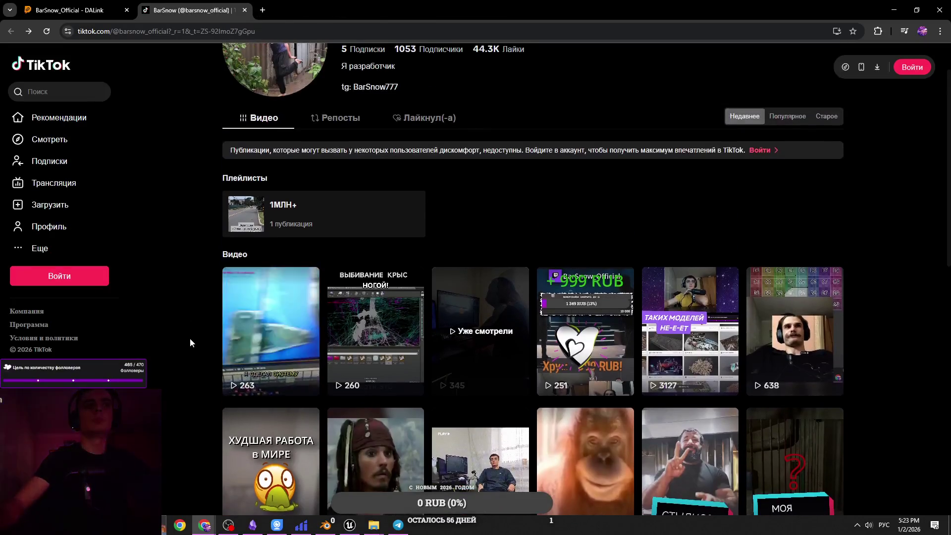
{"action": "middle_click", "coordinate": [265, 324]}
{"action": "scroll", "coordinate": [267, 317], "scroll_direction": "down", "scroll_amount": 3}
{"action": "key", "text": "ctrl+Tab"}
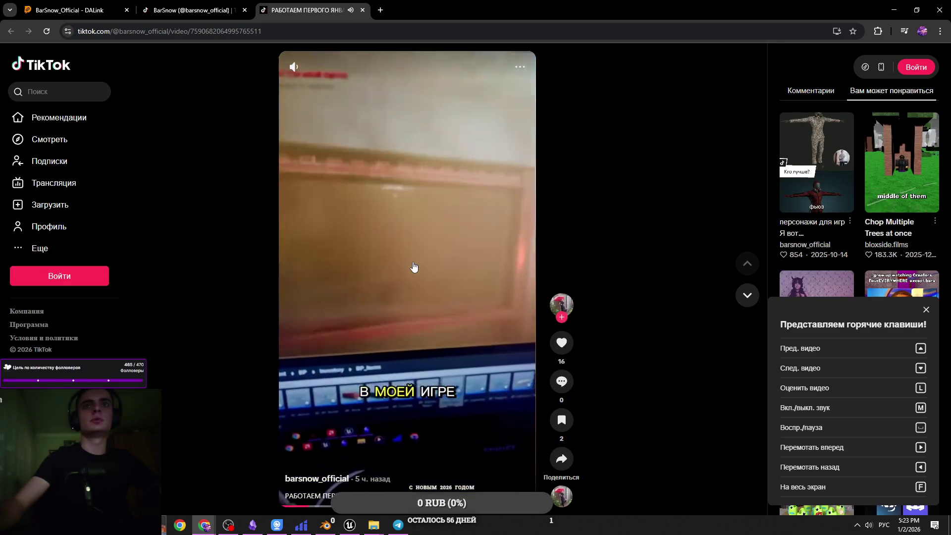
{"action": "key", "text": "ctrl+w"}
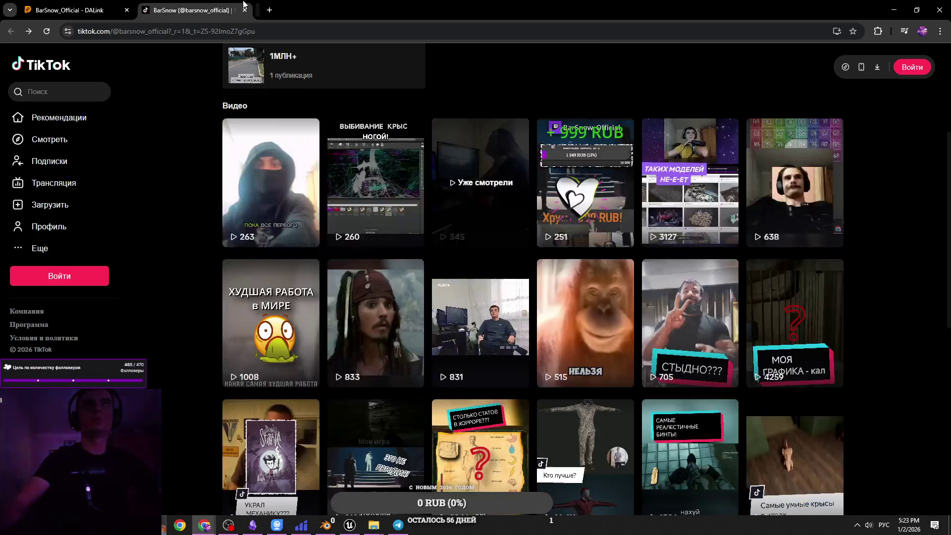
{"action": "key", "text": "ctrl+shift+Tab"}
{"action": "key", "text": "super+d"}
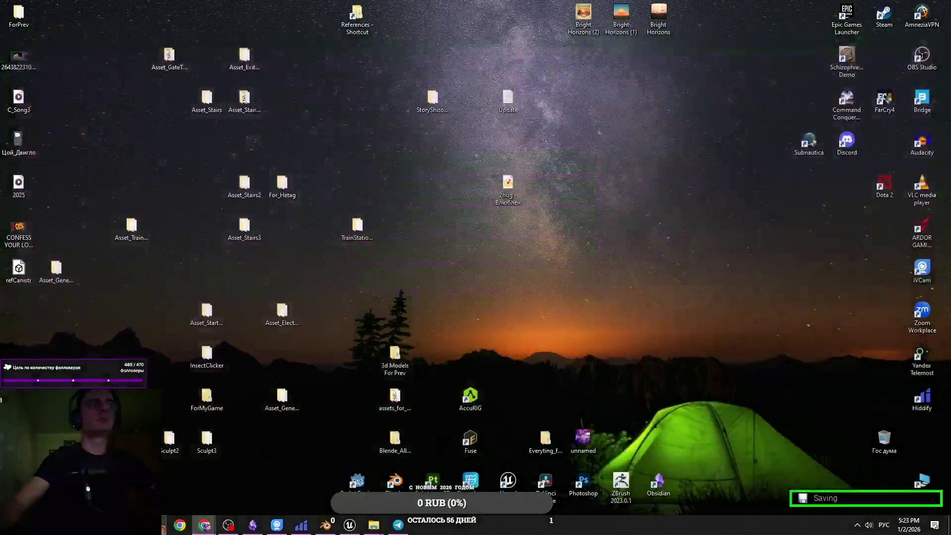
Fly the Unreal viewport around the blue generator at camera speed 3, then switch to BP_Generator's Event Graph.
{"action": "left_click", "coordinate": [349, 524]}
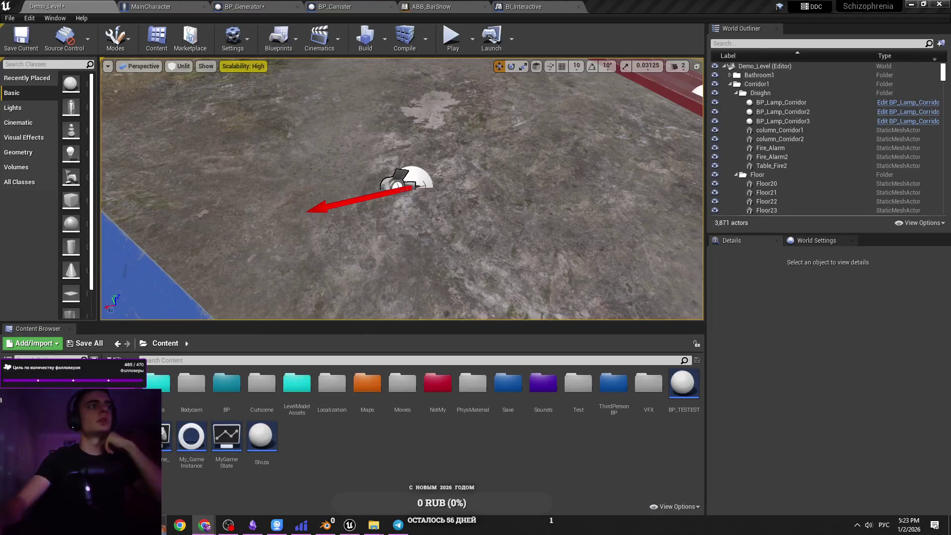
{"action": "left_click_drag", "start_coordinate": [411, 190], "coordinate": [446, 149]}
{"action": "mouse_move", "coordinate": [411, 190]}
{"action": "left_mouse_down"}
{"action": "mouse_move", "coordinate": [510, 189]}
{"action": "mouse_move", "coordinate": [510, 213]}
{"action": "left_mouse_up"}
{"action": "left_click", "coordinate": [619, 124]}
{"action": "left_click", "coordinate": [678, 66]}
{"action": "left_click_drag", "start_coordinate": [683, 90], "coordinate": [694, 89]}
{"action": "left_click_drag", "start_coordinate": [618, 173], "coordinate": [508, 198]}
{"action": "key", "text": "Escape"}
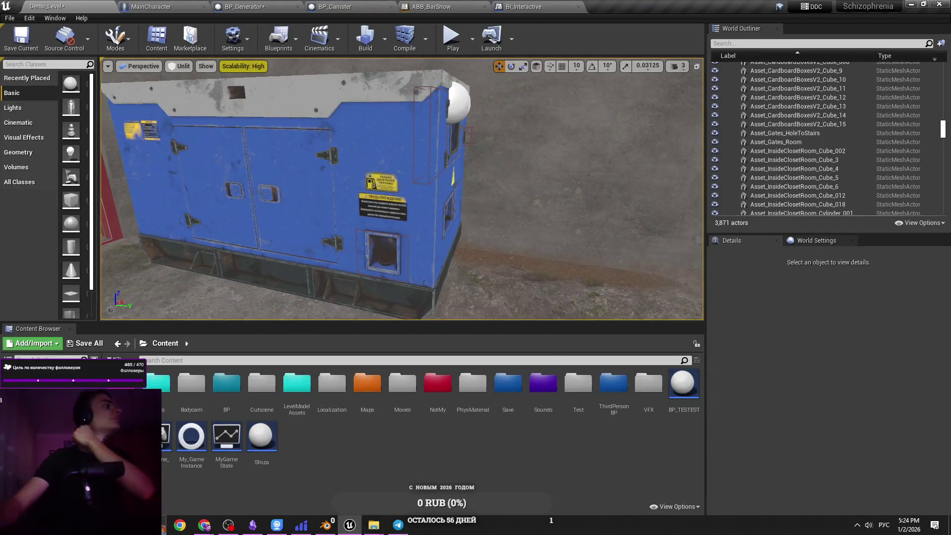
{"action": "left_click", "coordinate": [261, 6]}
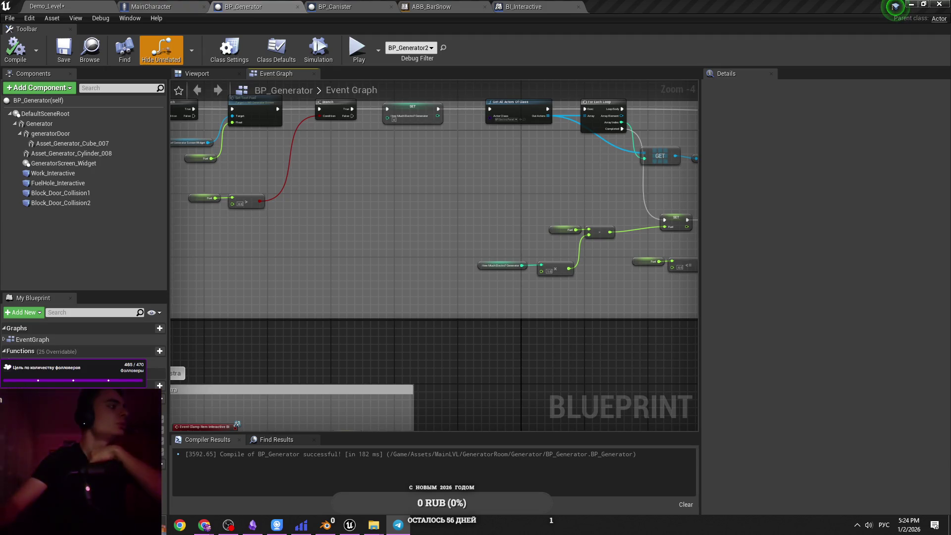
Widen BP_Generator's Tick comment box to the left.
{"action": "left_click", "coordinate": [349, 525]}
{"action": "mouse_move", "coordinate": [356, 269]}
{"action": "left_mouse_down"}
{"action": "mouse_move", "coordinate": [435, 339]}
{"action": "mouse_move", "coordinate": [350, 334]}
{"action": "mouse_move", "coordinate": [574, 313]}
{"action": "left_mouse_up"}
{"action": "scroll", "coordinate": [472, 329], "scroll_direction": "up", "scroll_amount": 3}
{"action": "mouse_move", "coordinate": [393, 183]}
{"action": "left_mouse_down"}
{"action": "mouse_move", "coordinate": [15, 210]}
{"action": "mouse_move", "coordinate": [179, 203]}
{"action": "left_mouse_up"}
{"action": "scroll", "coordinate": [205, 192], "scroll_direction": "down", "scroll_amount": 2}
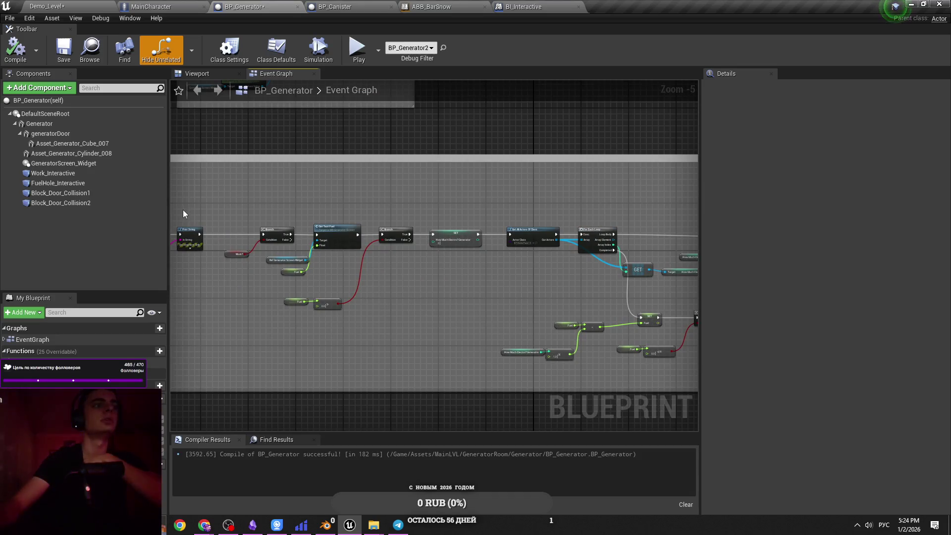
{"action": "left_click_drag", "start_coordinate": [183, 210], "coordinate": [213, 207]}
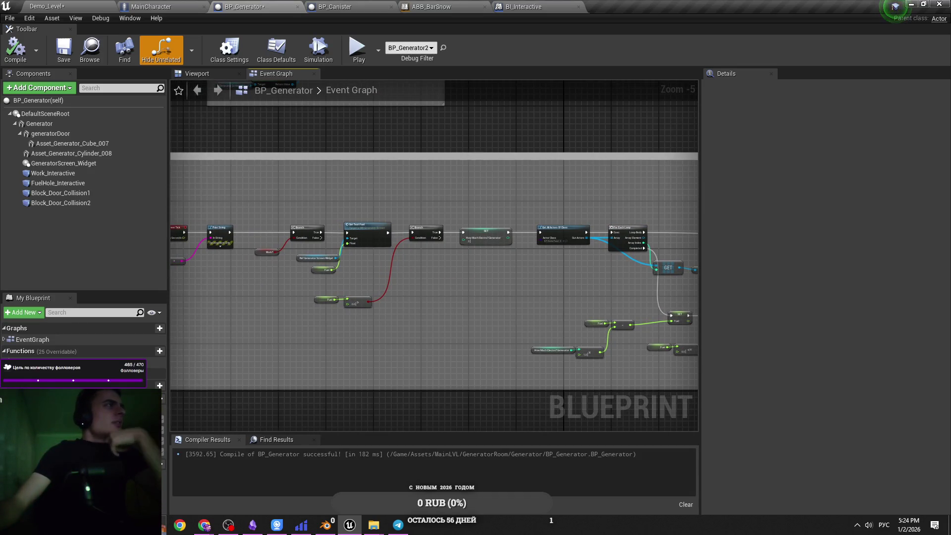
Zoom in on the Fuel greater-than check and clear the Fuel node selection.
{"action": "key", "text": "alt+Tab"}
{"action": "scroll", "coordinate": [370, 304], "scroll_direction": "up", "scroll_amount": 4}
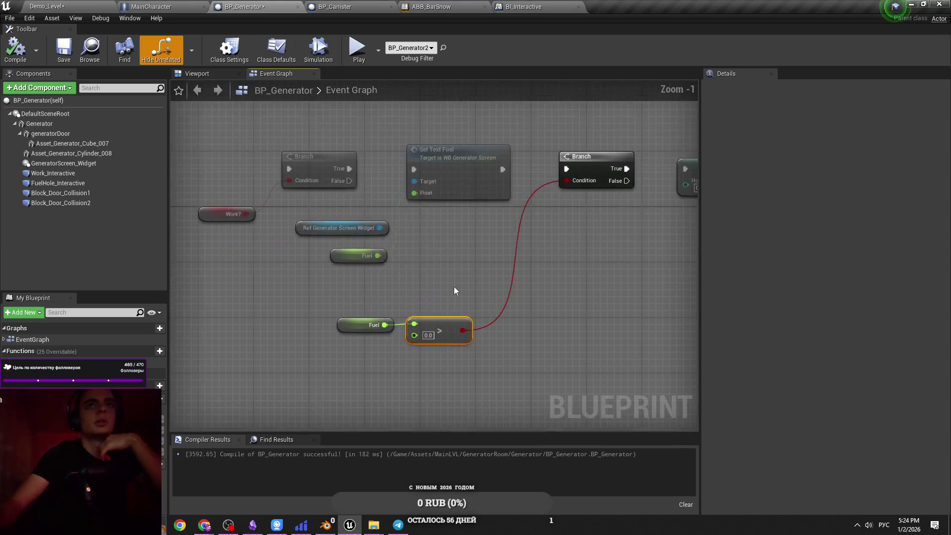
{"action": "left_click_drag", "start_coordinate": [453, 286], "coordinate": [371, 341]}
{"action": "left_click", "coordinate": [278, 354]}
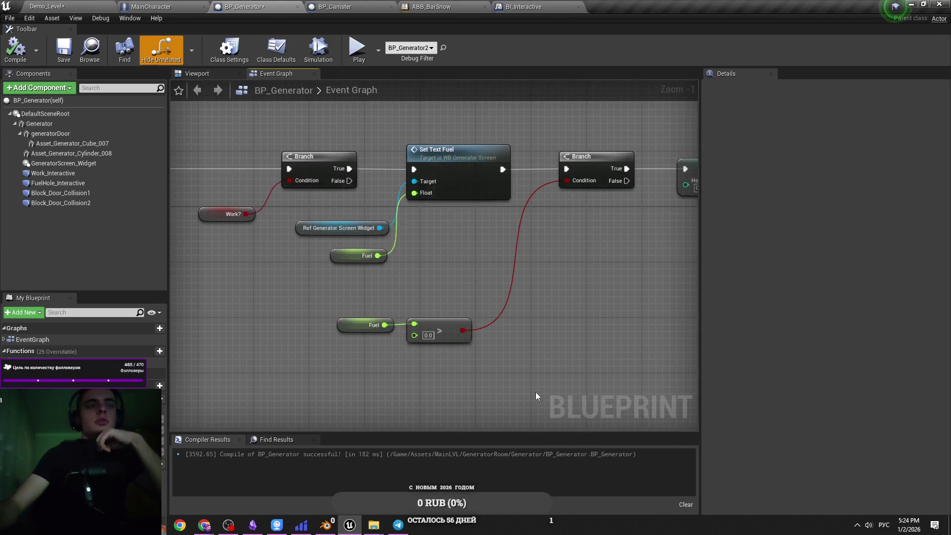
{"action": "scroll", "coordinate": [390, 308], "scroll_direction": "down", "scroll_amount": 4}
{"action": "scroll", "coordinate": [346, 292], "scroll_direction": "up", "scroll_amount": 2}
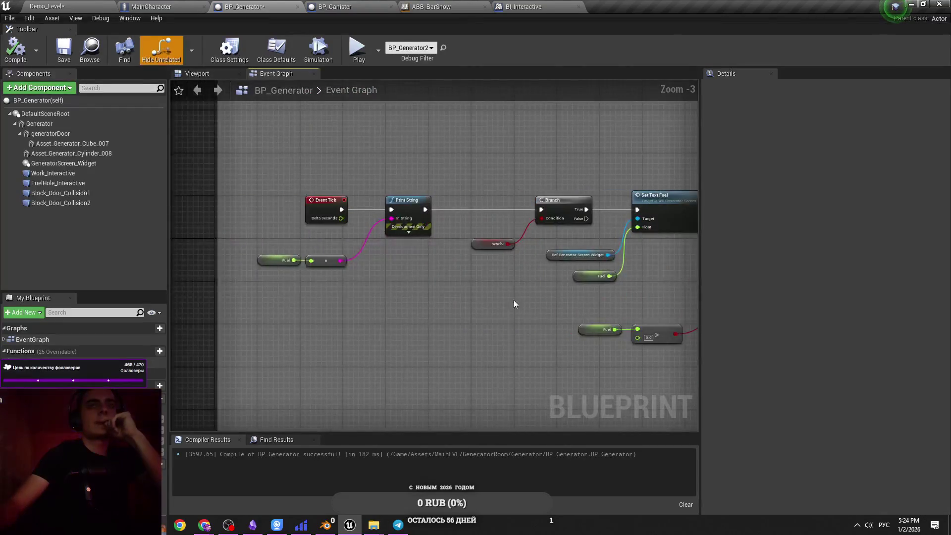
{"action": "scroll", "coordinate": [524, 368], "scroll_direction": "up", "scroll_amount": 1}
{"action": "scroll", "coordinate": [365, 350], "scroll_direction": "down", "scroll_amount": 5}
{"action": "scroll", "coordinate": [388, 319], "scroll_direction": "up", "scroll_amount": 6}
{"action": "scroll", "coordinate": [371, 298], "scroll_direction": "down", "scroll_amount": 3}
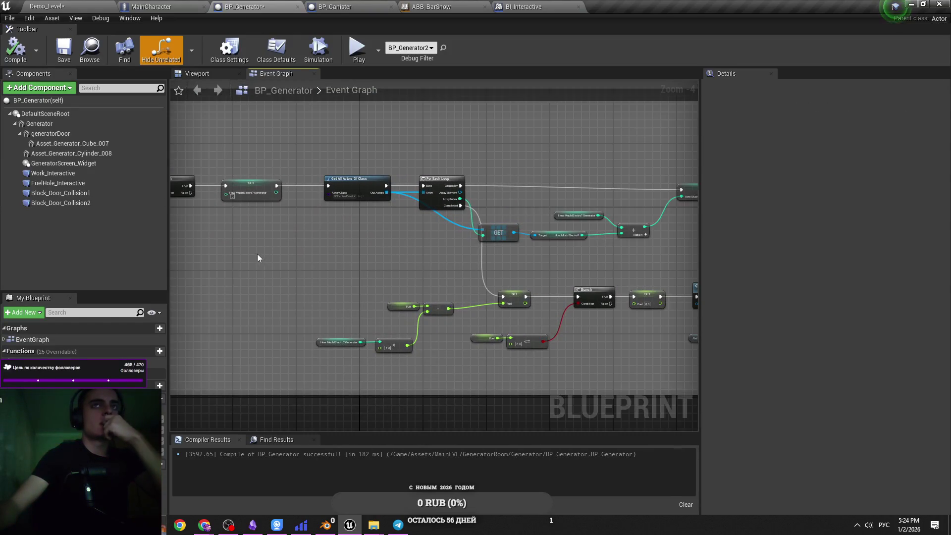
{"action": "scroll", "coordinate": [391, 266], "scroll_direction": "up", "scroll_amount": 4}
Add a reroute point on the Array wire and drag it further left.
{"action": "double_click", "coordinate": [317, 278]}
{"action": "mouse_move", "coordinate": [317, 278]}
{"action": "left_mouse_down"}
{"action": "mouse_move", "coordinate": [313, 293]}
{"action": "mouse_move", "coordinate": [231, 285]}
{"action": "left_mouse_up"}
{"action": "scroll", "coordinate": [297, 307], "scroll_direction": "down", "scroll_amount": 2}
{"action": "left_click", "coordinate": [406, 314]}
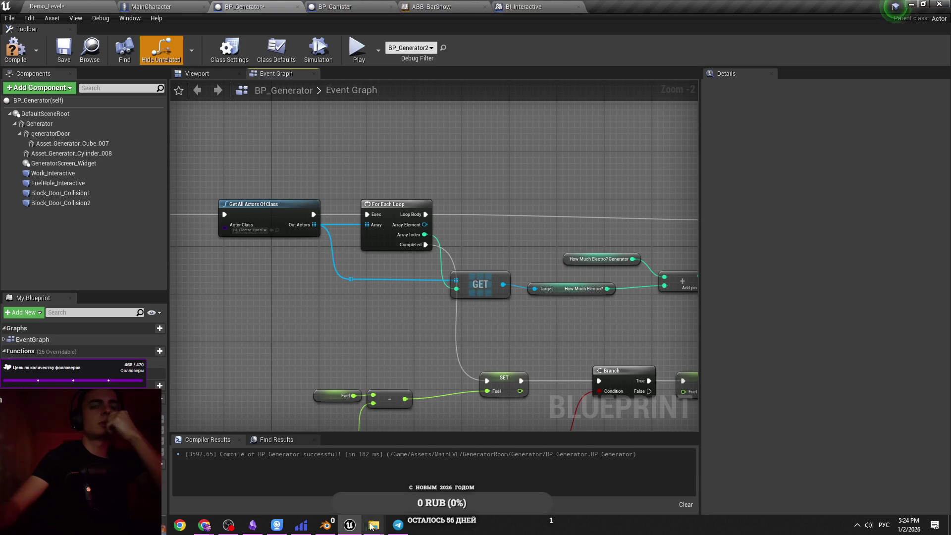
Close the Мемасы and Canister_BarSnowAnim Explorer windows and minimize the editor.
{"action": "mouse_move", "coordinate": [369, 525]}
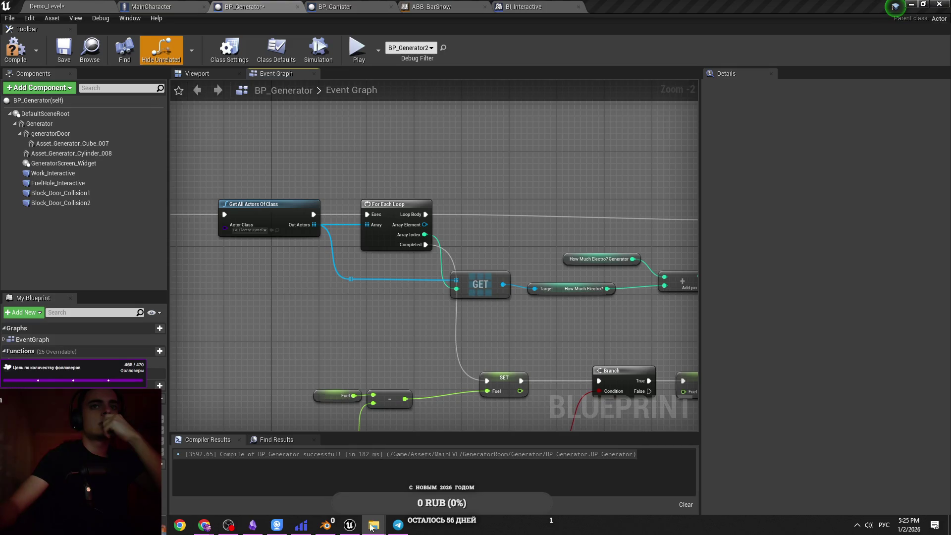
{"action": "left_click", "coordinate": [365, 450]}
{"action": "left_click", "coordinate": [423, 452]}
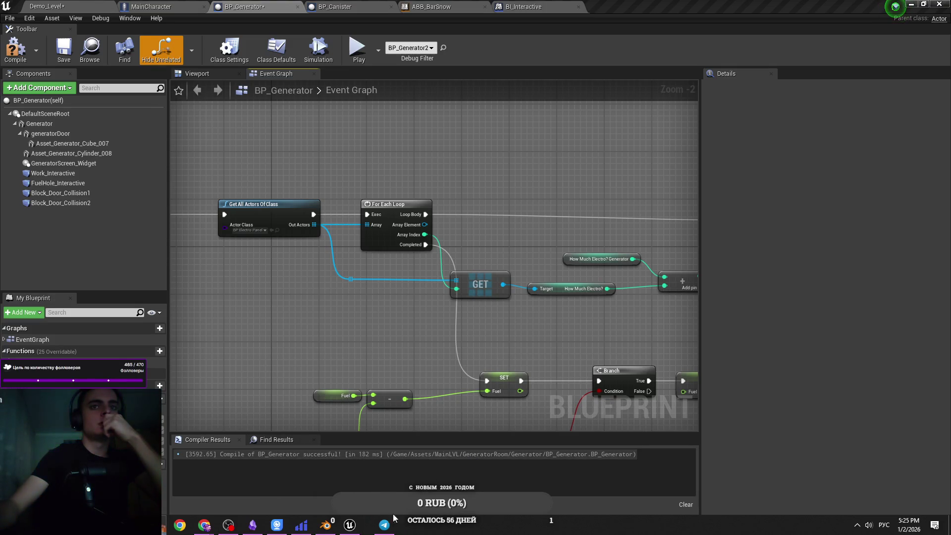
{"action": "left_click", "coordinate": [915, 4]}
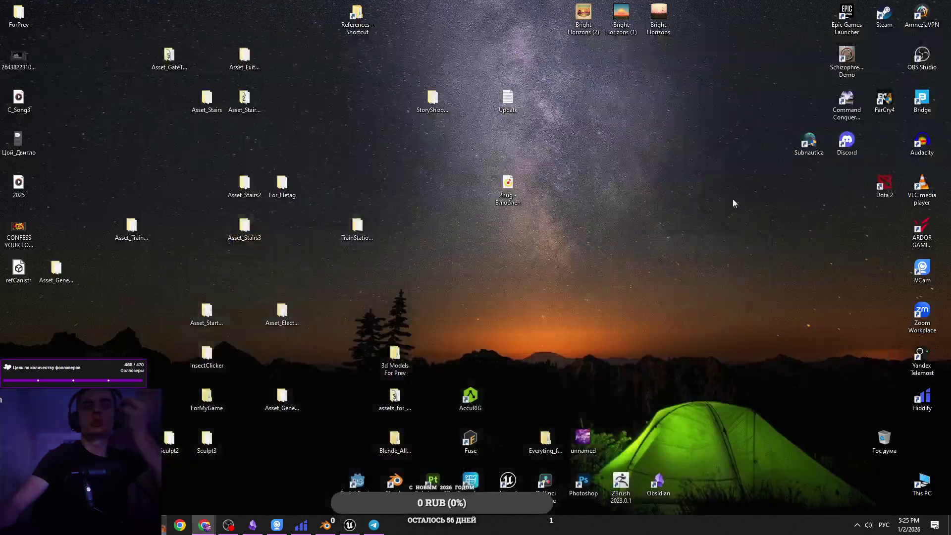
Open This PC maximized and go to M2 (E:) > Everything_for_Game > Everything_for_game.
{"action": "double_click", "coordinate": [916, 484]}
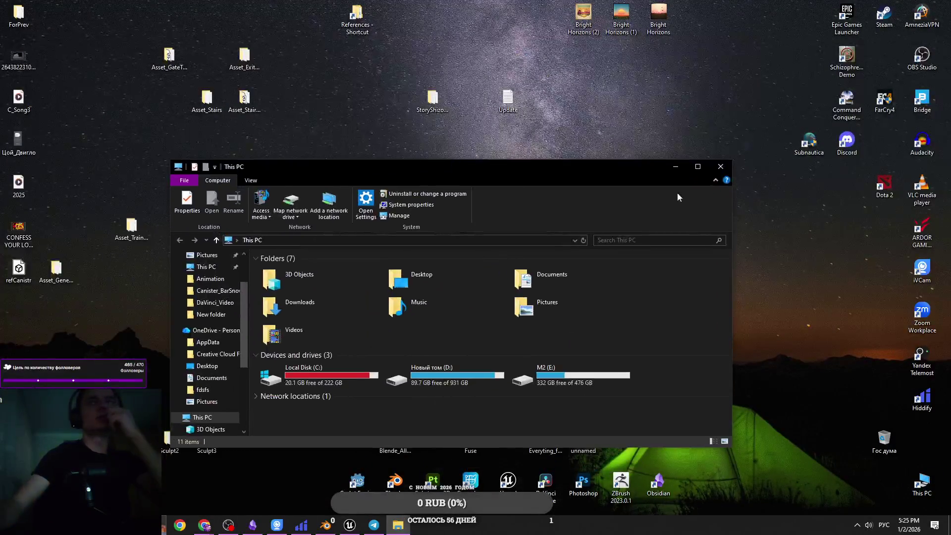
{"action": "left_click", "coordinate": [704, 172]}
{"action": "double_click", "coordinate": [308, 179]}
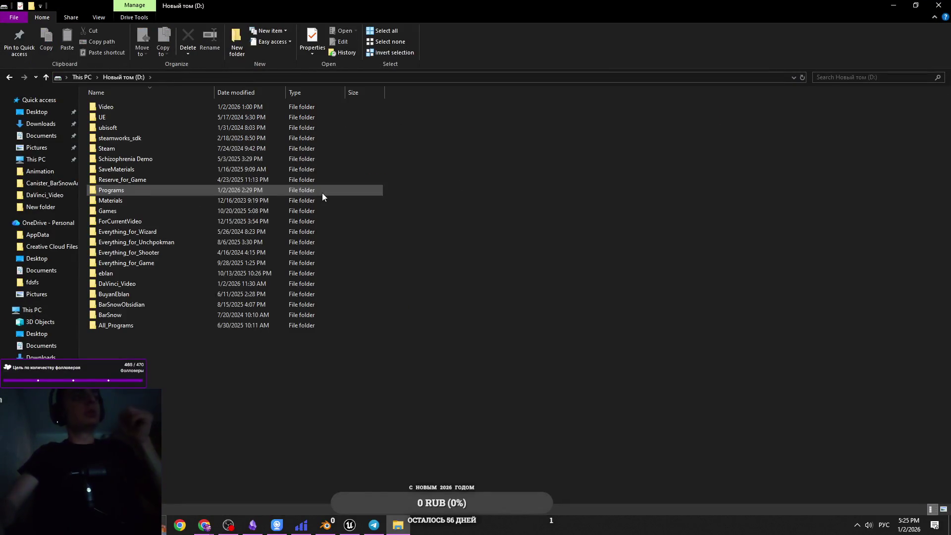
{"action": "left_click", "coordinate": [46, 77]}
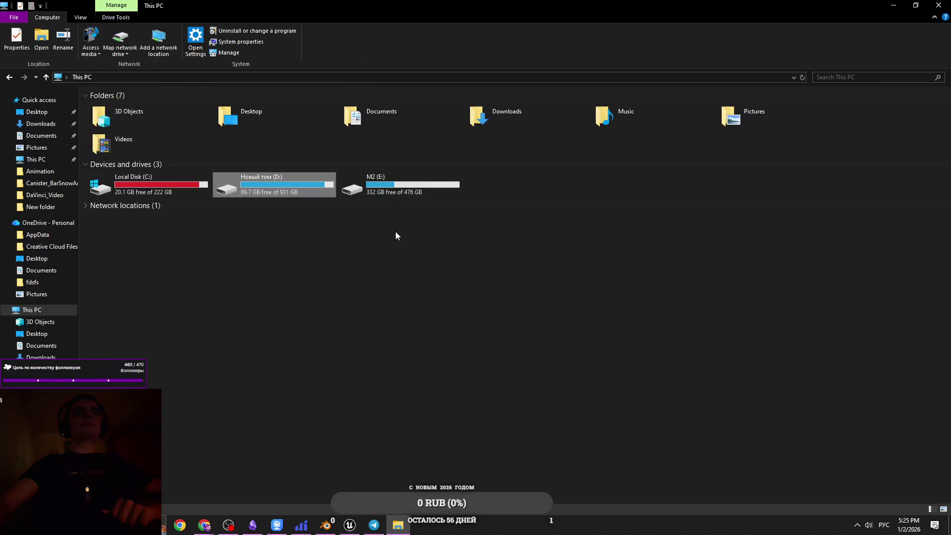
{"action": "double_click", "coordinate": [392, 190]}
{"action": "double_click", "coordinate": [275, 140]}
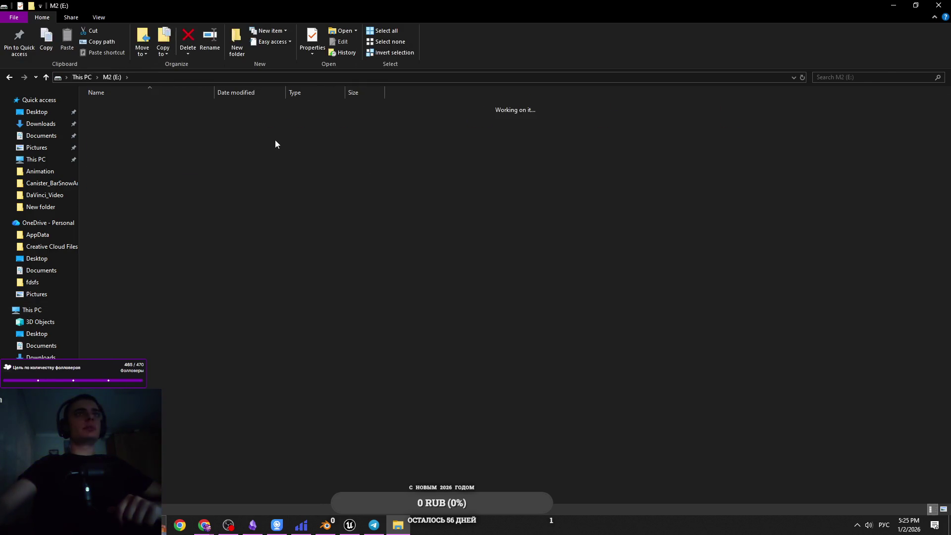
{"action": "double_click", "coordinate": [248, 107]}
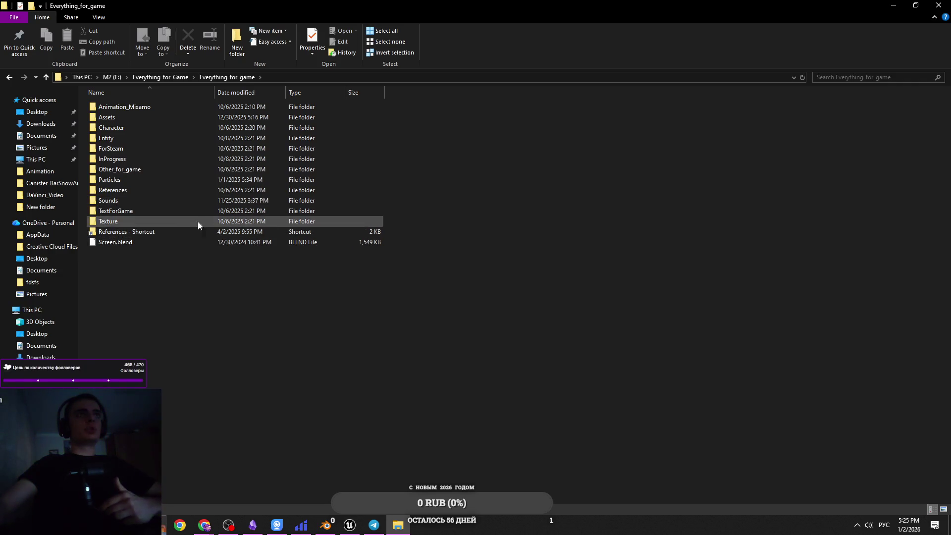
Look through the Entity, Assets and Character subfolders, ending back in Everything_for_game.
{"action": "double_click", "coordinate": [187, 133]}
{"action": "left_click", "coordinate": [224, 79]}
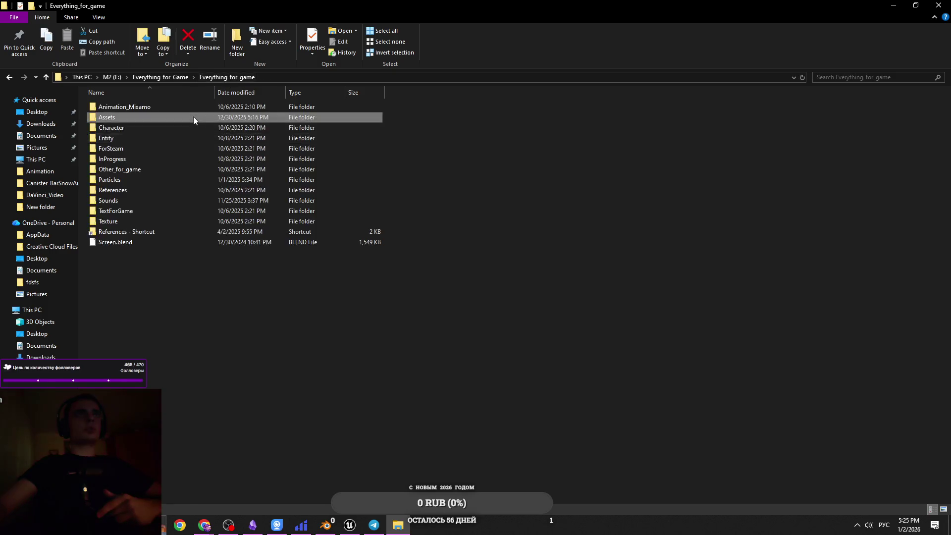
{"action": "double_click", "coordinate": [193, 117]}
{"action": "left_click", "coordinate": [225, 78]}
{"action": "double_click", "coordinate": [194, 127]}
{"action": "left_click", "coordinate": [163, 77]}
{"action": "double_click", "coordinate": [275, 112]}
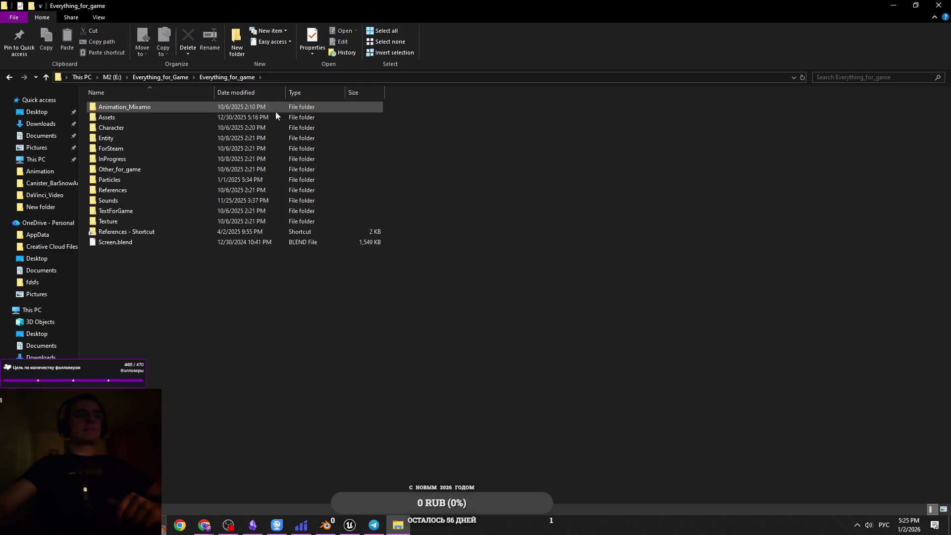
{"action": "left_click", "coordinate": [171, 78]}
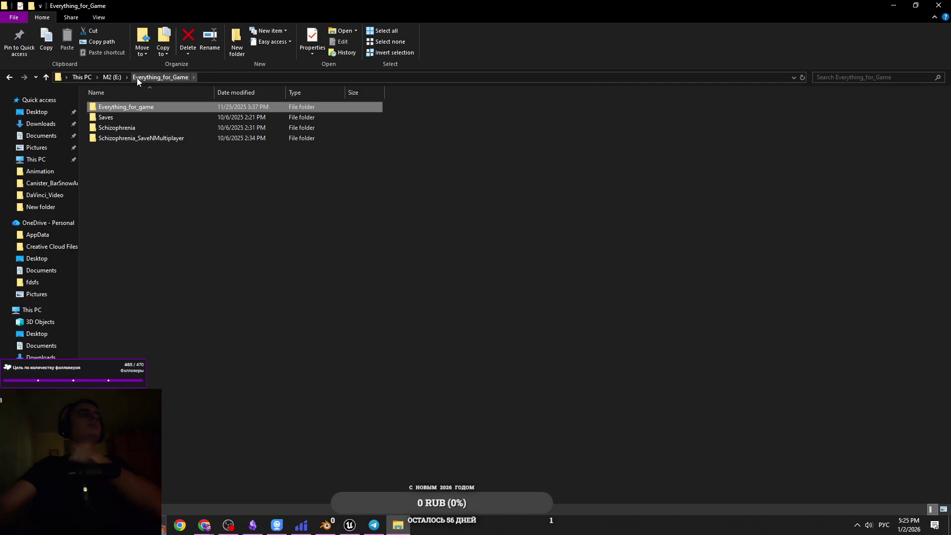
{"action": "double_click", "coordinate": [149, 108]}
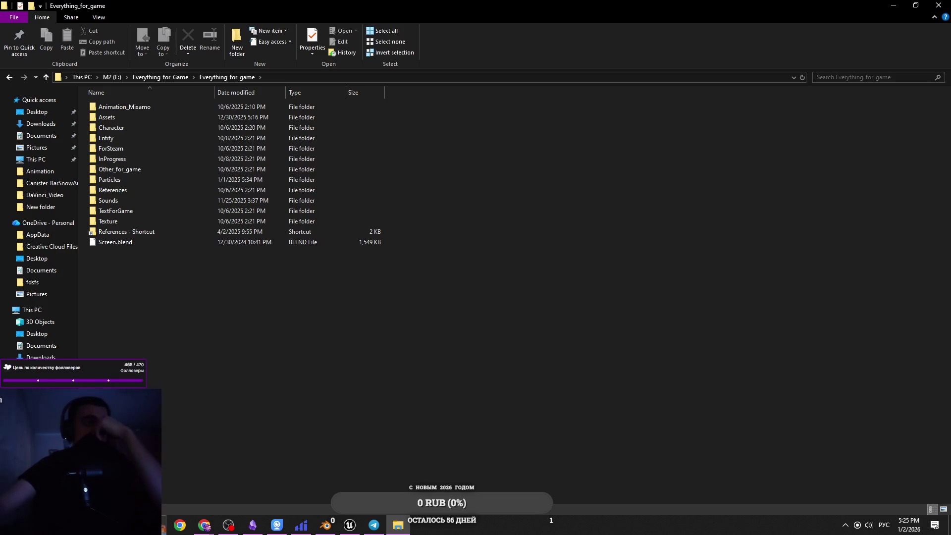
Select and clear all items, minimize and restore Explorer, then open the Character folder.
{"action": "mouse_move", "coordinate": [474, 329]}
{"action": "left_mouse_down"}
{"action": "mouse_move", "coordinate": [96, 111]}
{"action": "mouse_move", "coordinate": [377, 240]}
{"action": "left_mouse_up"}
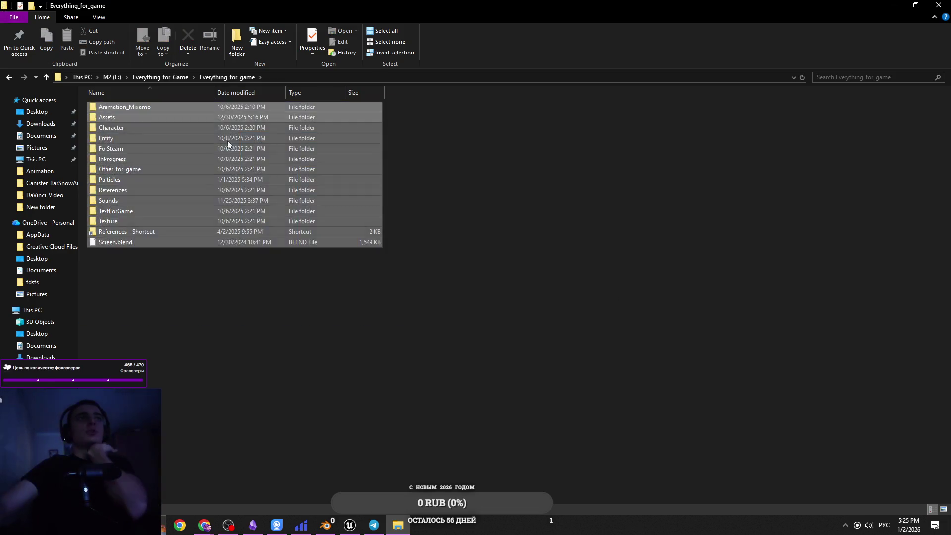
{"action": "left_click", "coordinate": [541, 272]}
{"action": "mouse_move", "coordinate": [501, 304]}
{"action": "left_mouse_down"}
{"action": "mouse_move", "coordinate": [381, 239]}
{"action": "mouse_move", "coordinate": [431, 284]}
{"action": "mouse_move", "coordinate": [381, 243]}
{"action": "mouse_move", "coordinate": [418, 254]}
{"action": "mouse_move", "coordinate": [194, 99]}
{"action": "mouse_move", "coordinate": [456, 264]}
{"action": "left_mouse_up"}
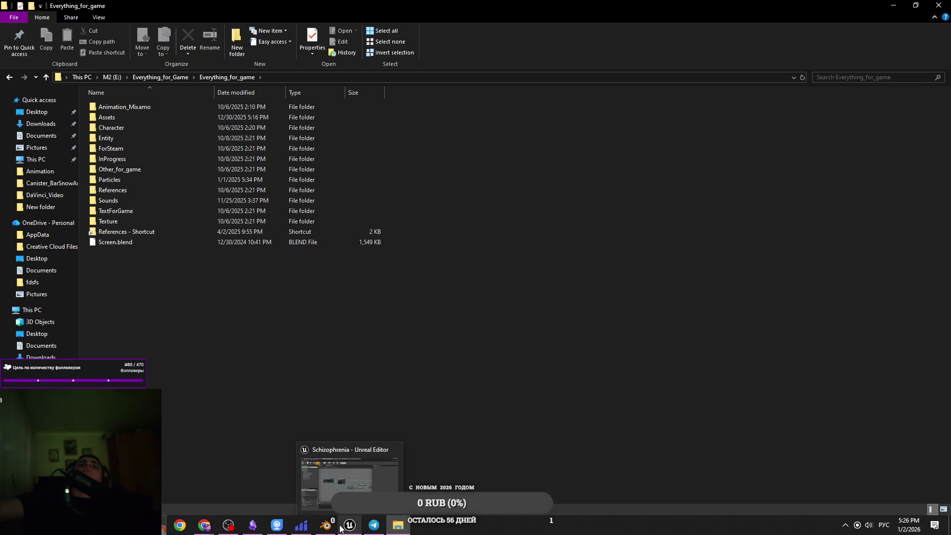
{"action": "left_click", "coordinate": [383, 529]}
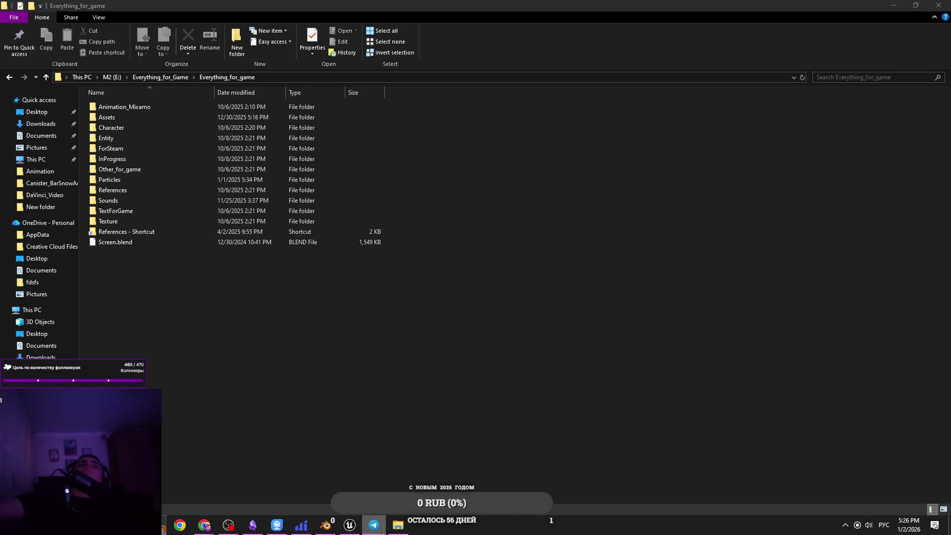
{"action": "left_click", "coordinate": [398, 526]}
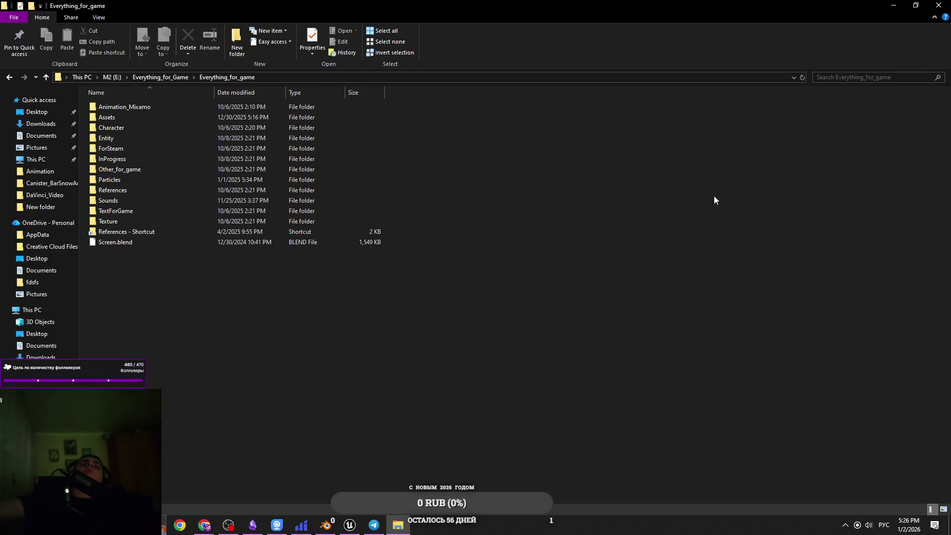
{"action": "left_click", "coordinate": [889, 5]}
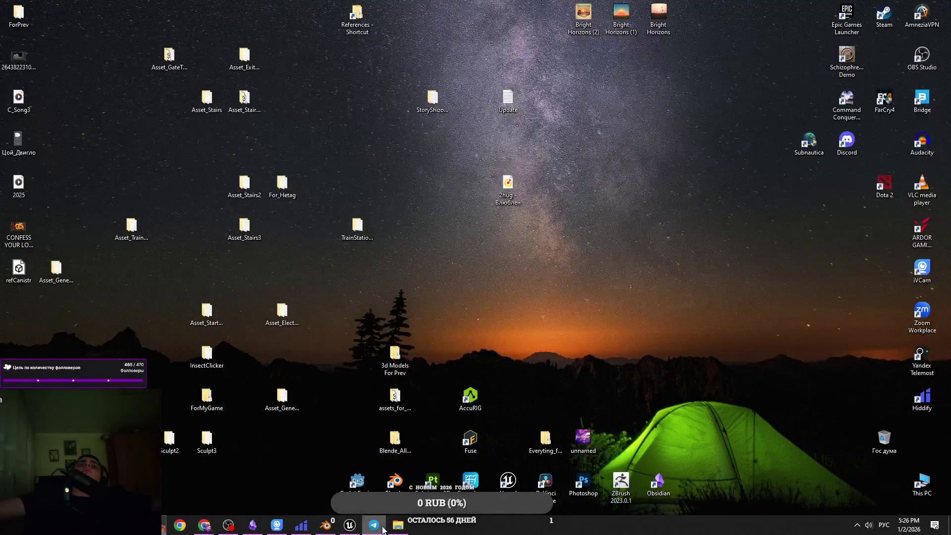
{"action": "left_click", "coordinate": [408, 531]}
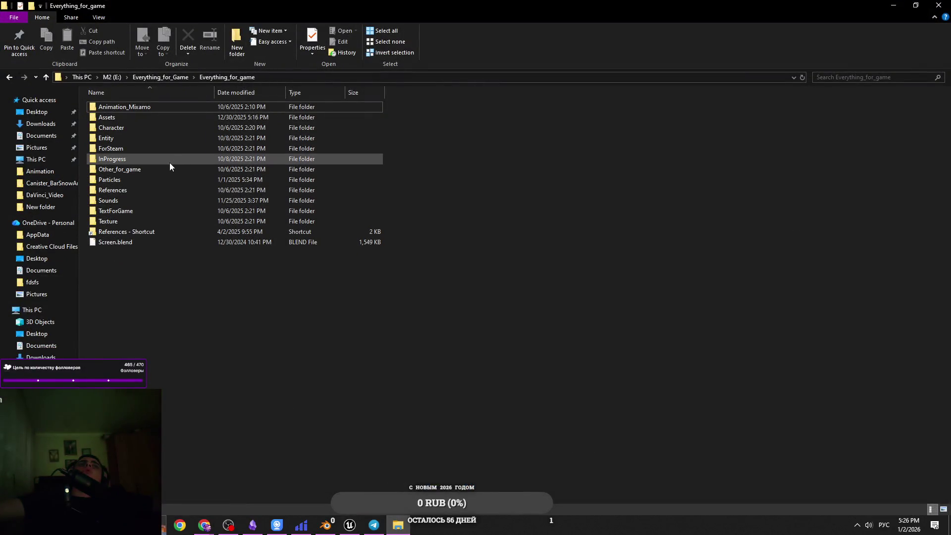
{"action": "mouse_move", "coordinate": [170, 163]}
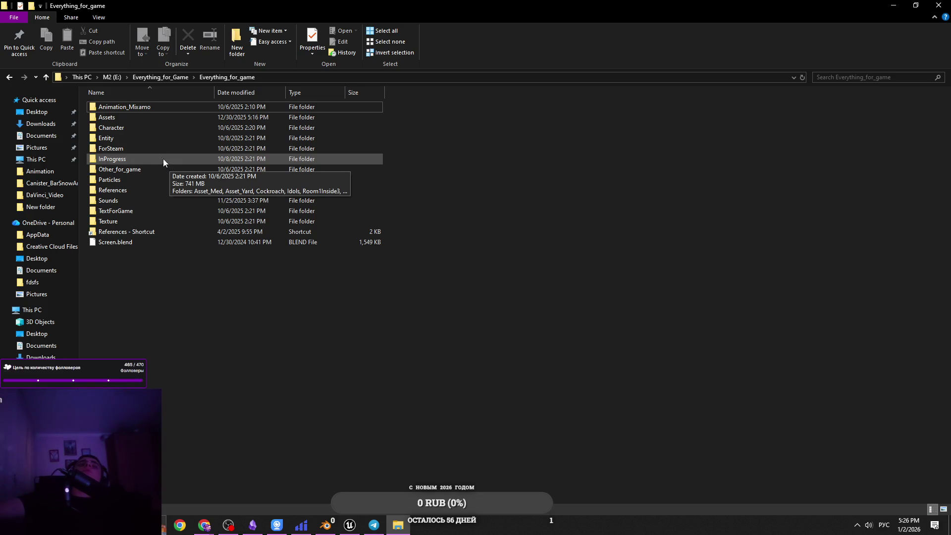
{"action": "double_click", "coordinate": [142, 128]}
Open Canister_Idle_BarSnow from BarSnow > Animation > Items > Canister_BarSnowAnim, then bring up iVCam.
{"action": "double_click", "coordinate": [158, 107]}
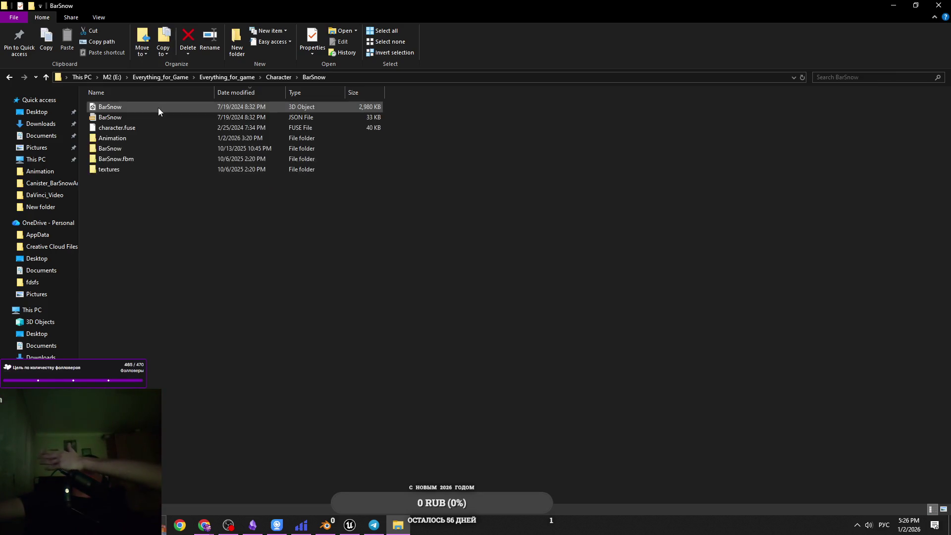
{"action": "double_click", "coordinate": [156, 135]}
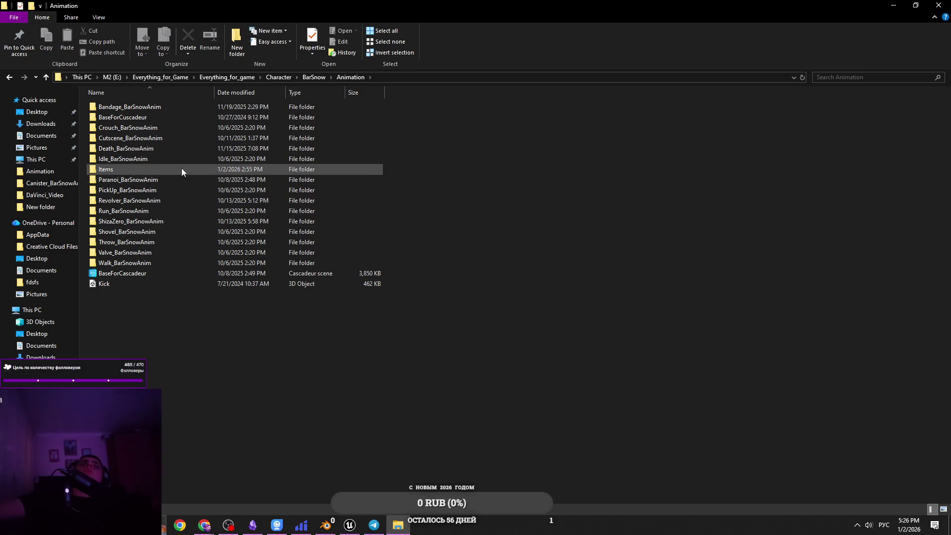
{"action": "mouse_move", "coordinate": [179, 181]}
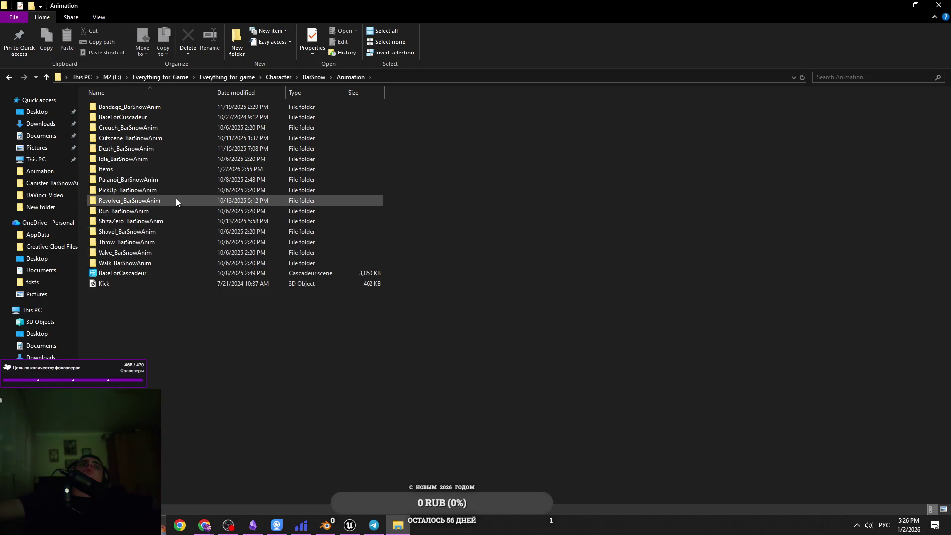
{"action": "double_click", "coordinate": [160, 169]}
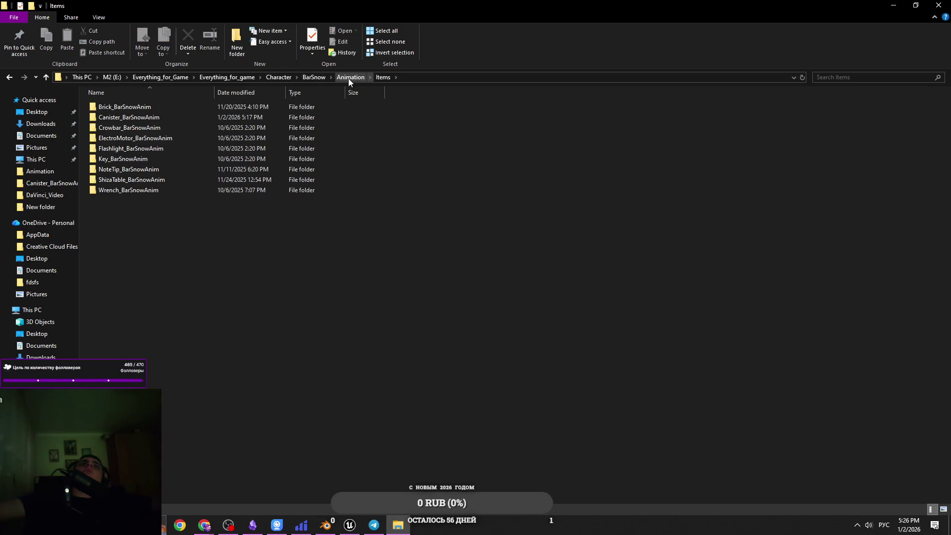
{"action": "double_click", "coordinate": [227, 117]}
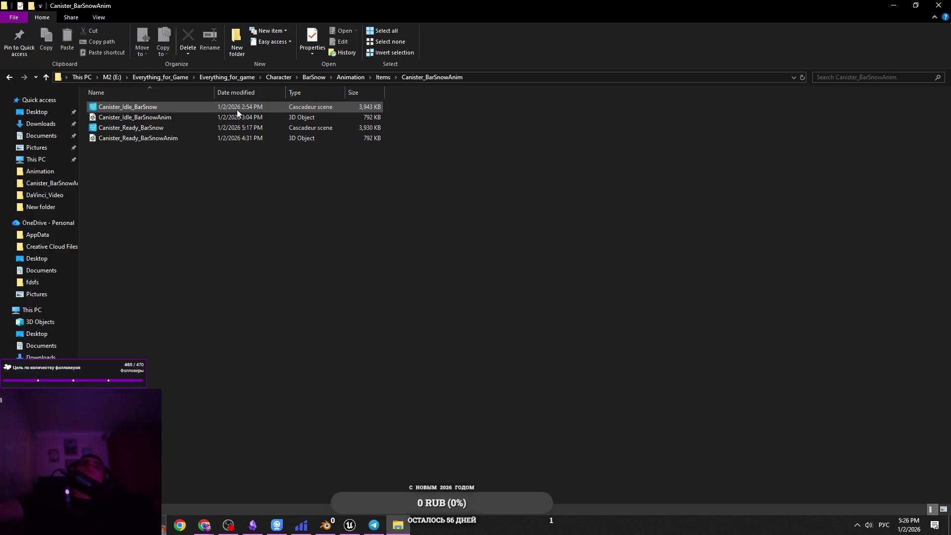
{"action": "double_click", "coordinate": [237, 110]}
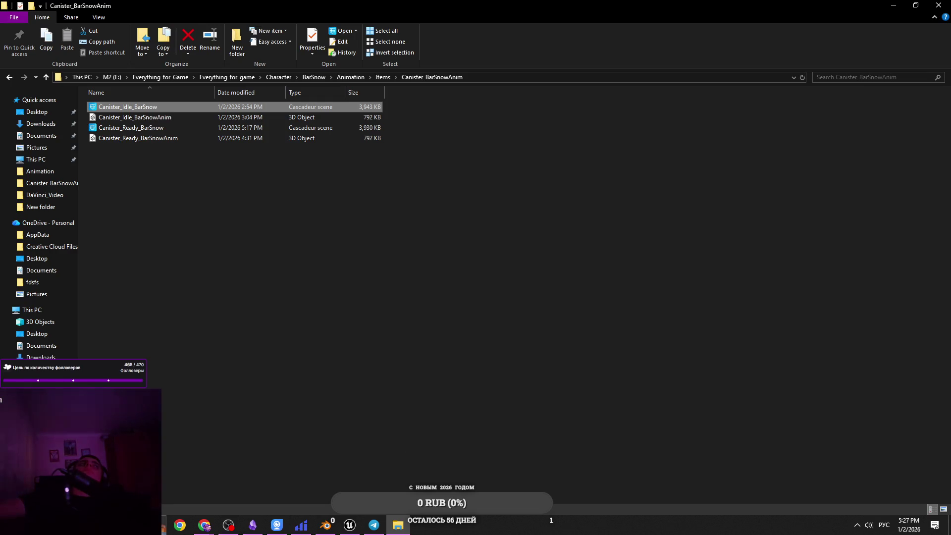
{"action": "left_click", "coordinate": [286, 526]}
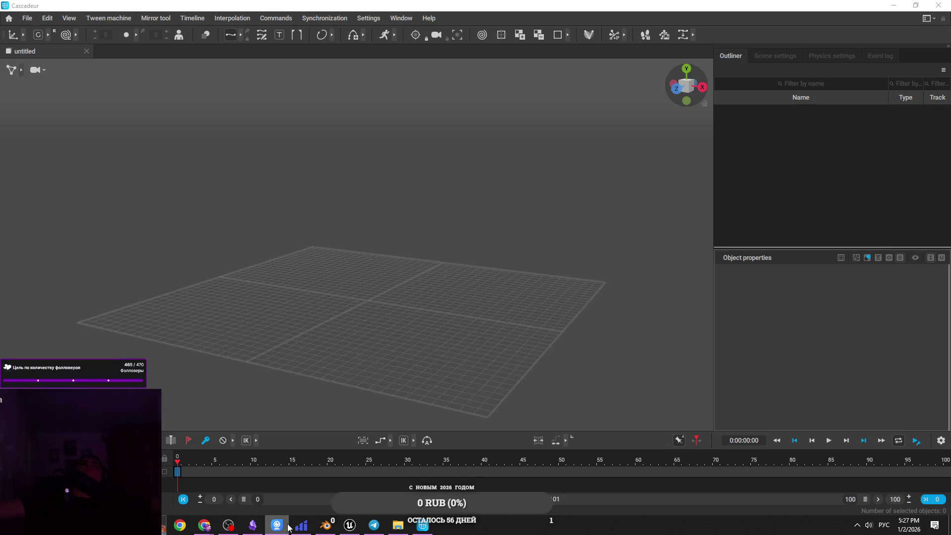
Bring Cascadeur forward, orbit the character, and drag the frame 24 keyframe onto frame 0.
{"action": "left_click", "coordinate": [287, 527]}
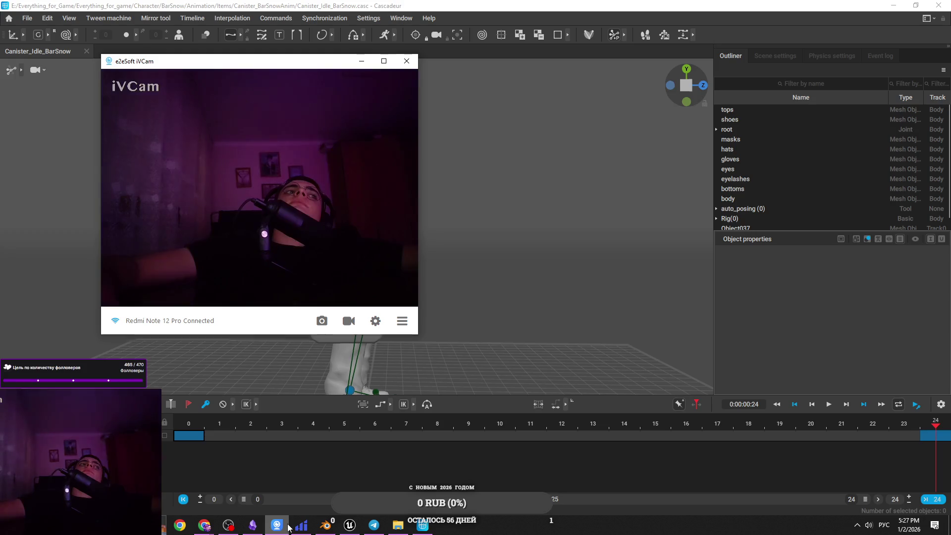
{"action": "left_click", "coordinate": [287, 527]}
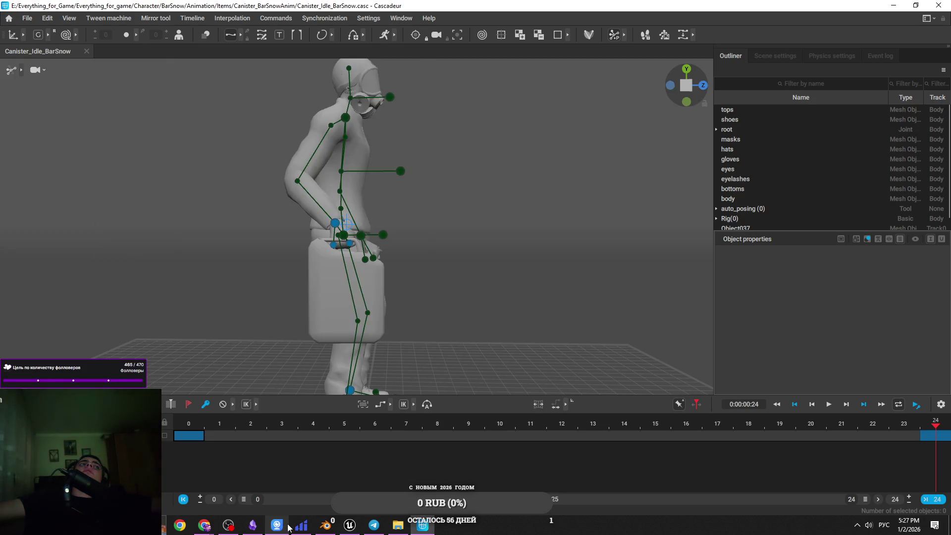
{"action": "mouse_move", "coordinate": [318, 350]}
{"action": "left_mouse_down"}
{"action": "mouse_move", "coordinate": [435, 298]}
{"action": "mouse_move", "coordinate": [366, 316]}
{"action": "left_mouse_up"}
{"action": "scroll", "coordinate": [339, 319], "scroll_direction": "up", "scroll_amount": 5}
{"action": "left_click", "coordinate": [189, 430]}
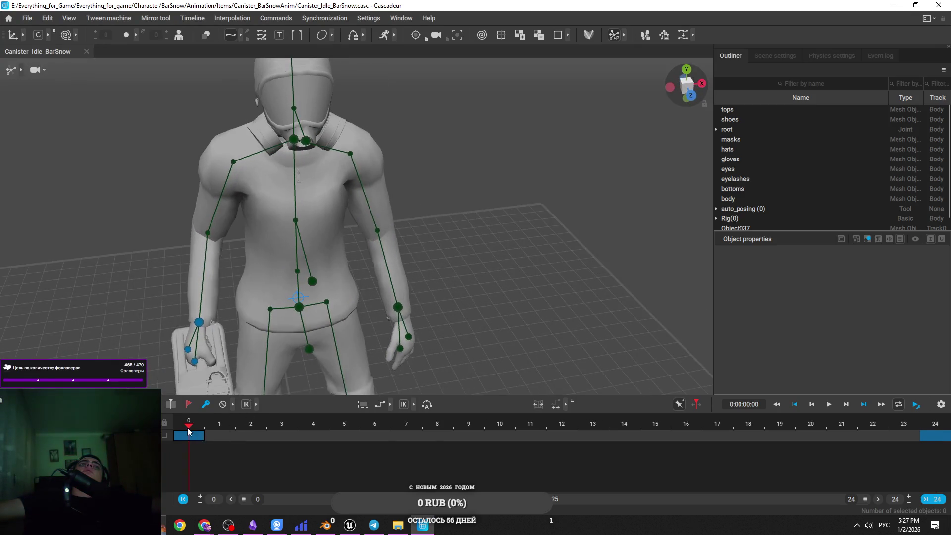
{"action": "left_click", "coordinate": [930, 438]}
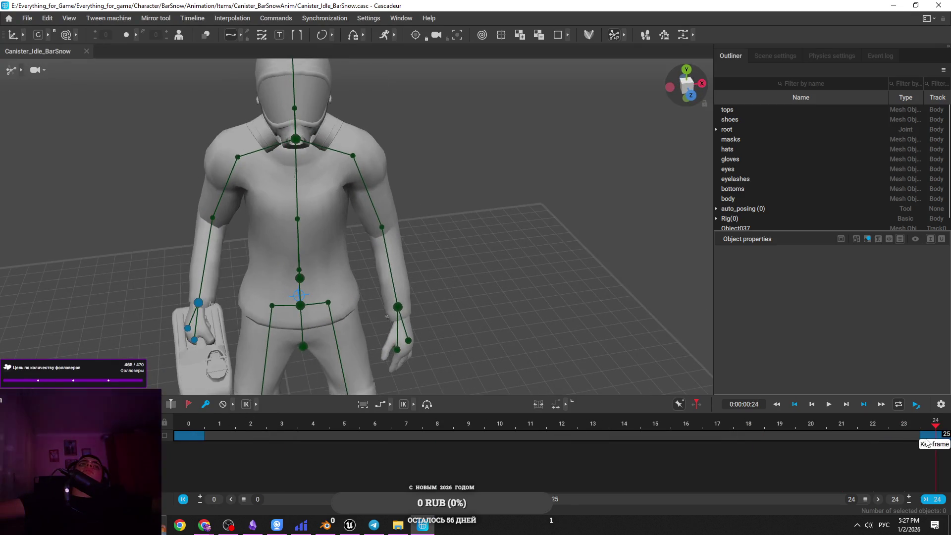
{"action": "mouse_move", "coordinate": [929, 437]}
{"action": "left_mouse_down"}
{"action": "mouse_move", "coordinate": [189, 436]}
{"action": "mouse_move", "coordinate": [210, 420]}
{"action": "left_mouse_up"}
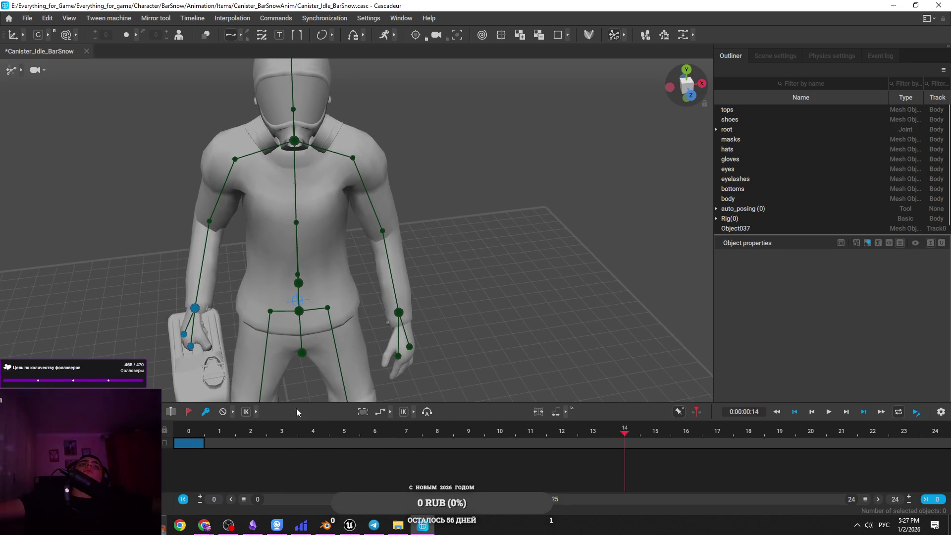
Scrub back to frame 0, enlarge the scene list to show Armature, and frame the lower body.
{"action": "scroll", "coordinate": [345, 338], "scroll_direction": "up", "scroll_amount": 2}
{"action": "scroll", "coordinate": [345, 338], "scroll_direction": "down", "scroll_amount": 3}
{"action": "scroll", "coordinate": [407, 275], "scroll_direction": "up", "scroll_amount": 2}
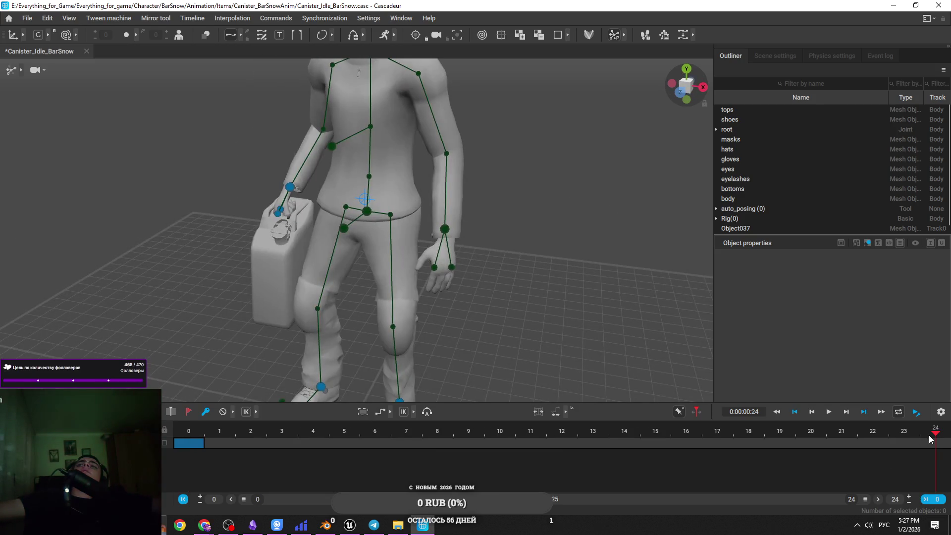
{"action": "mouse_move", "coordinate": [862, 441]}
{"action": "left_mouse_down"}
{"action": "mouse_move", "coordinate": [785, 452]}
{"action": "mouse_move", "coordinate": [188, 453]}
{"action": "left_mouse_up"}
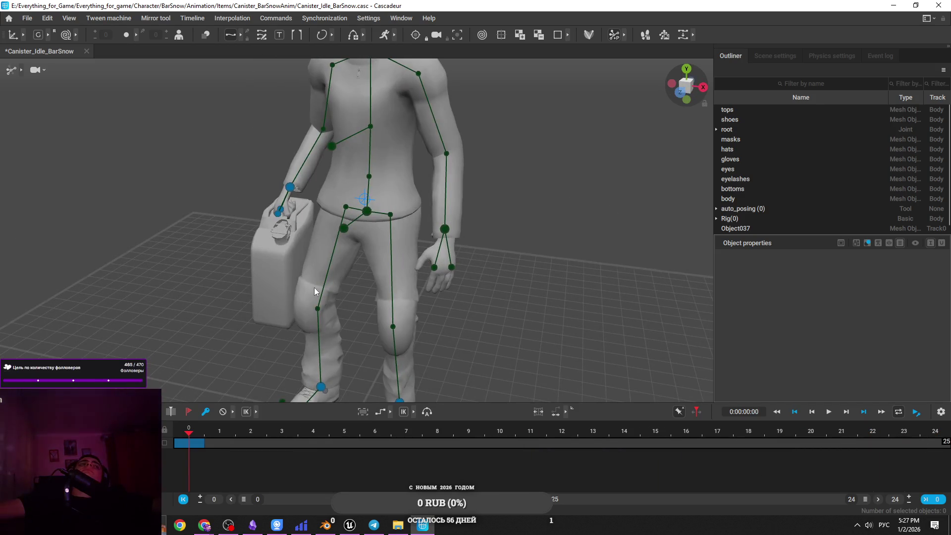
{"action": "scroll", "coordinate": [314, 291], "scroll_direction": "down", "scroll_amount": 3}
{"action": "scroll", "coordinate": [429, 330], "scroll_direction": "up", "scroll_amount": 1}
{"action": "scroll", "coordinate": [362, 246], "scroll_direction": "up", "scroll_amount": 2}
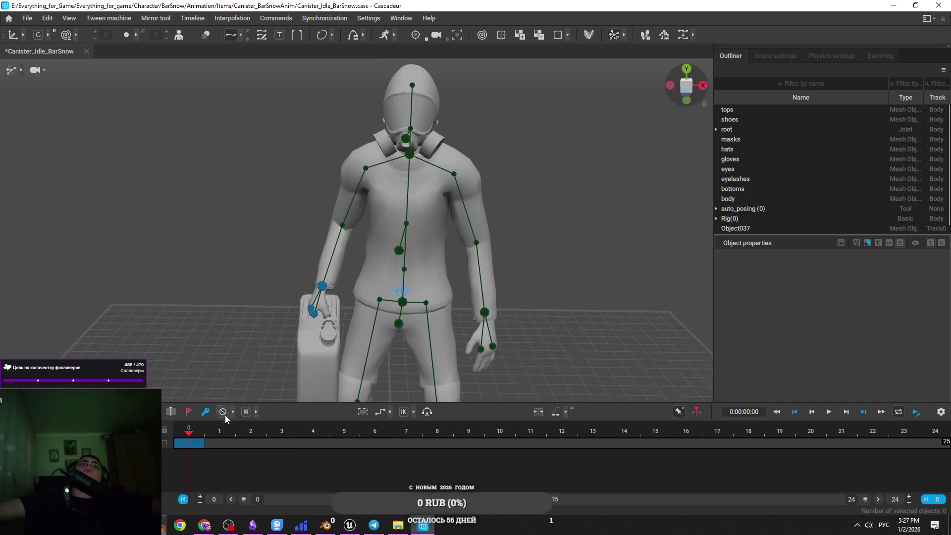
{"action": "scroll", "coordinate": [436, 317], "scroll_direction": "up", "scroll_amount": 3}
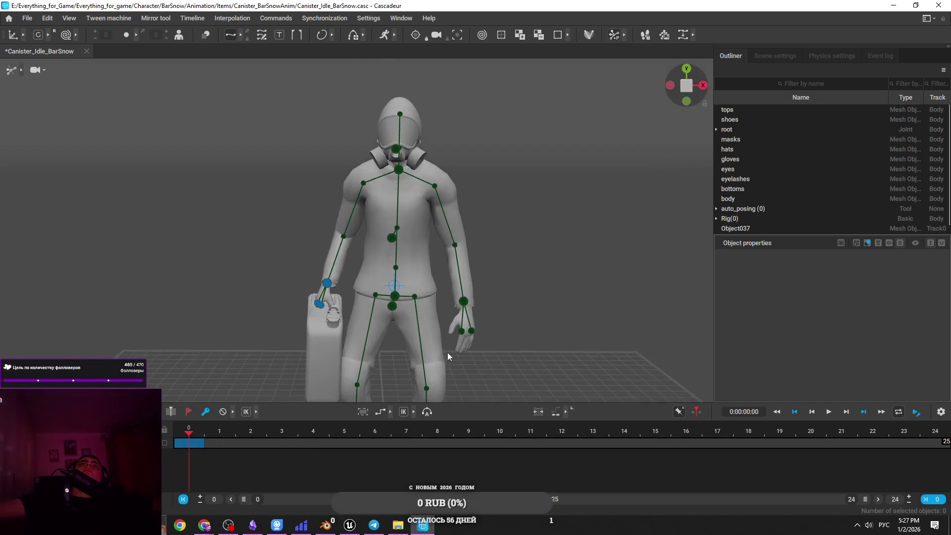
{"action": "left_click_drag", "start_coordinate": [754, 237], "coordinate": [758, 248]}
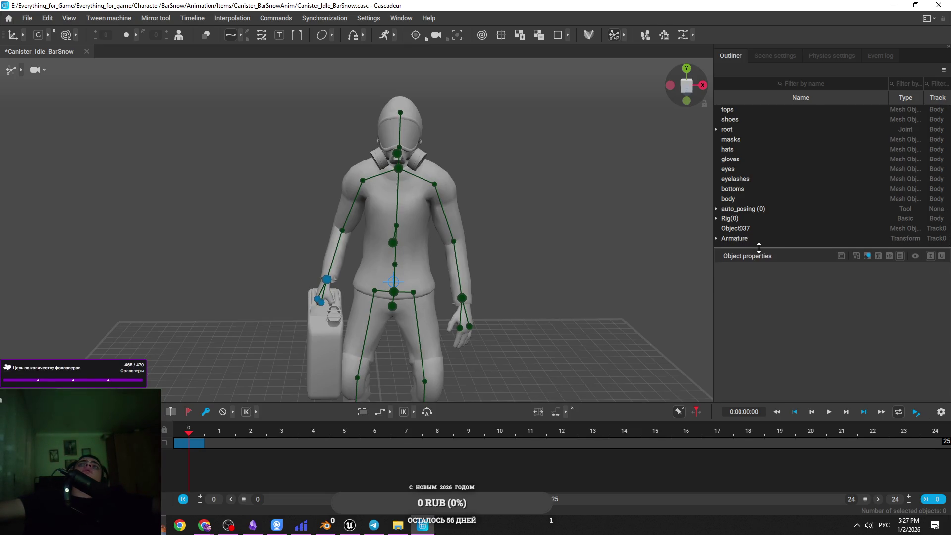
{"action": "scroll", "coordinate": [483, 163], "scroll_direction": "down", "scroll_amount": 5}
{"action": "scroll", "coordinate": [415, 329], "scroll_direction": "up", "scroll_amount": 8}
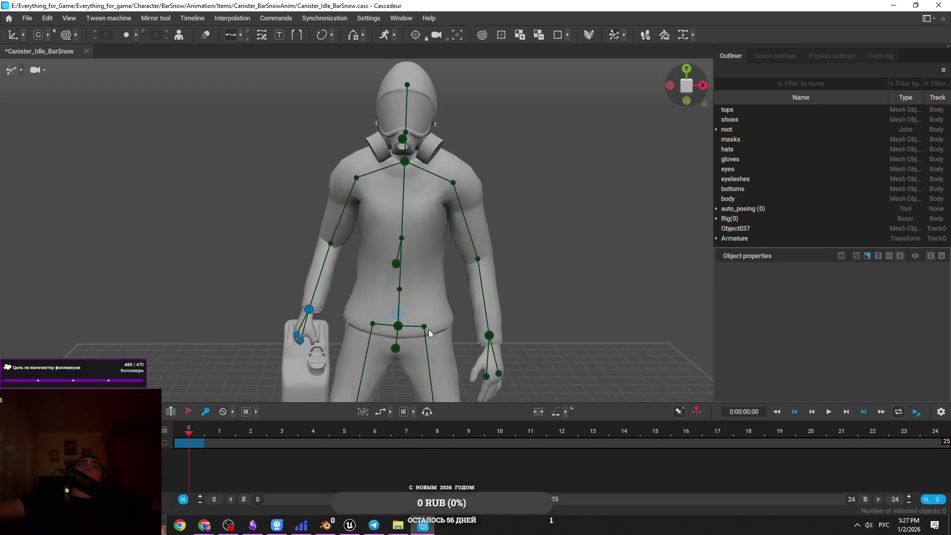
{"action": "left_click_drag", "start_coordinate": [429, 329], "coordinate": [426, 201]}
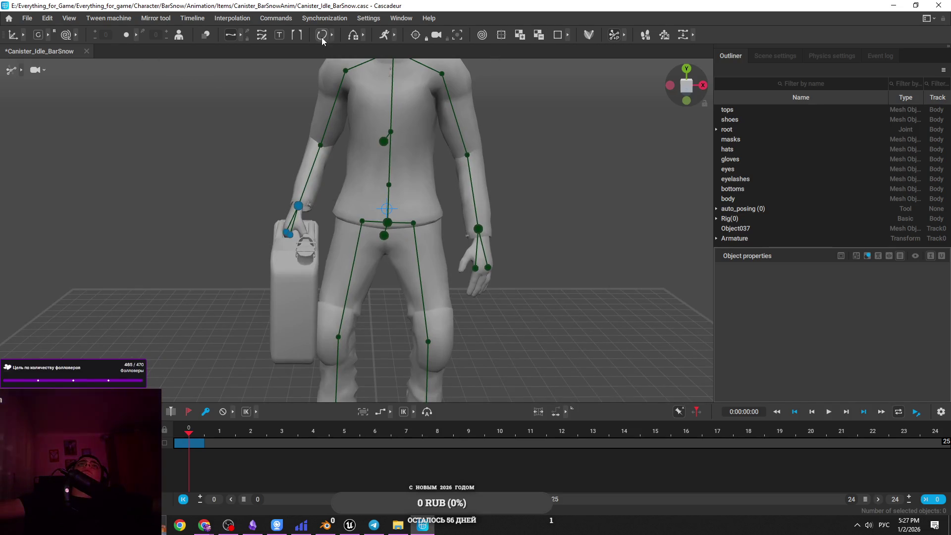
Select and deselect the left wrist controller, then pan down slightly on the character.
{"action": "left_click", "coordinate": [477, 229]}
{"action": "left_click", "coordinate": [308, 217]}
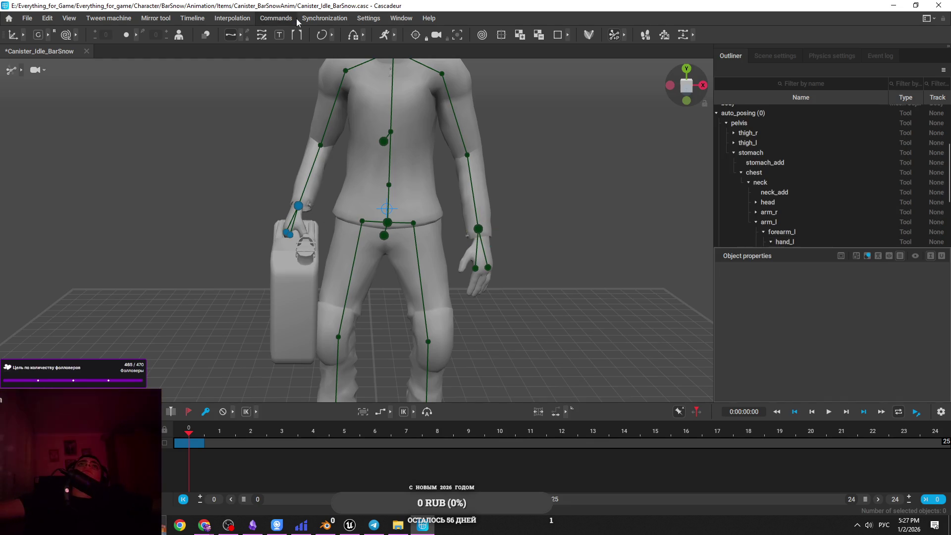
{"action": "left_click_drag", "start_coordinate": [231, 126], "coordinate": [243, 163]}
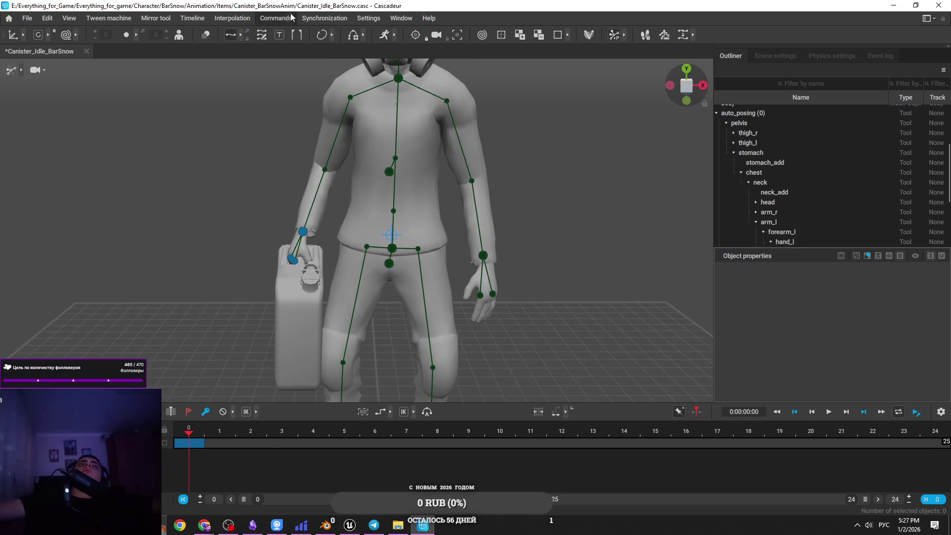
Choose Y Plane mirroring and dismiss the 'Set by 3 objects' warning.
{"action": "left_click", "coordinate": [231, 18]}
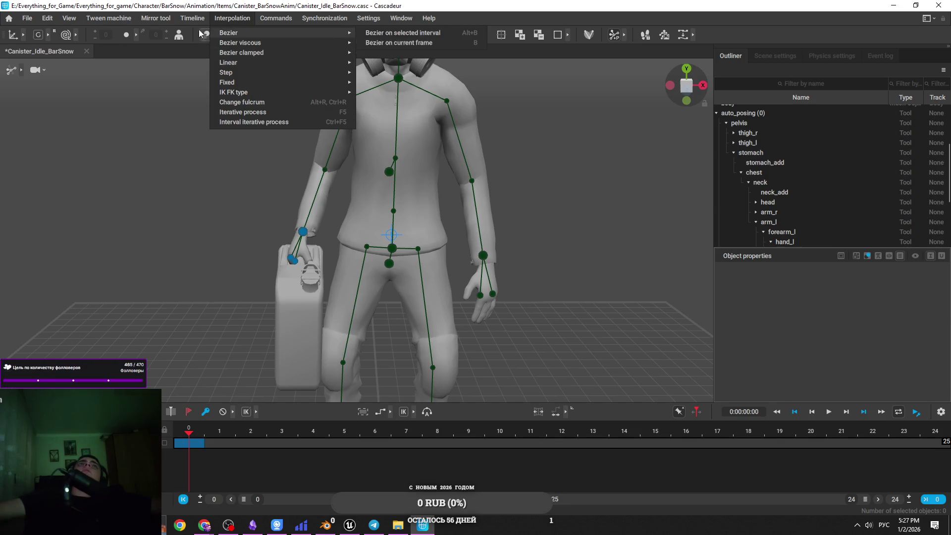
{"action": "mouse_move", "coordinate": [168, 20]}
{"action": "left_click", "coordinate": [210, 70]}
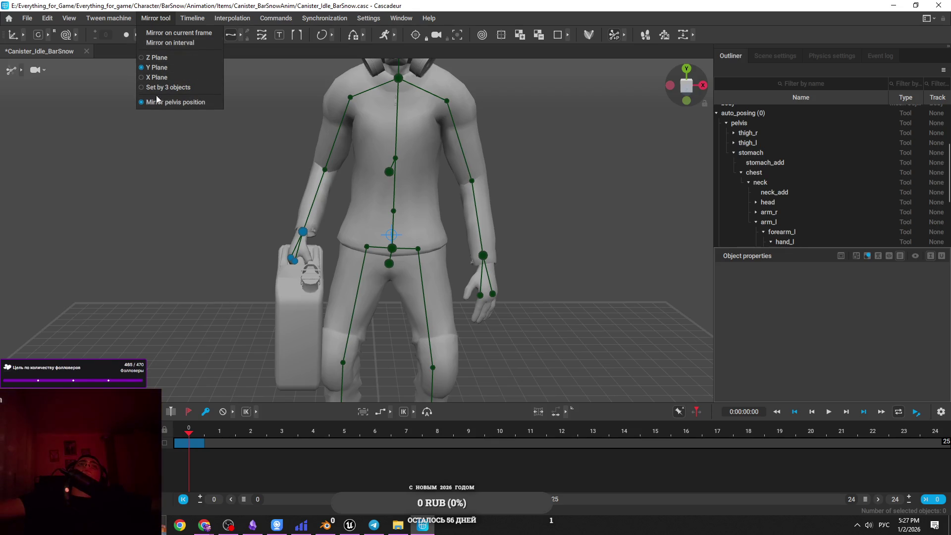
{"action": "left_click", "coordinate": [176, 86]}
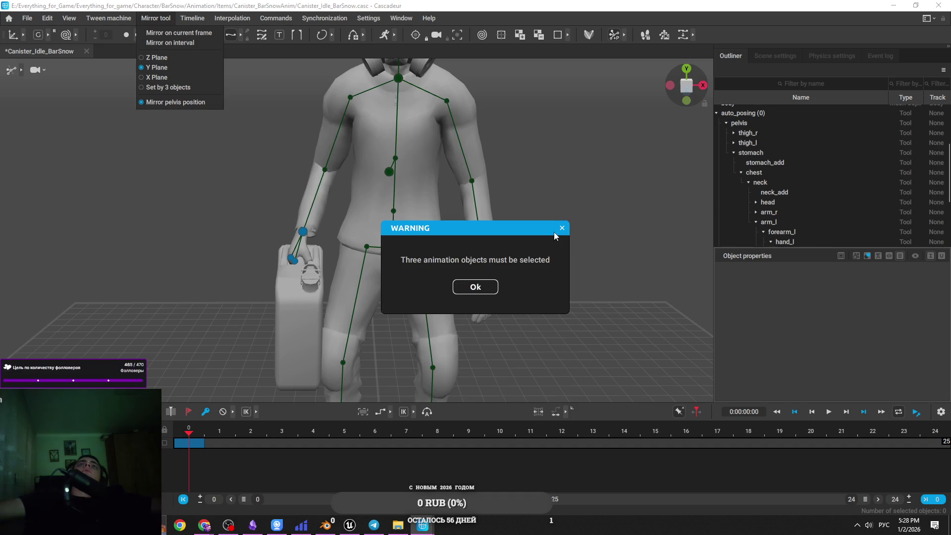
{"action": "left_click", "coordinate": [561, 228]}
Reopen the mirroring options, return to frame 0 and select the right hand gripping the canister.
{"action": "left_click_drag", "start_coordinate": [525, 223], "coordinate": [436, 158]}
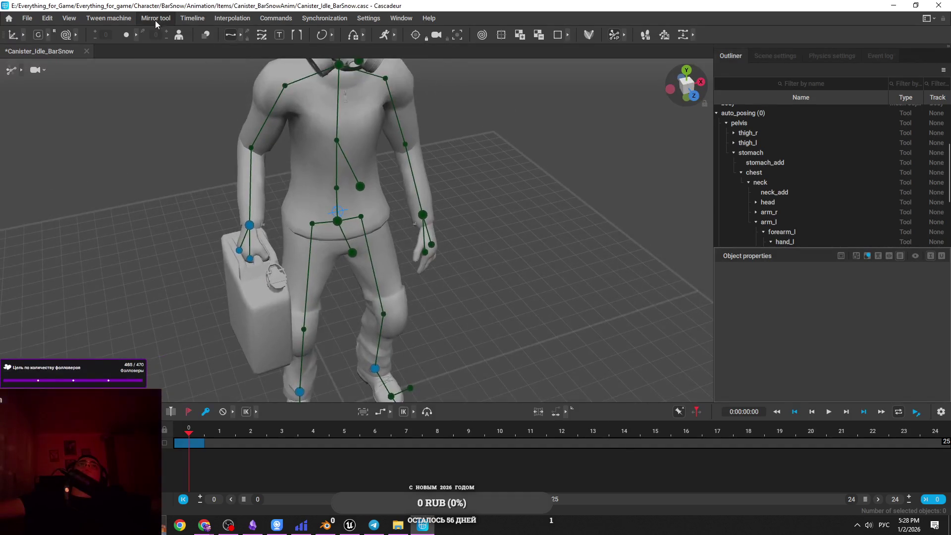
{"action": "left_click", "coordinate": [156, 19]}
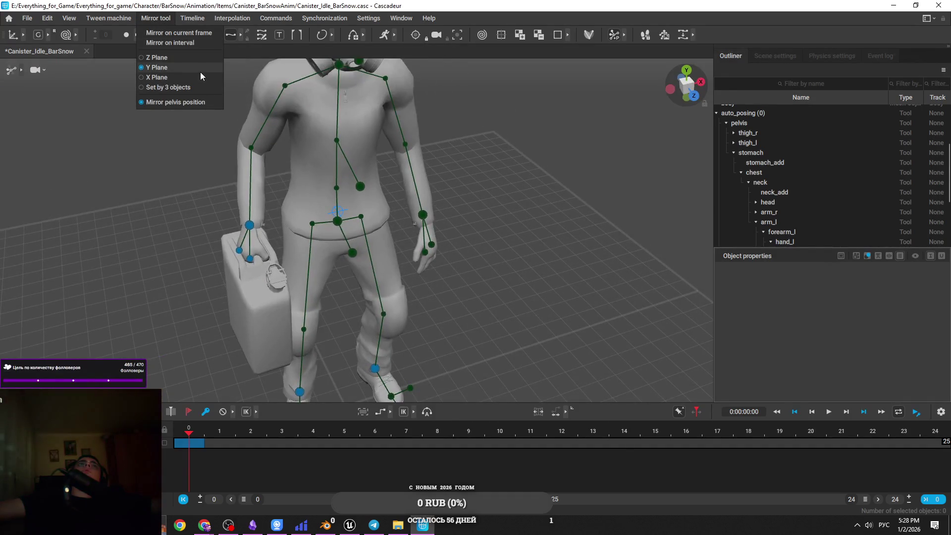
{"action": "left_click", "coordinate": [192, 34]}
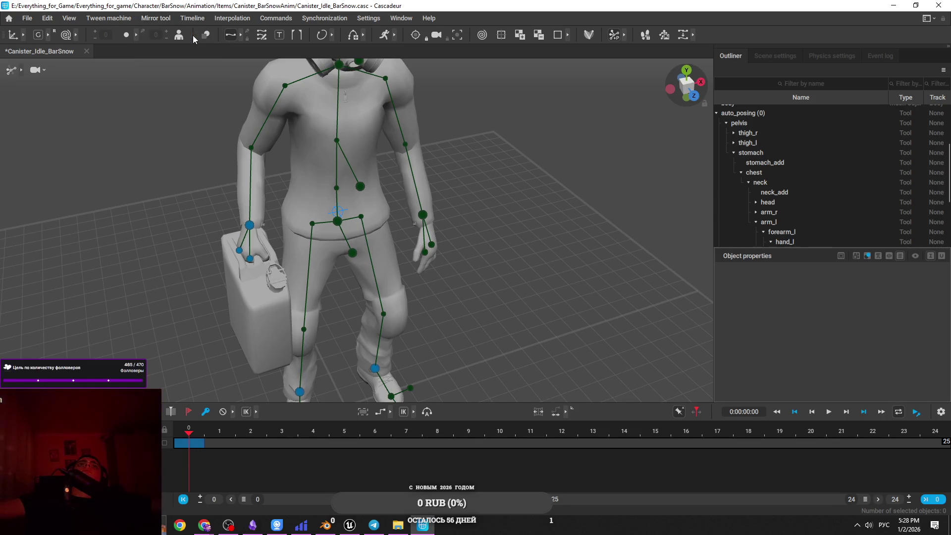
{"action": "left_click", "coordinate": [156, 18]}
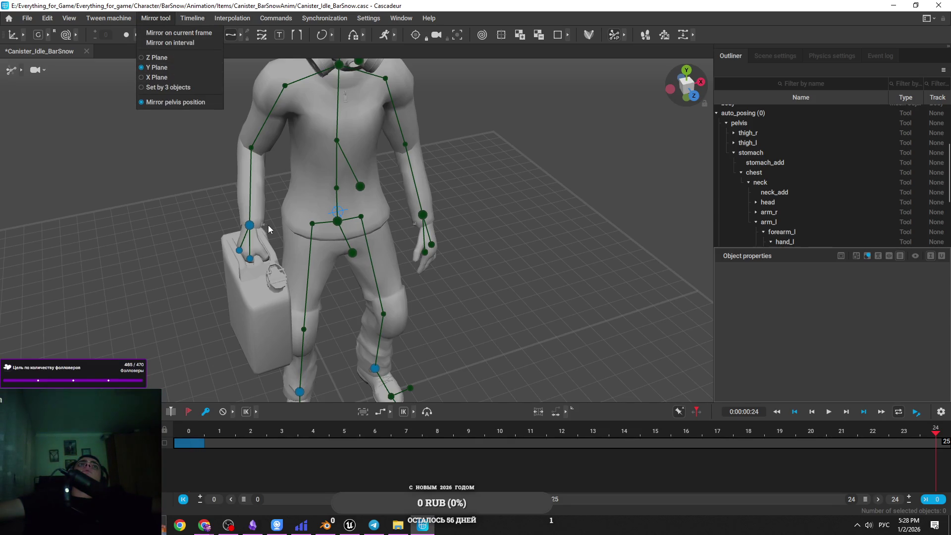
{"action": "left_click", "coordinate": [226, 431]}
{"action": "left_click", "coordinate": [247, 224]}
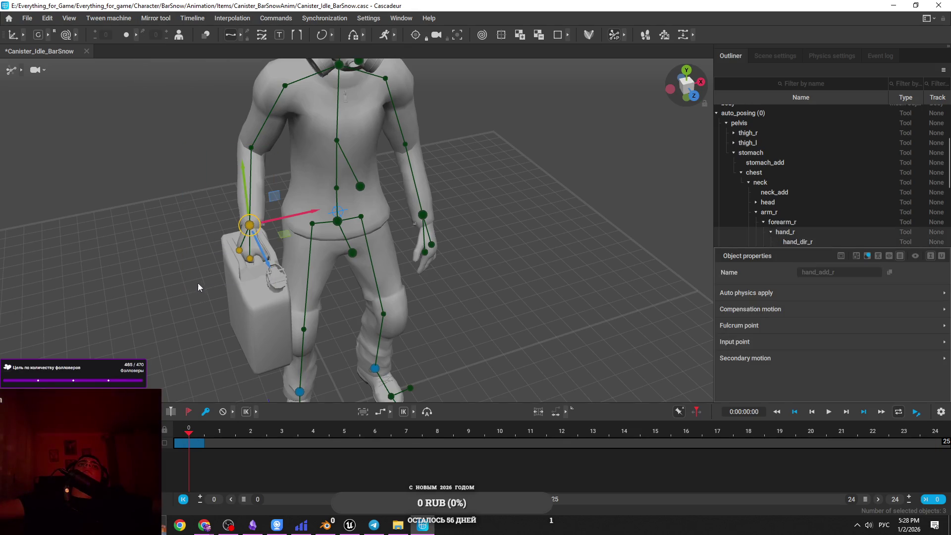
Show the finger controllers, select the right hand's controls, and mirror them on this frame.
{"action": "scroll", "coordinate": [270, 285], "scroll_direction": "up", "scroll_amount": 5}
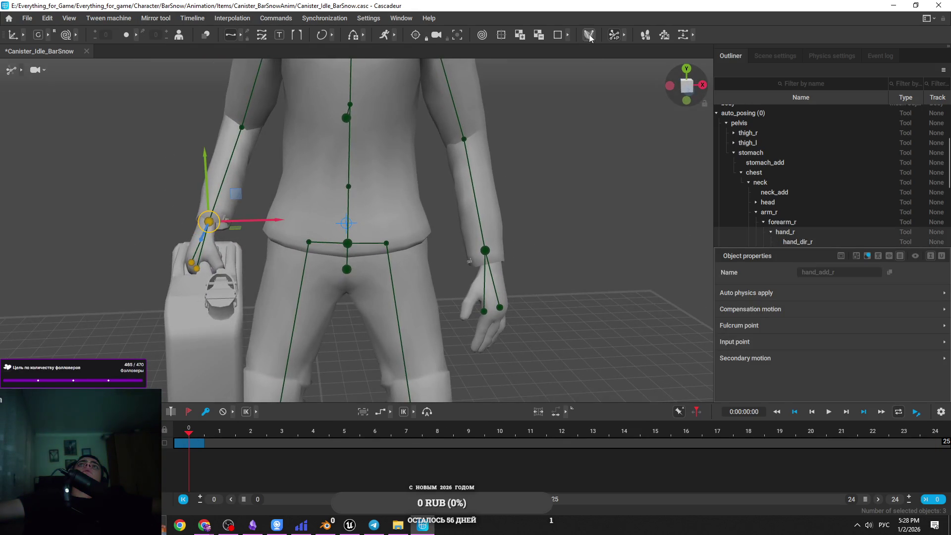
{"action": "left_click", "coordinate": [623, 37]}
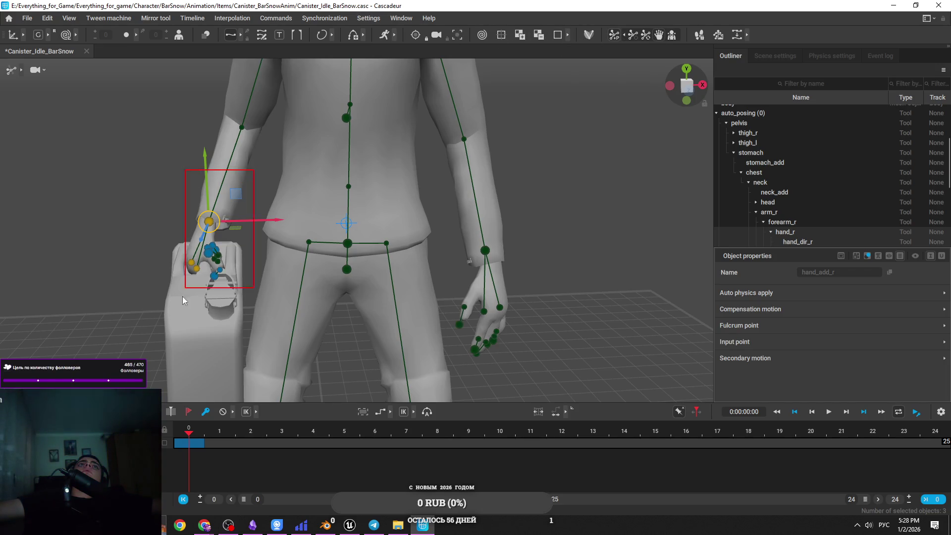
{"action": "left_click_drag", "start_coordinate": [184, 295], "coordinate": [233, 235]}
{"action": "scroll", "coordinate": [274, 275], "scroll_direction": "down", "scroll_amount": 5}
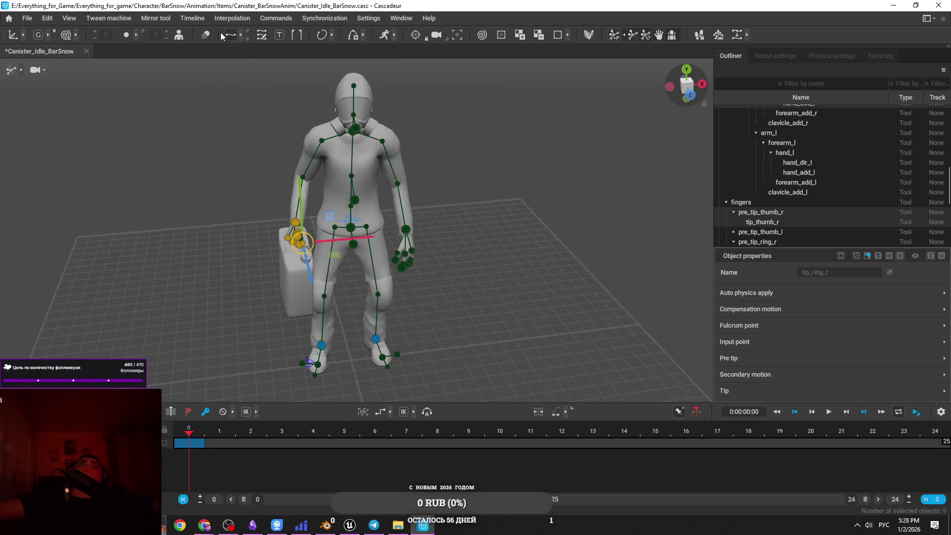
{"action": "mouse_move", "coordinate": [262, 193]}
{"action": "left_mouse_down"}
{"action": "mouse_move", "coordinate": [307, 263]}
{"action": "mouse_move", "coordinate": [317, 258]}
{"action": "left_mouse_up"}
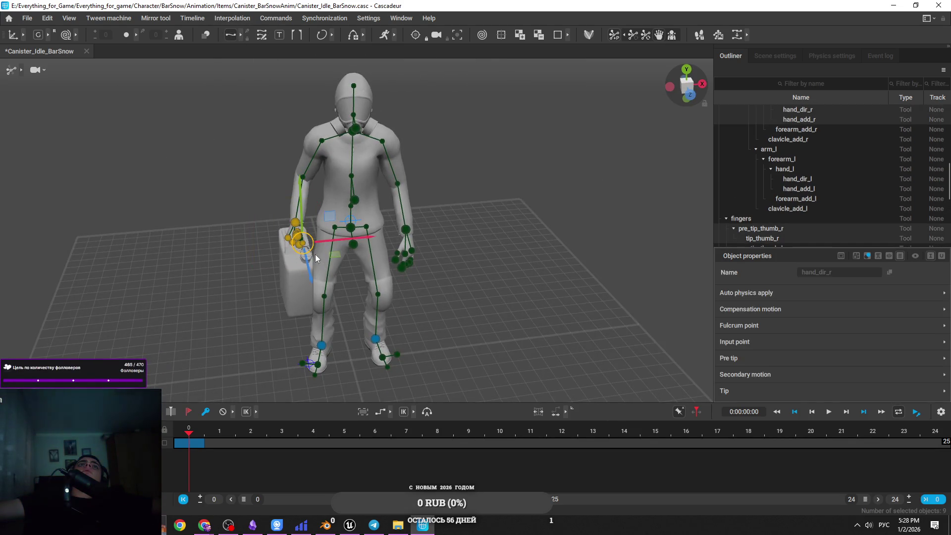
{"action": "left_click", "coordinate": [198, 20]}
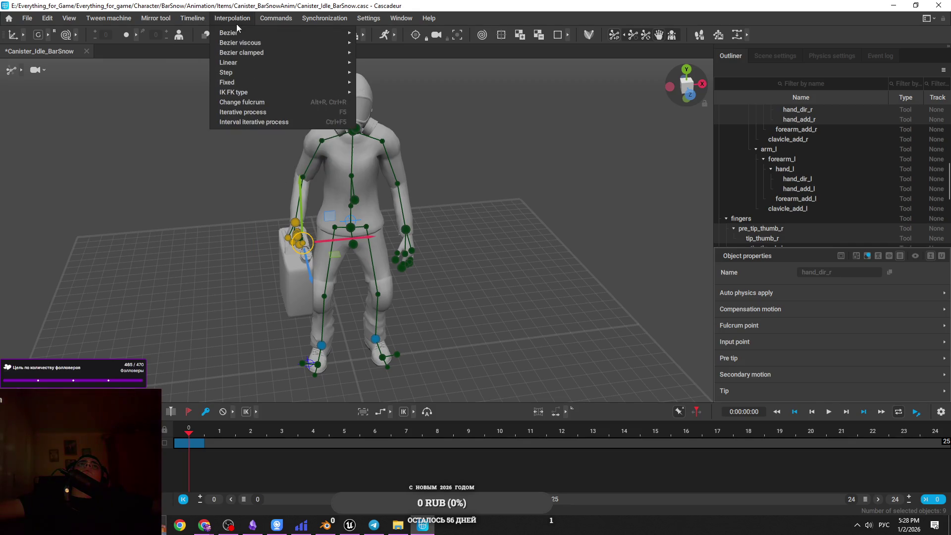
{"action": "mouse_move", "coordinate": [155, 17]}
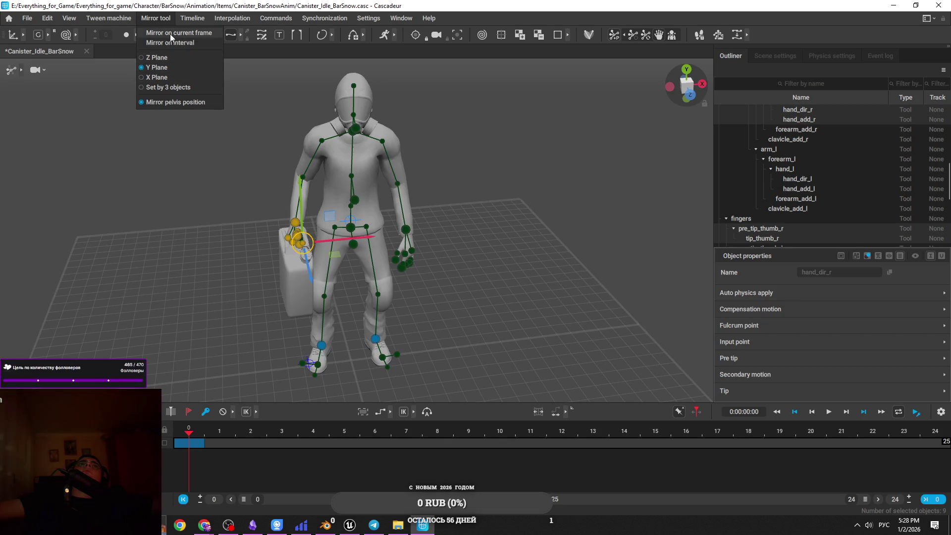
{"action": "left_click", "coordinate": [317, 197]}
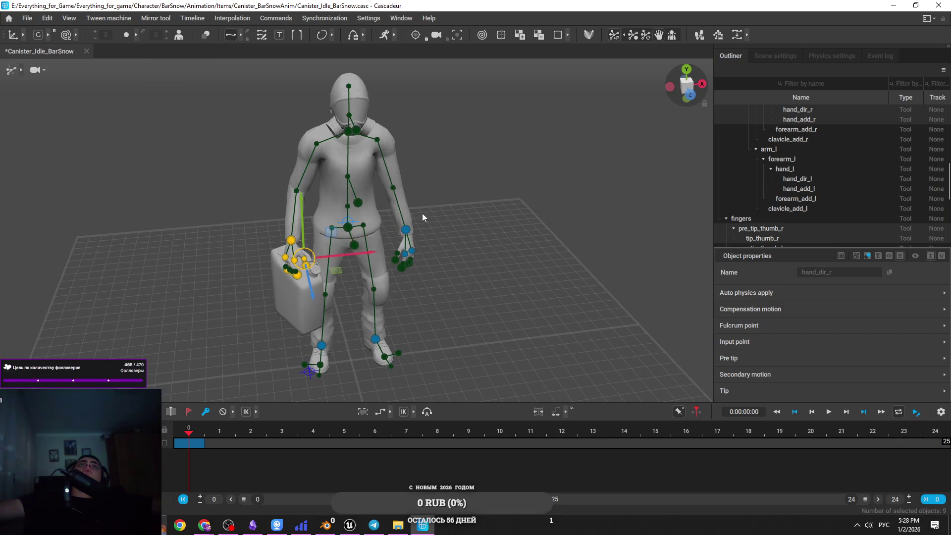
{"action": "left_click_drag", "start_coordinate": [465, 205], "coordinate": [358, 164]}
{"action": "scroll", "coordinate": [420, 343], "scroll_direction": "up", "scroll_amount": 5}
{"action": "mouse_move", "coordinate": [420, 343]}
{"action": "left_mouse_down"}
{"action": "mouse_move", "coordinate": [503, 287]}
{"action": "mouse_move", "coordinate": [408, 288]}
{"action": "mouse_move", "coordinate": [396, 318]}
{"action": "mouse_move", "coordinate": [348, 274]}
{"action": "mouse_move", "coordinate": [486, 348]}
{"action": "mouse_move", "coordinate": [481, 281]}
{"action": "mouse_move", "coordinate": [450, 279]}
{"action": "mouse_move", "coordinate": [471, 287]}
{"action": "left_mouse_up"}
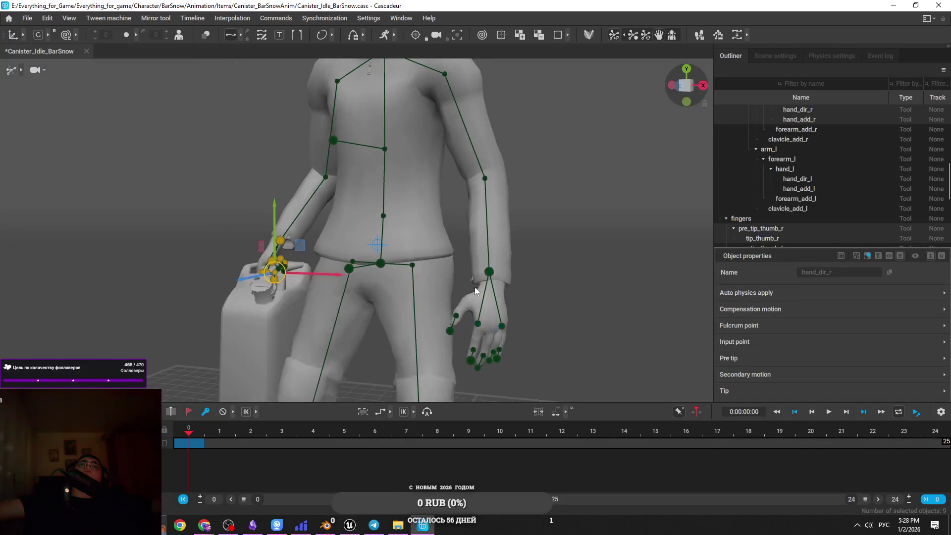
Select the left hand's finger points and wrist, and mirror the left hand pose.
{"action": "left_click", "coordinate": [458, 387]}
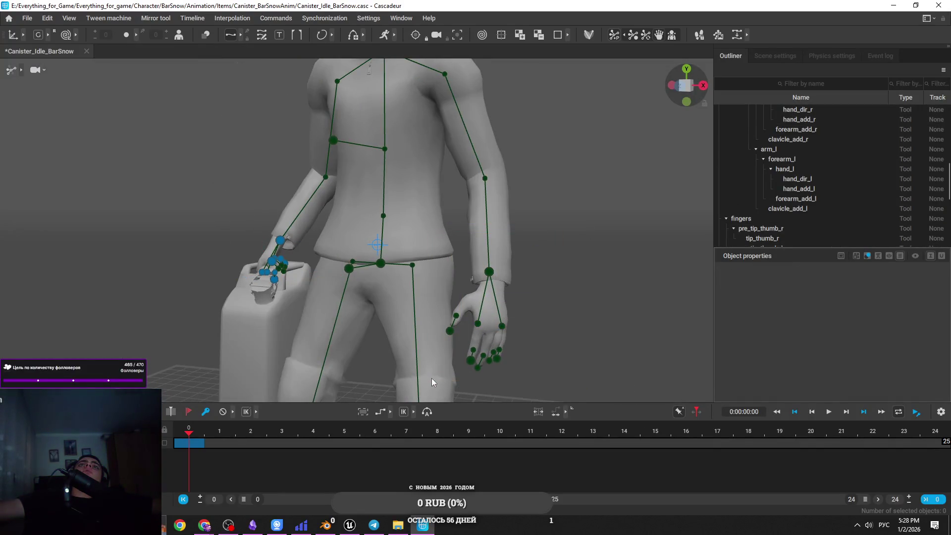
{"action": "left_click", "coordinate": [477, 324]}
{"action": "left_click", "coordinate": [496, 358], "text": "shift"}
{"action": "left_click", "coordinate": [493, 351], "text": "shift"}
{"action": "left_click", "coordinate": [499, 349], "text": "shift"}
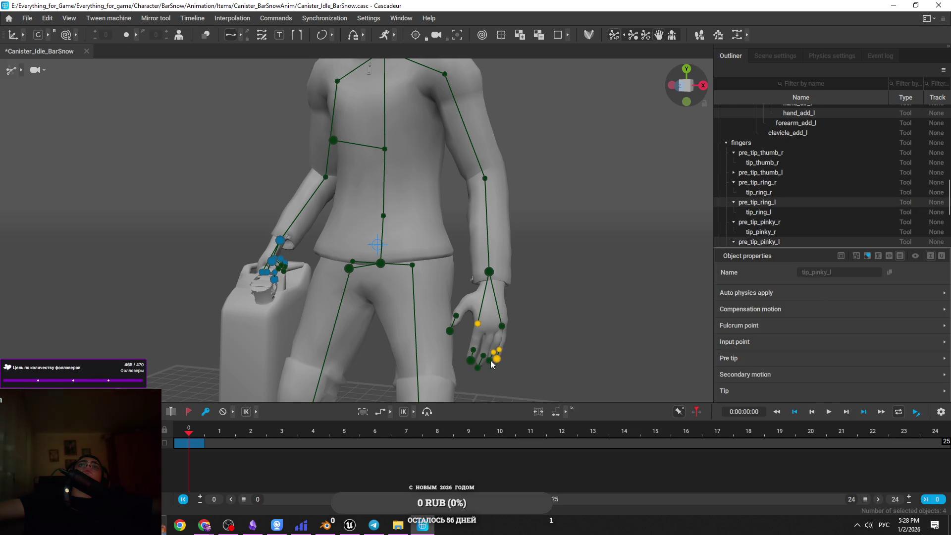
{"action": "left_click", "coordinate": [489, 360], "text": "shift"}
{"action": "left_click", "coordinate": [470, 360], "text": "shift"}
{"action": "left_click", "coordinate": [477, 368], "text": "shift"}
{"action": "left_click", "coordinate": [474, 349], "text": "shift"}
{"action": "left_click", "coordinate": [501, 325], "text": "shift"}
{"action": "left_click", "coordinate": [456, 316], "text": "shift"}
{"action": "left_click", "coordinate": [449, 331], "text": "shift"}
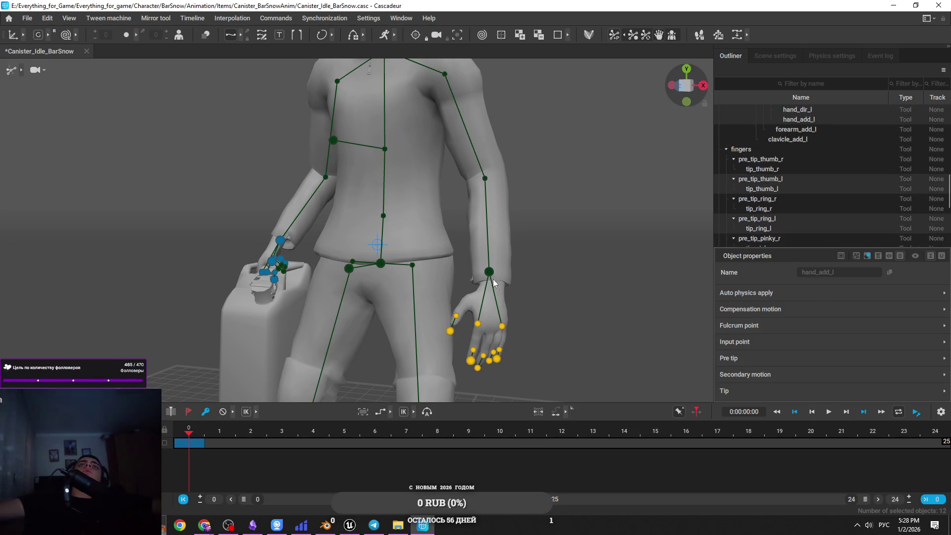
{"action": "left_click", "coordinate": [488, 271], "text": "shift"}
{"action": "left_click", "coordinate": [154, 17]}
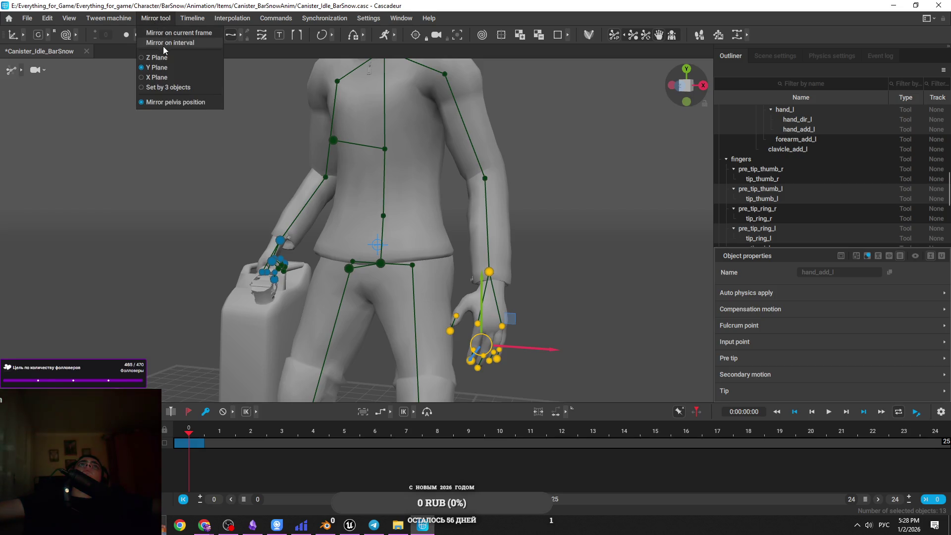
{"action": "left_click", "coordinate": [169, 31]}
Mirror the pose on the current frame and the whole interval, then on the Y plane.
{"action": "mouse_move", "coordinate": [244, 99]}
{"action": "left_mouse_down"}
{"action": "mouse_move", "coordinate": [364, 210]}
{"action": "mouse_move", "coordinate": [495, 232]}
{"action": "mouse_move", "coordinate": [543, 177]}
{"action": "mouse_move", "coordinate": [565, 173]}
{"action": "mouse_move", "coordinate": [311, 275]}
{"action": "mouse_move", "coordinate": [277, 238]}
{"action": "mouse_move", "coordinate": [379, 180]}
{"action": "mouse_move", "coordinate": [405, 212]}
{"action": "mouse_move", "coordinate": [506, 112]}
{"action": "mouse_move", "coordinate": [370, 313]}
{"action": "left_mouse_up"}
{"action": "scroll", "coordinate": [371, 307], "scroll_direction": "down", "scroll_amount": 5}
{"action": "left_click", "coordinate": [163, 21]}
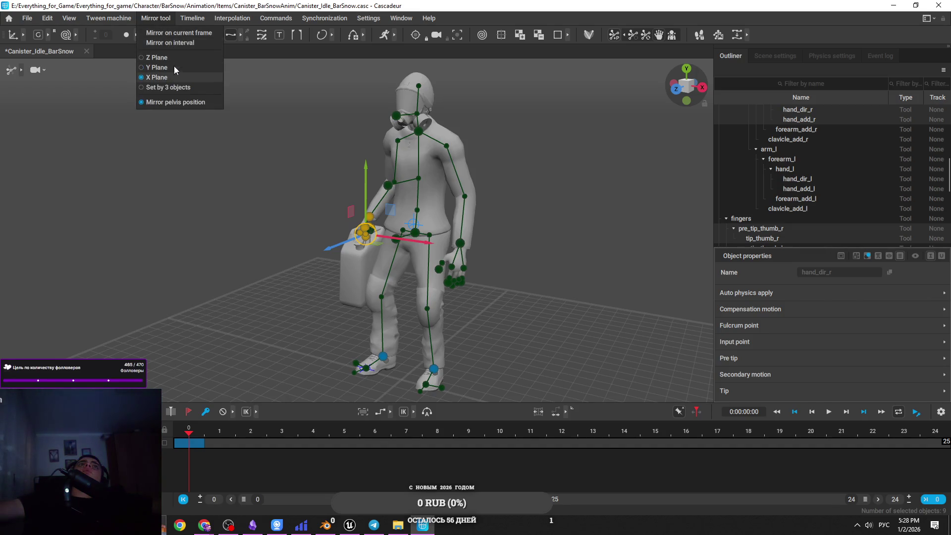
{"action": "left_click", "coordinate": [179, 30]}
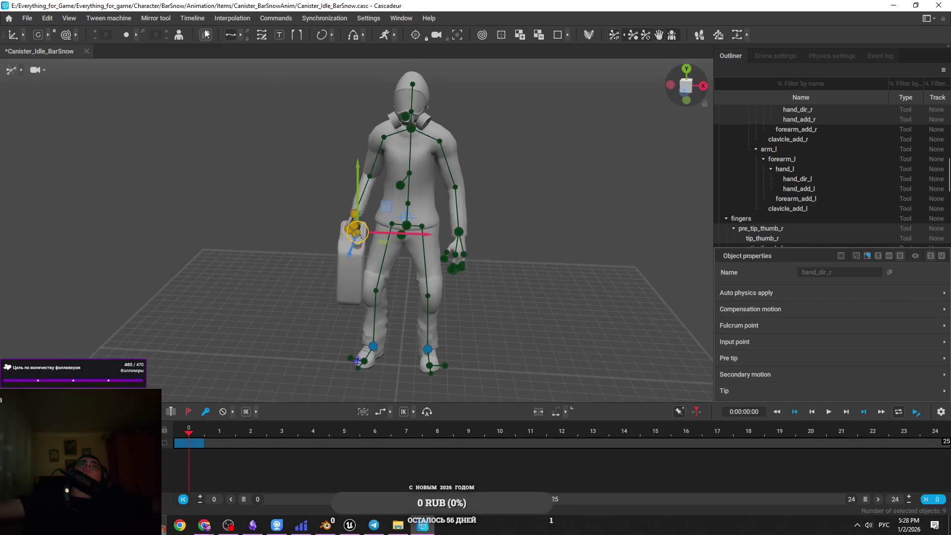
{"action": "left_click", "coordinate": [155, 17]}
{"action": "left_click", "coordinate": [182, 42]}
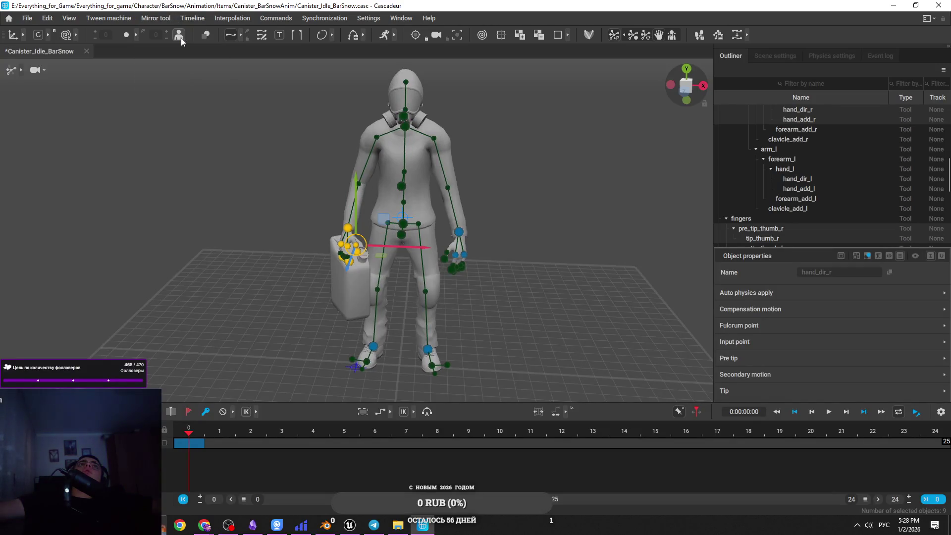
{"action": "left_click", "coordinate": [156, 18]}
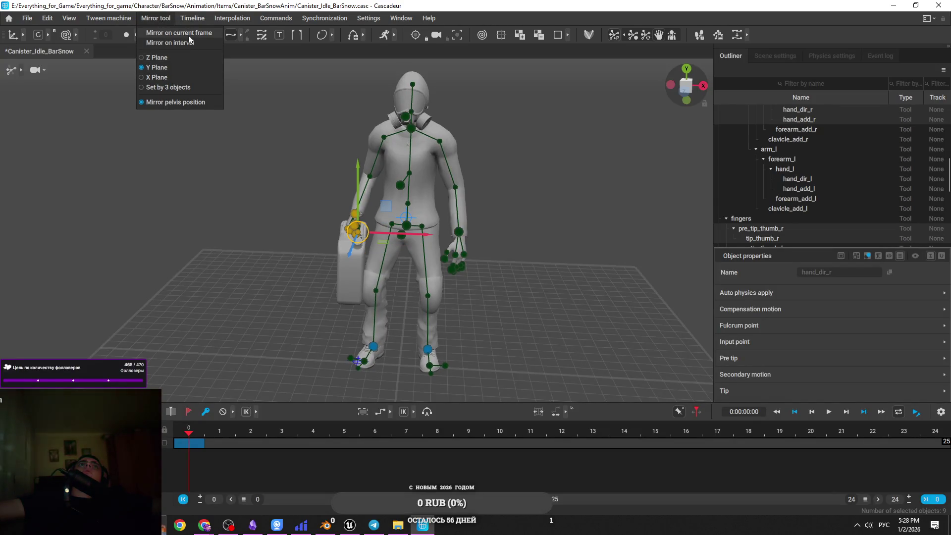
{"action": "left_click", "coordinate": [188, 35]}
Inspect the canister hand up close, enlarge the outliner, and switch the scene into rigging mode.
{"action": "scroll", "coordinate": [466, 258], "scroll_direction": "up", "scroll_amount": 5}
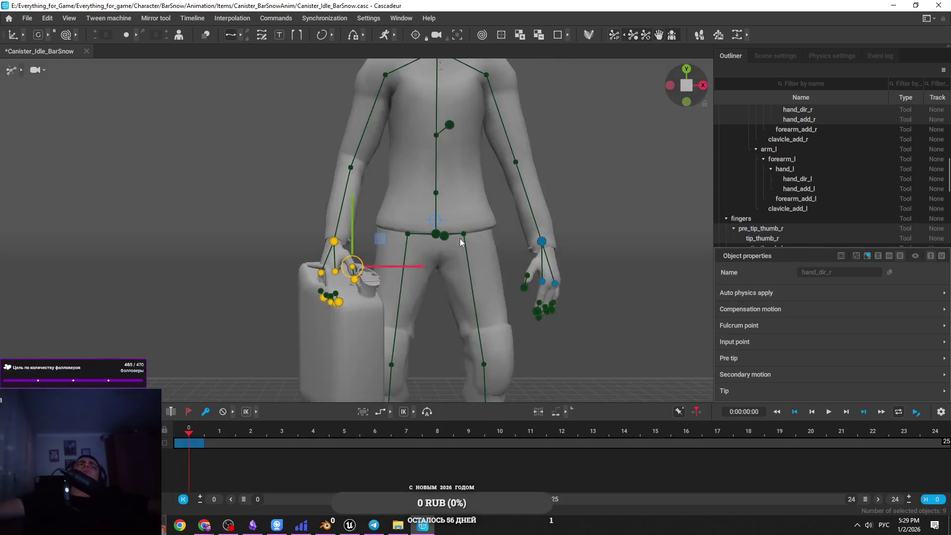
{"action": "mouse_move", "coordinate": [465, 215]}
{"action": "left_mouse_down"}
{"action": "mouse_move", "coordinate": [444, 295]}
{"action": "mouse_move", "coordinate": [473, 289]}
{"action": "mouse_move", "coordinate": [429, 313]}
{"action": "mouse_move", "coordinate": [432, 385]}
{"action": "mouse_move", "coordinate": [515, 204]}
{"action": "mouse_move", "coordinate": [469, 330]}
{"action": "left_mouse_up"}
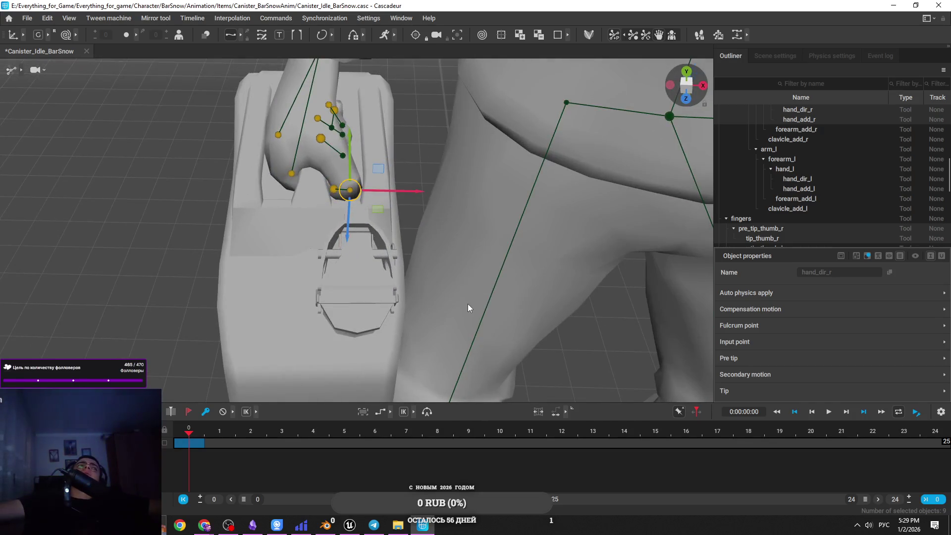
{"action": "left_click_drag", "start_coordinate": [470, 293], "coordinate": [467, 248]}
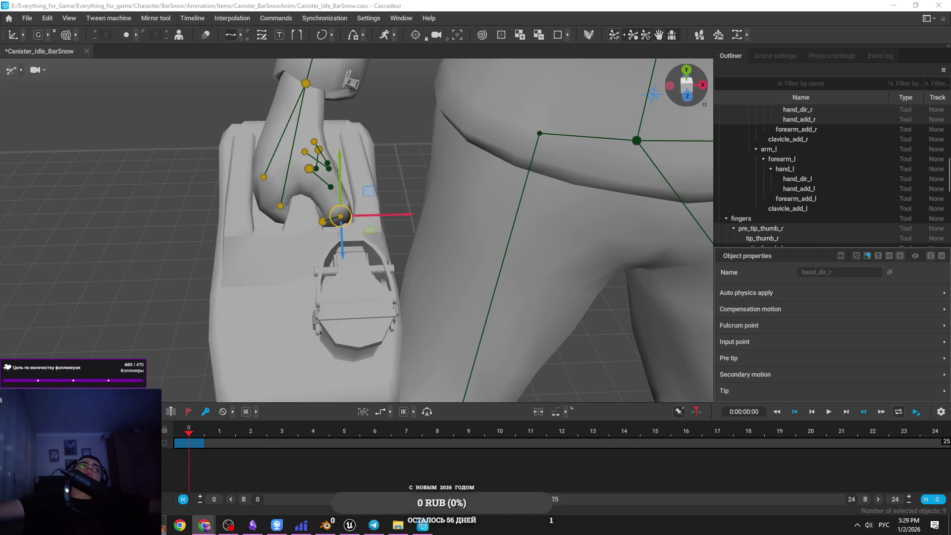
{"action": "scroll", "coordinate": [444, 262], "scroll_direction": "down", "scroll_amount": 5}
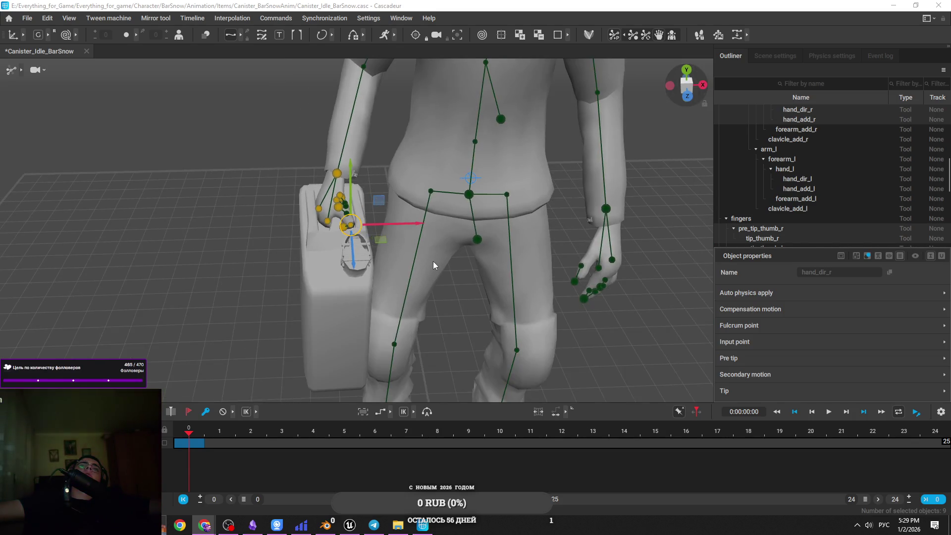
{"action": "left_click", "coordinate": [433, 260]}
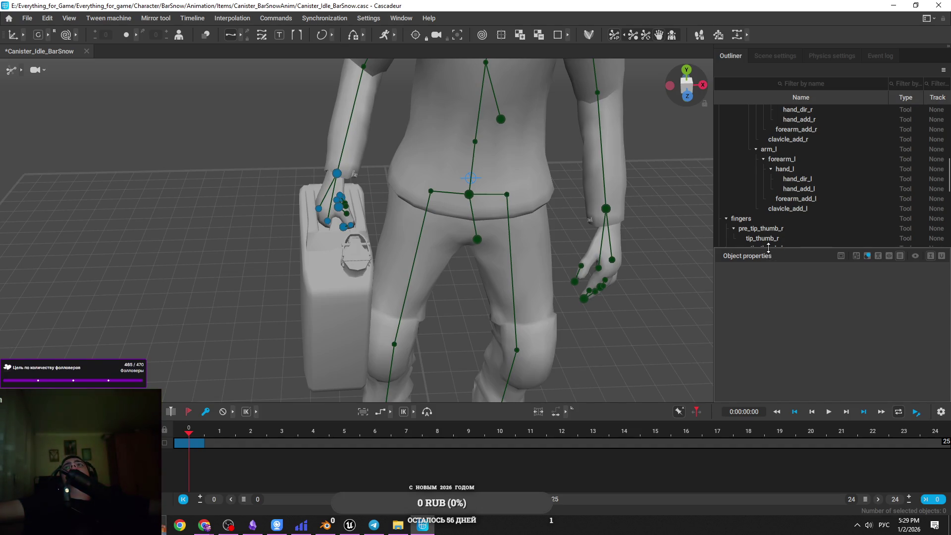
{"action": "left_click_drag", "start_coordinate": [768, 249], "coordinate": [768, 357]}
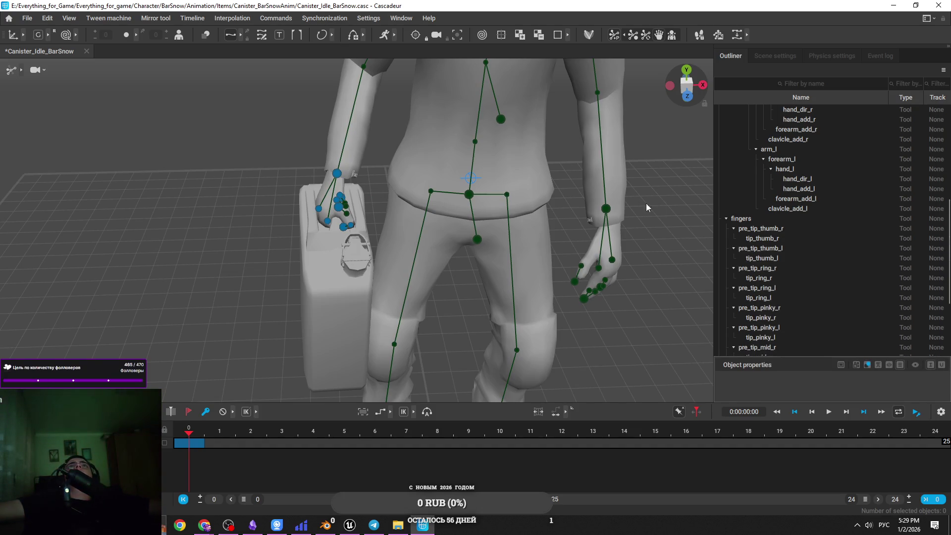
{"action": "left_click", "coordinate": [589, 37]}
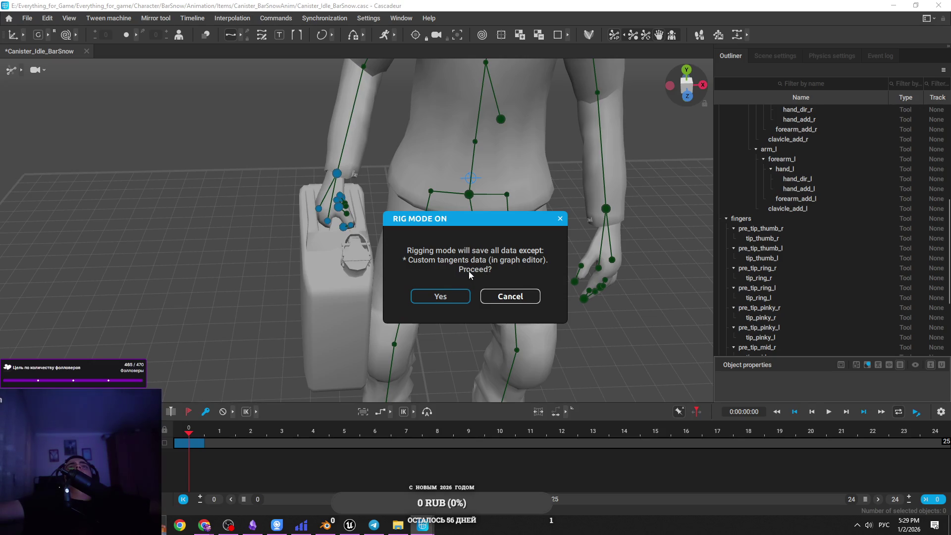
Confirm rigging mode and select RigElement_Bone with the move gizmo.
{"action": "key", "text": "Return"}
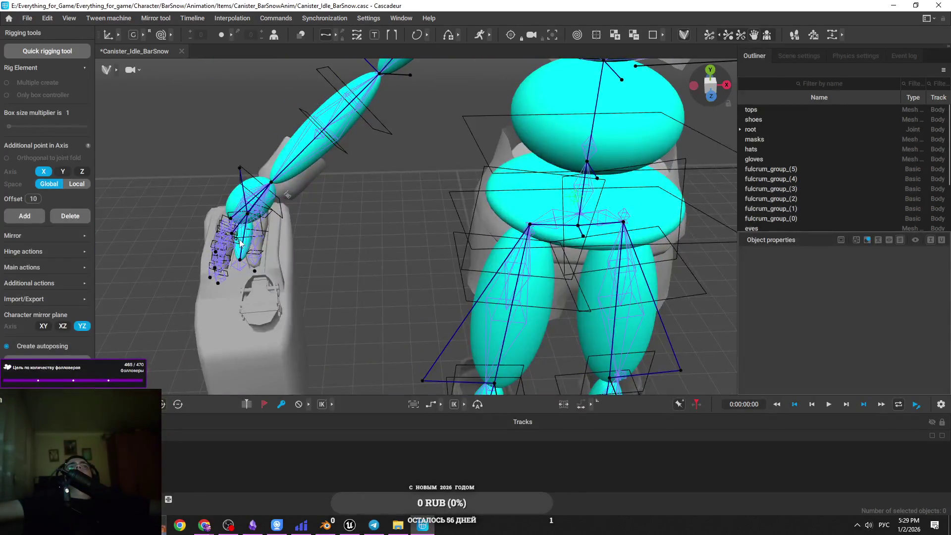
{"action": "left_click", "coordinate": [258, 250]}
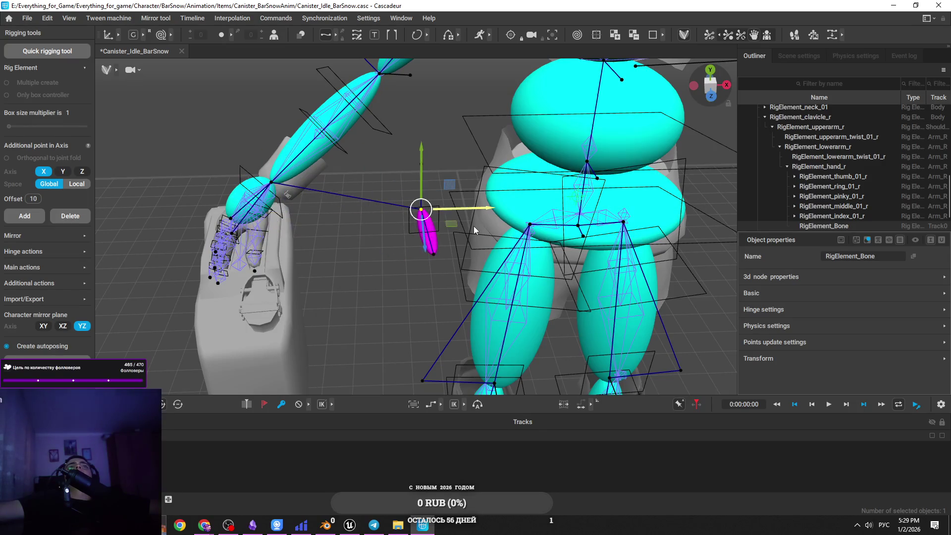
{"action": "scroll", "coordinate": [299, 258], "scroll_direction": "up", "scroll_amount": 2}
{"action": "key", "text": "w"}
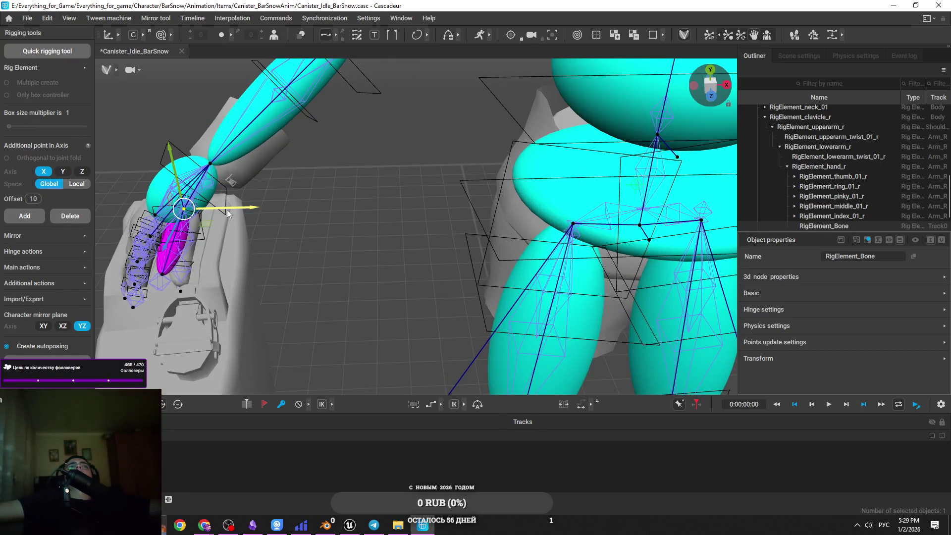
{"action": "scroll", "coordinate": [870, 215], "scroll_direction": "down", "scroll_amount": 2}
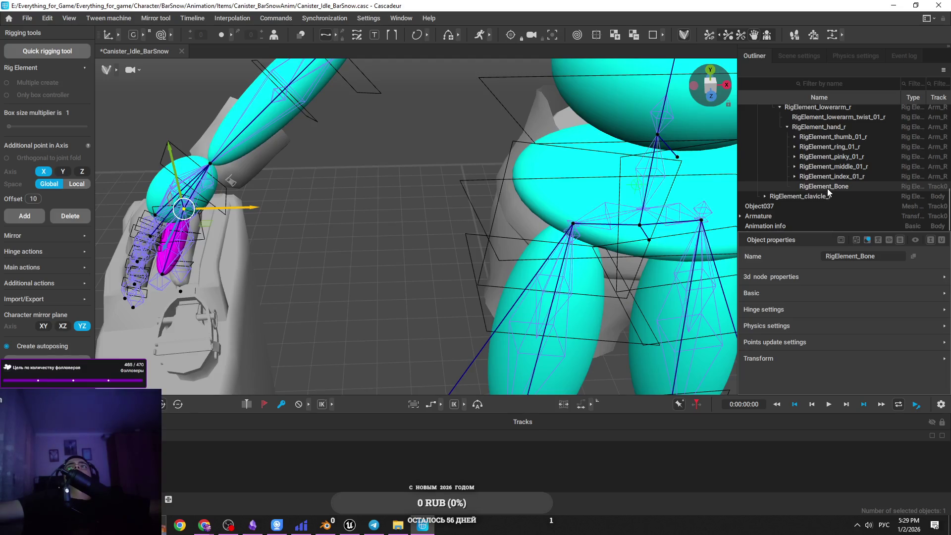
{"action": "scroll", "coordinate": [491, 215], "scroll_direction": "down", "scroll_amount": 5}
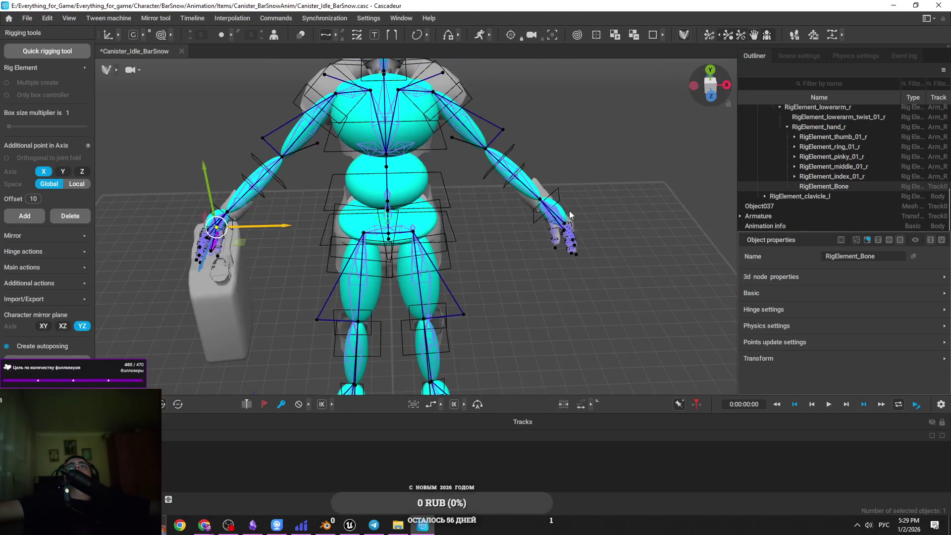
Check RigElement_hand_l and hand_r, then reparent RigElement_Bone under RigElement_hand_l.
{"action": "left_click", "coordinate": [568, 213]}
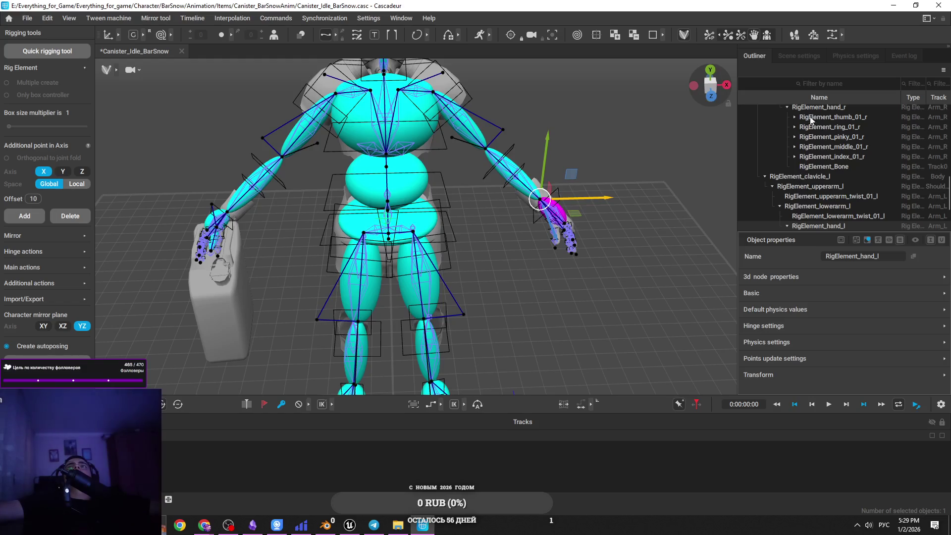
{"action": "scroll", "coordinate": [865, 156], "scroll_direction": "down", "scroll_amount": 3}
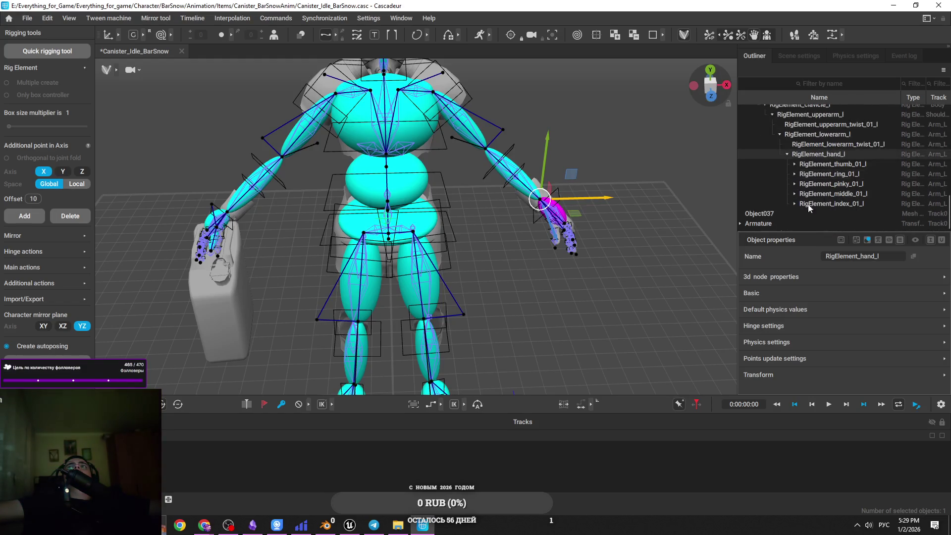
{"action": "scroll", "coordinate": [775, 221], "scroll_direction": "down", "scroll_amount": 1}
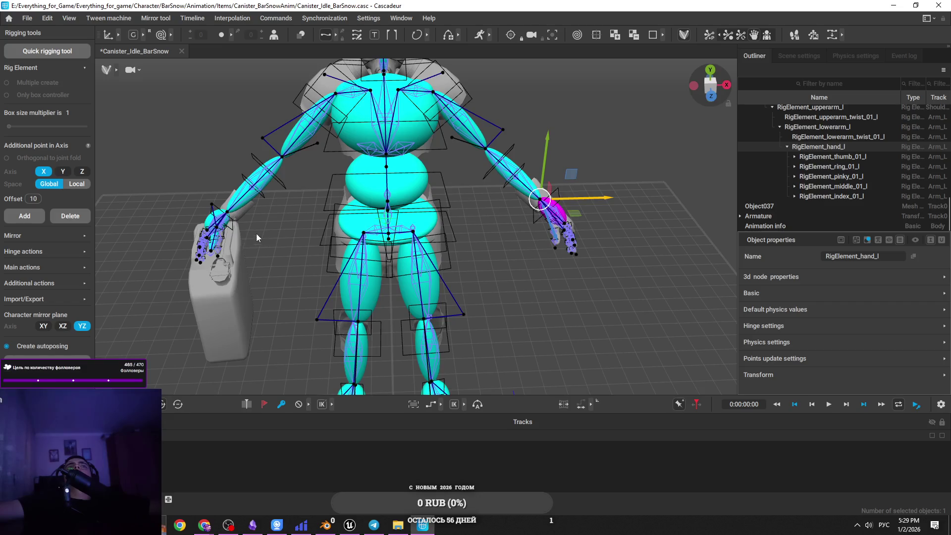
{"action": "left_click", "coordinate": [220, 217]}
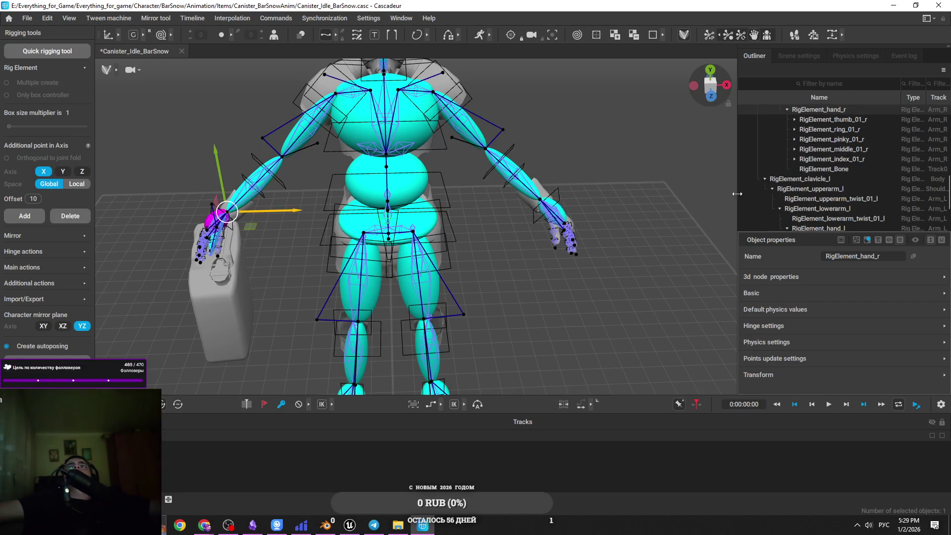
{"action": "scroll", "coordinate": [837, 143], "scroll_direction": "up", "scroll_amount": 1}
{"action": "left_click", "coordinate": [229, 246]}
{"action": "scroll", "coordinate": [864, 180], "scroll_direction": "down", "scroll_amount": 1}
{"action": "scroll", "coordinate": [864, 180], "scroll_direction": "down", "scroll_amount": 5}
{"action": "scroll", "coordinate": [859, 172], "scroll_direction": "up", "scroll_amount": 4}
{"action": "mouse_move", "coordinate": [822, 150]}
{"action": "left_mouse_down"}
{"action": "mouse_move", "coordinate": [832, 213]}
{"action": "mouse_move", "coordinate": [836, 204]}
{"action": "left_mouse_up"}
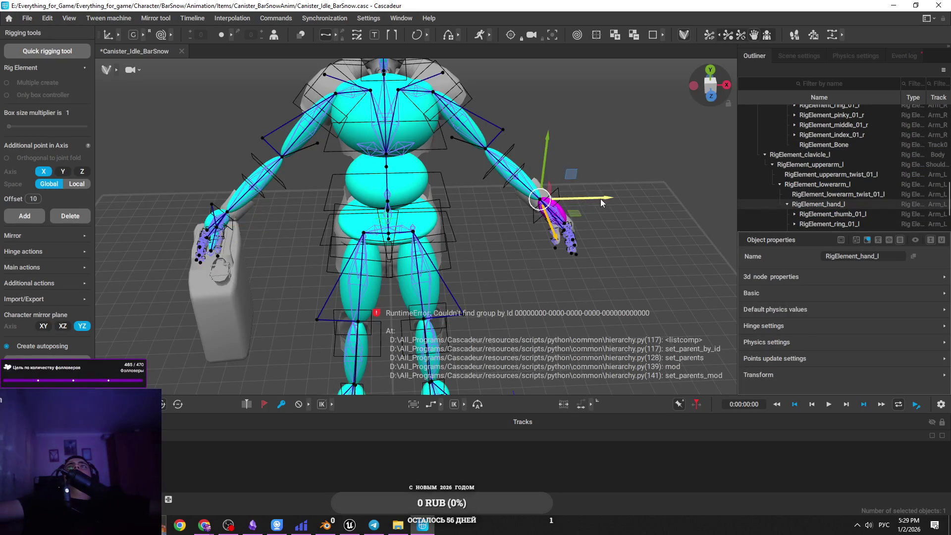
Clear the selection and close Cascadeur, discarding the scene changes.
{"action": "left_click", "coordinate": [602, 198]}
{"action": "left_click", "coordinate": [938, 5]}
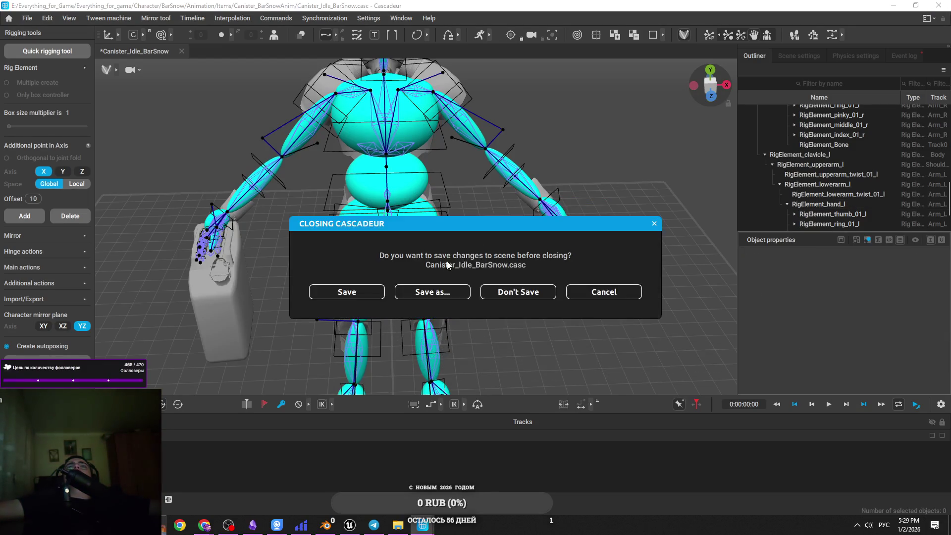
{"action": "left_click", "coordinate": [523, 299]}
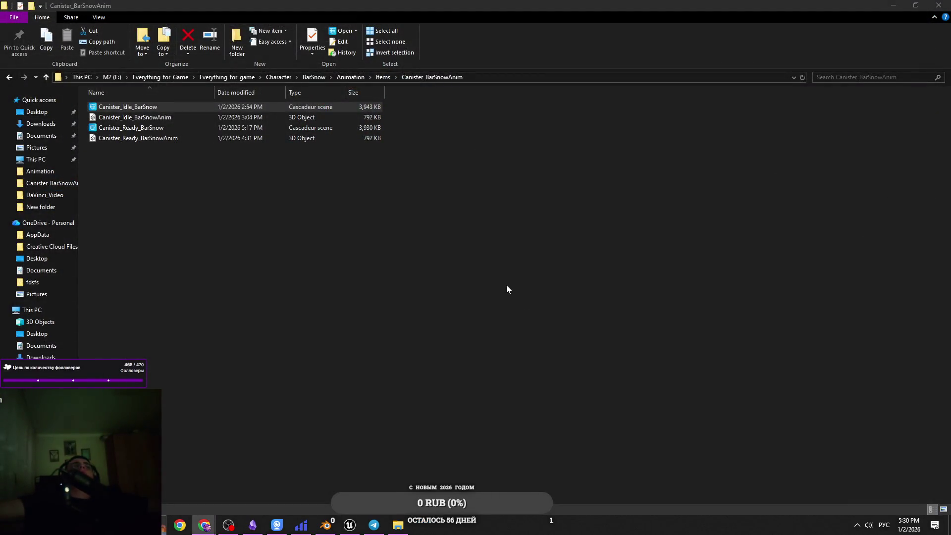
Select the four canister files and briefly minimize File Explorer.
{"action": "left_click", "coordinate": [491, 364]}
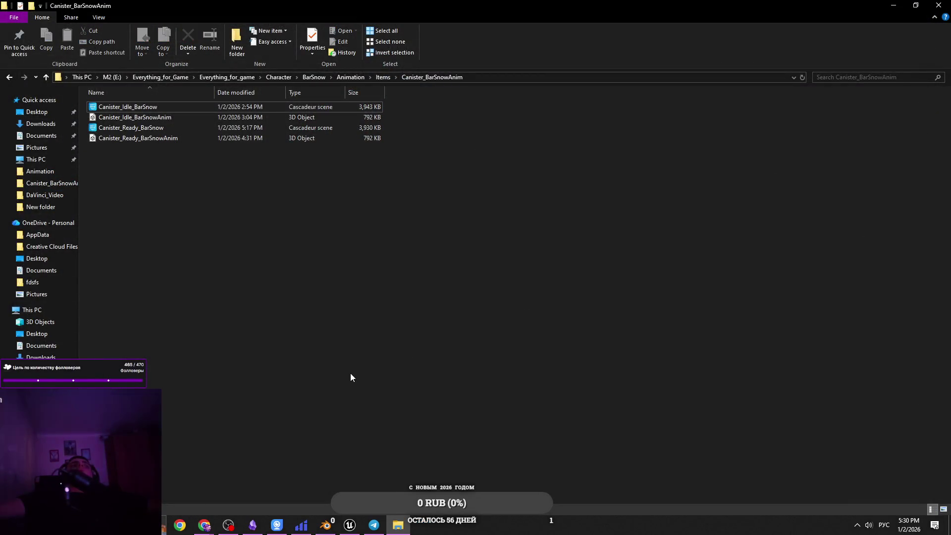
{"action": "mouse_move", "coordinate": [351, 371]}
{"action": "left_mouse_down"}
{"action": "mouse_move", "coordinate": [365, 376]}
{"action": "mouse_move", "coordinate": [693, 119]}
{"action": "mouse_move", "coordinate": [693, 104]}
{"action": "left_mouse_up"}
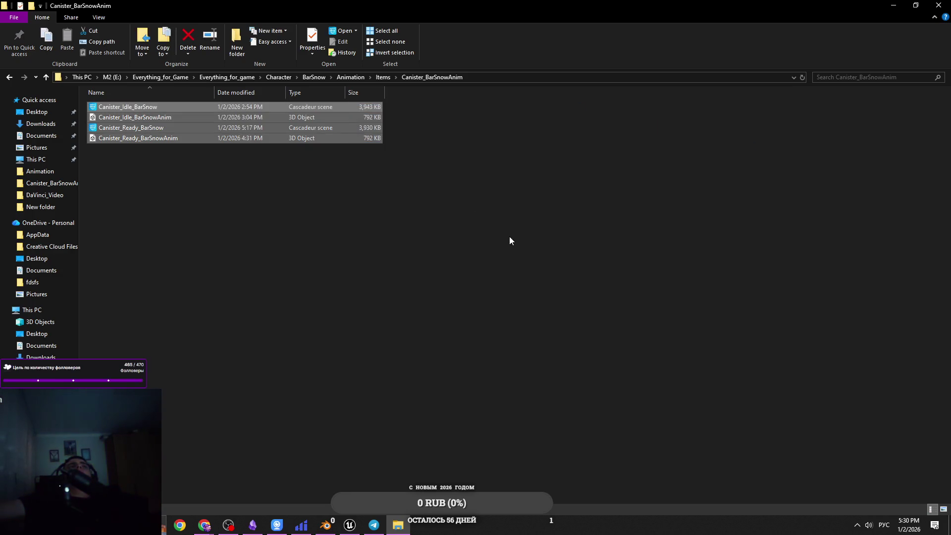
{"action": "left_click", "coordinate": [400, 527]}
{"action": "left_click", "coordinate": [400, 527]}
{"action": "left_click", "coordinate": [400, 527]}
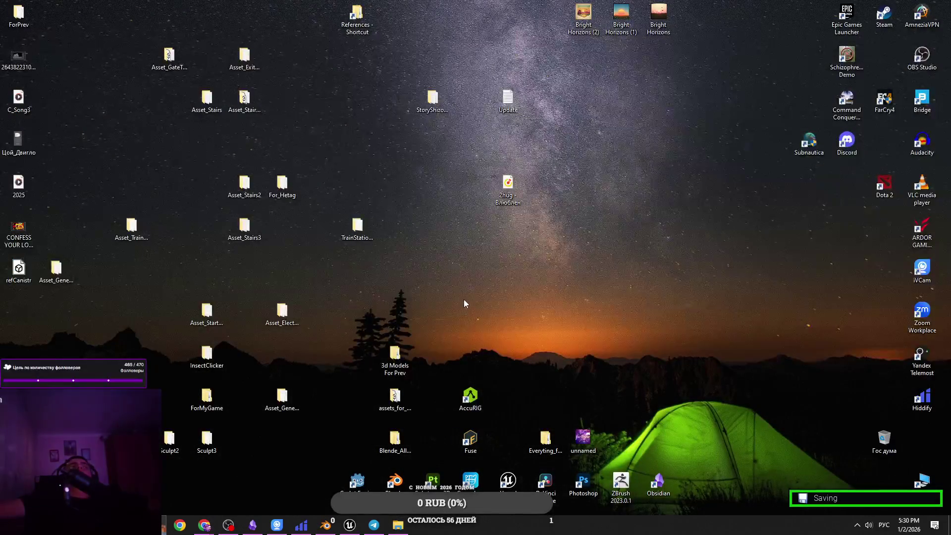
{"action": "left_click", "coordinate": [399, 524]}
Reselect the four canister files, then clear the file selection.
{"action": "left_click_drag", "start_coordinate": [403, 366], "coordinate": [333, 195]}
{"action": "left_click_drag", "start_coordinate": [552, 282], "coordinate": [500, 244]}
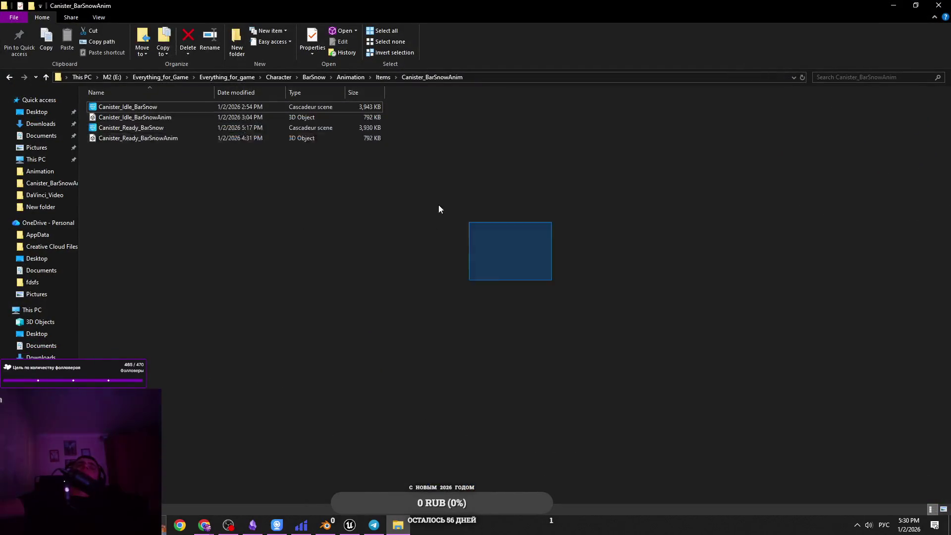
{"action": "left_click_drag", "start_coordinate": [606, 292], "coordinate": [152, 103]}
{"action": "left_click_drag", "start_coordinate": [736, 258], "coordinate": [171, 94]}
{"action": "mouse_move", "coordinate": [778, 312]}
{"action": "left_mouse_down"}
{"action": "mouse_move", "coordinate": [517, 206]}
{"action": "mouse_move", "coordinate": [88, 99]}
{"action": "left_mouse_up"}
{"action": "left_click", "coordinate": [504, 264]}
{"action": "left_click_drag", "start_coordinate": [313, 119], "coordinate": [396, 200]}
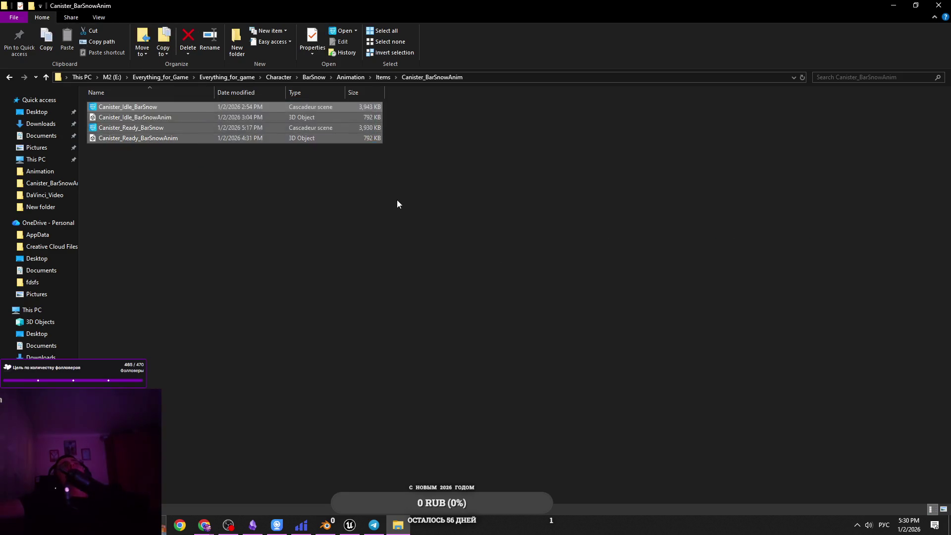
{"action": "left_click", "coordinate": [398, 203]}
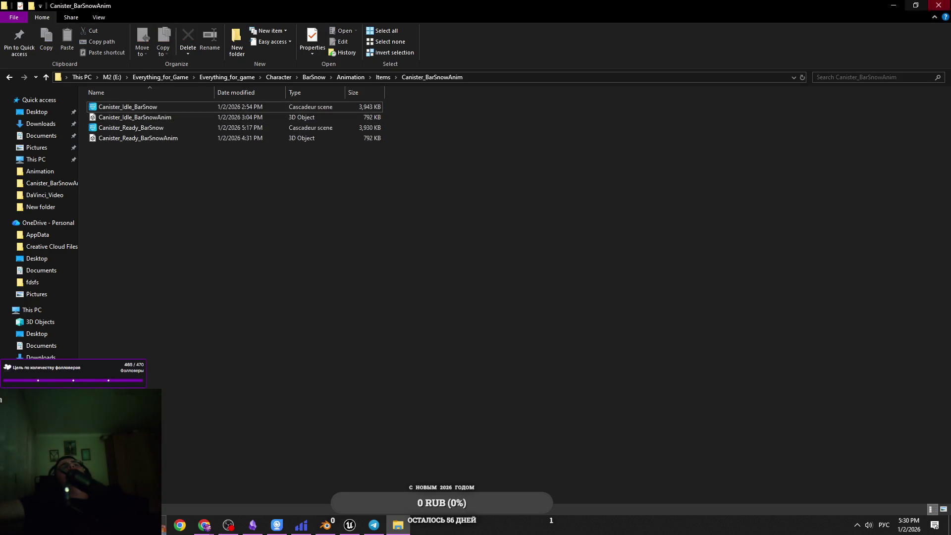
{"action": "left_click", "coordinate": [267, 107]}
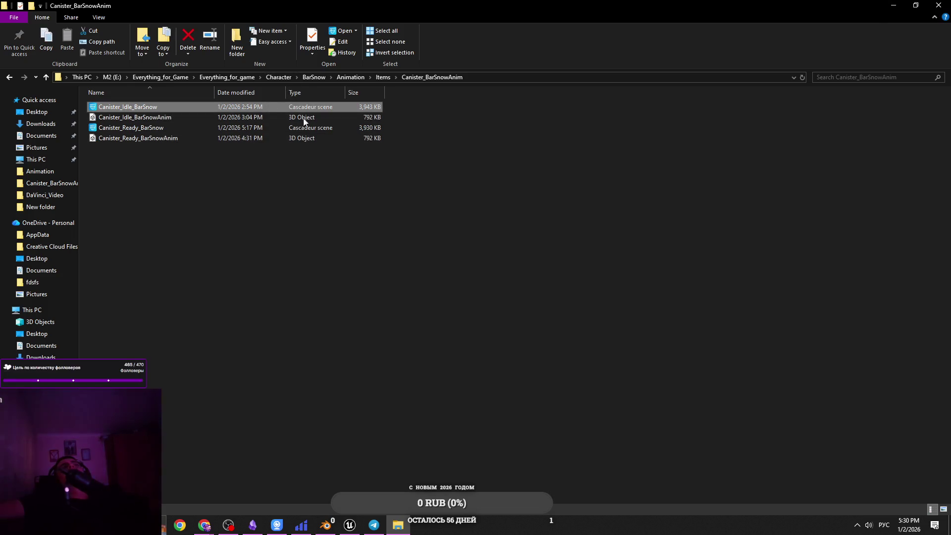
{"action": "left_click", "coordinate": [268, 107], "text": "ctrl"}
Navigate from Everything_for_game through Character and BarSnow into the Animation folder.
{"action": "left_click", "coordinate": [314, 80]}
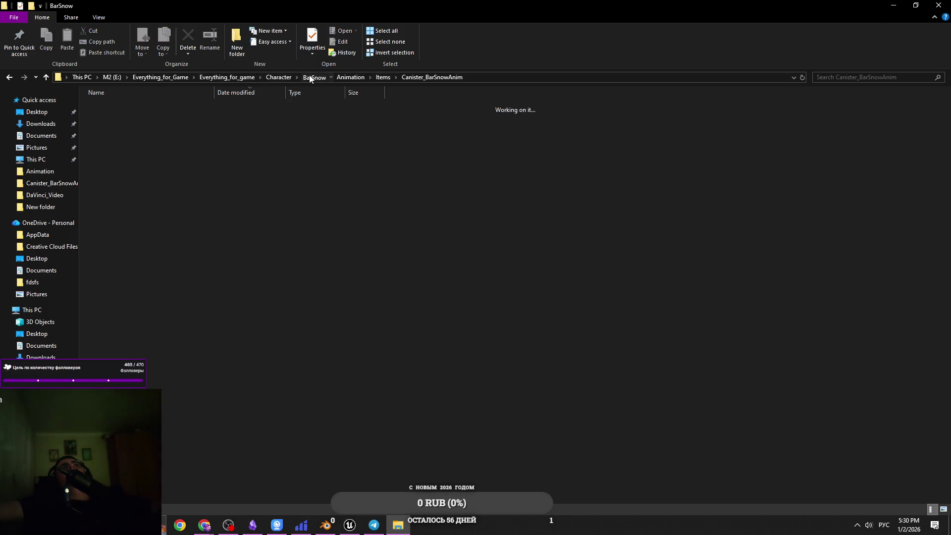
{"action": "left_click", "coordinate": [274, 82]}
{"action": "left_click", "coordinate": [228, 77]}
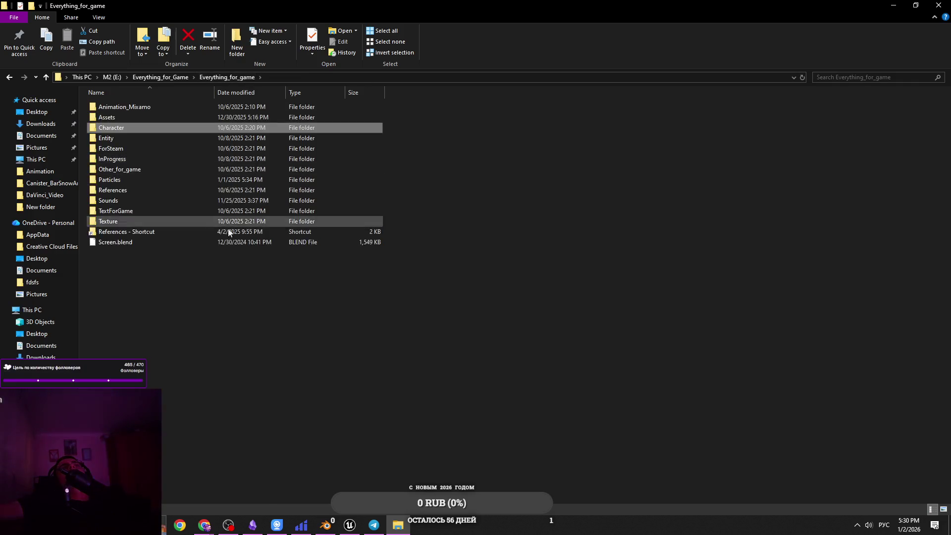
{"action": "double_click", "coordinate": [195, 128]}
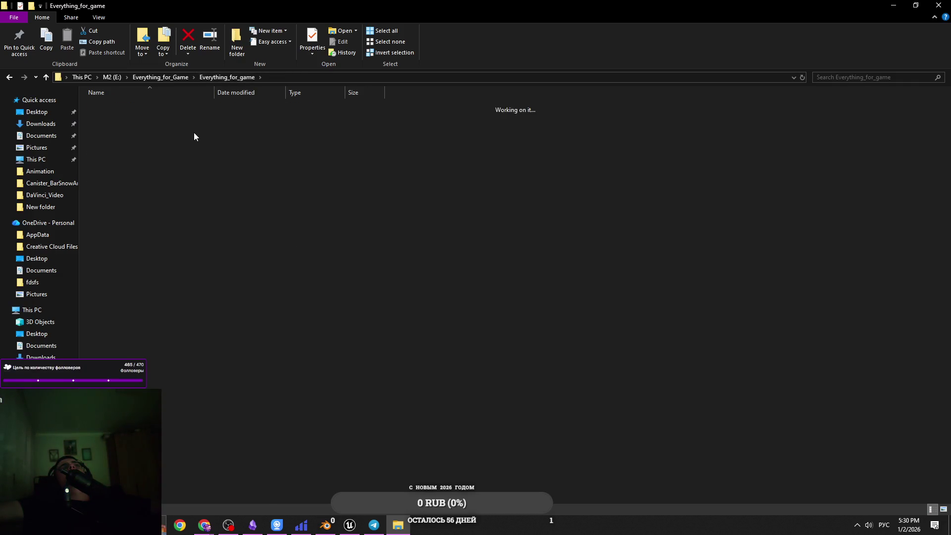
{"action": "double_click", "coordinate": [191, 108]}
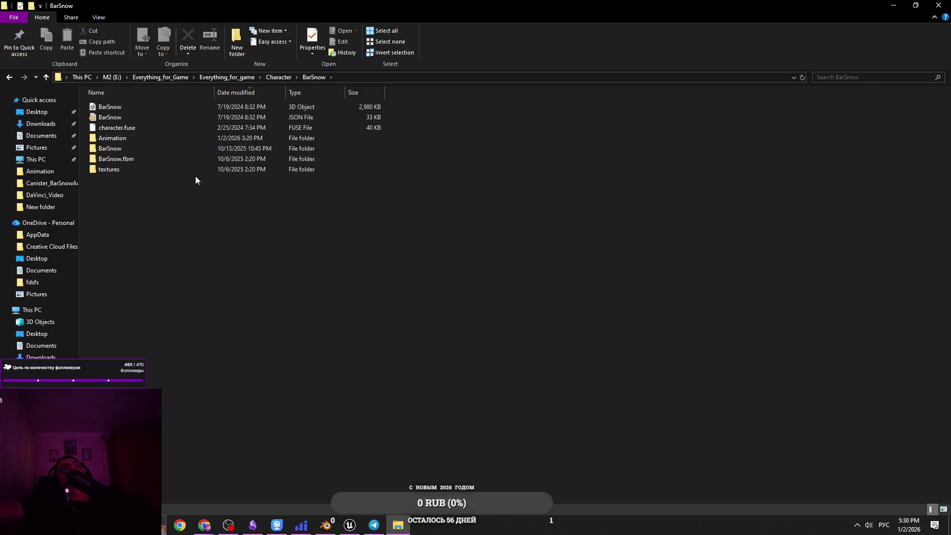
{"action": "double_click", "coordinate": [183, 150]}
{"action": "left_click_drag", "start_coordinate": [619, 244], "coordinate": [531, 185]}
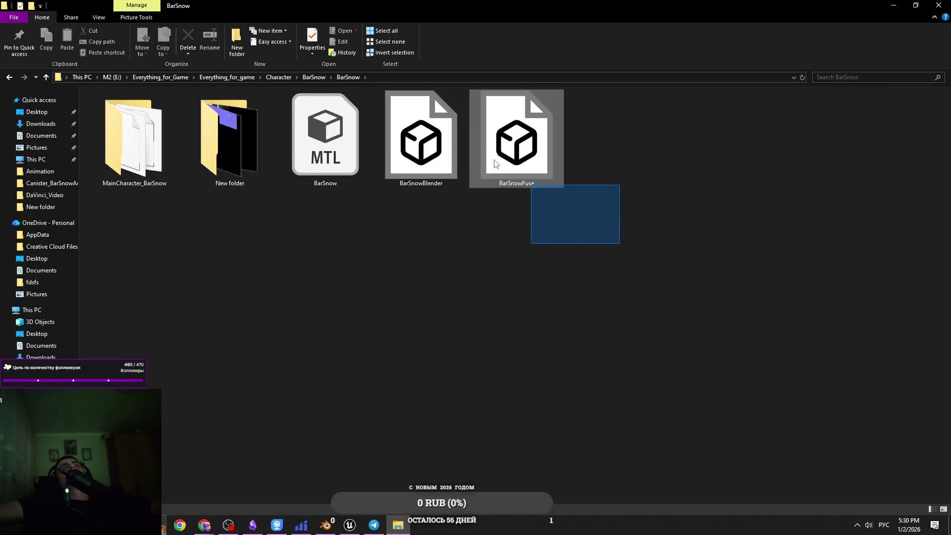
{"action": "key", "text": "alt+Left"}
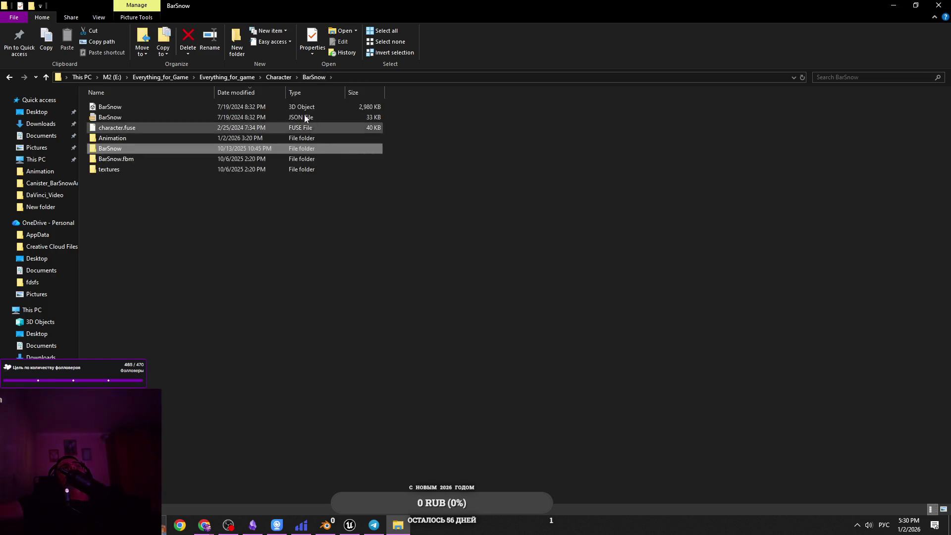
{"action": "left_click", "coordinate": [279, 78]}
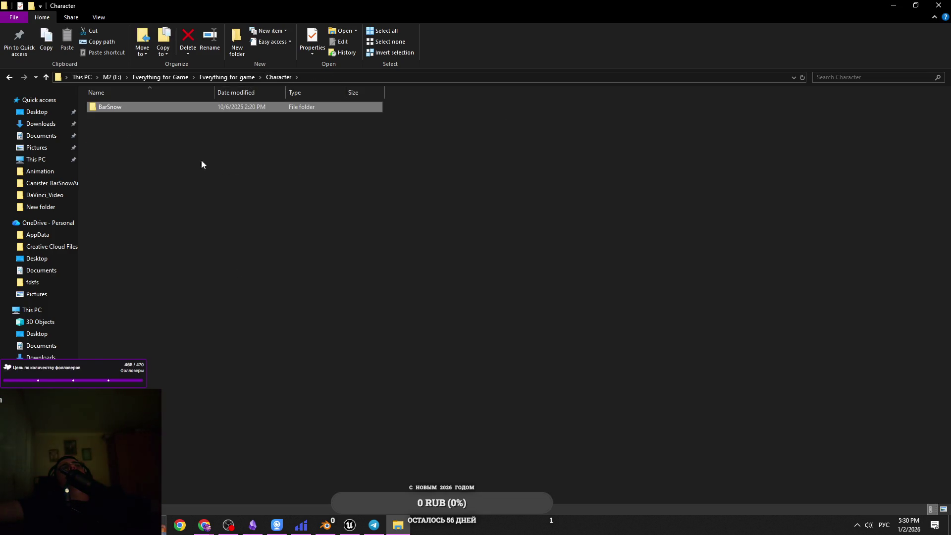
{"action": "double_click", "coordinate": [232, 102]}
{"action": "double_click", "coordinate": [177, 141]}
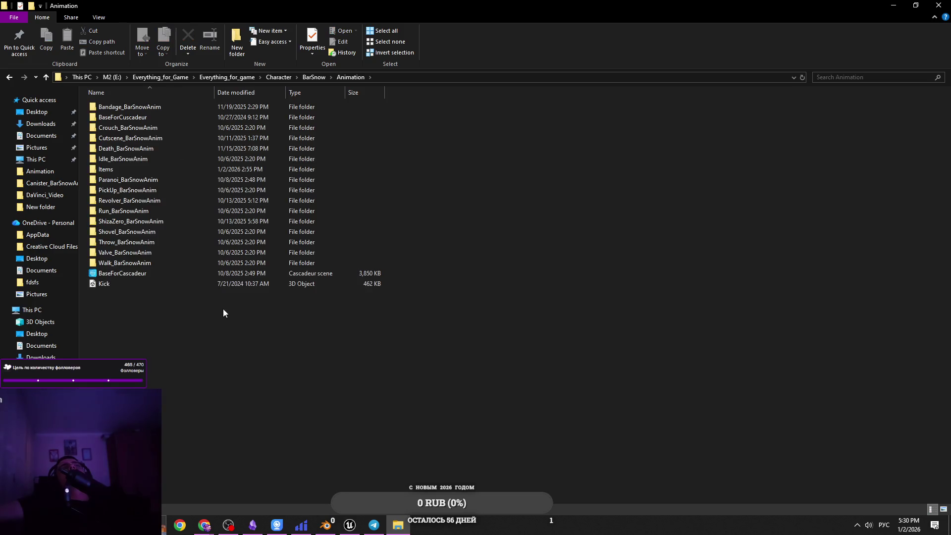
Duplicate the BaseForCascadeur scene and rename the copy to 'Ca'.
{"action": "left_click", "coordinate": [219, 277]}
{"action": "key", "text": "ctrl+c"}
{"action": "key", "text": "ctrl+v"}
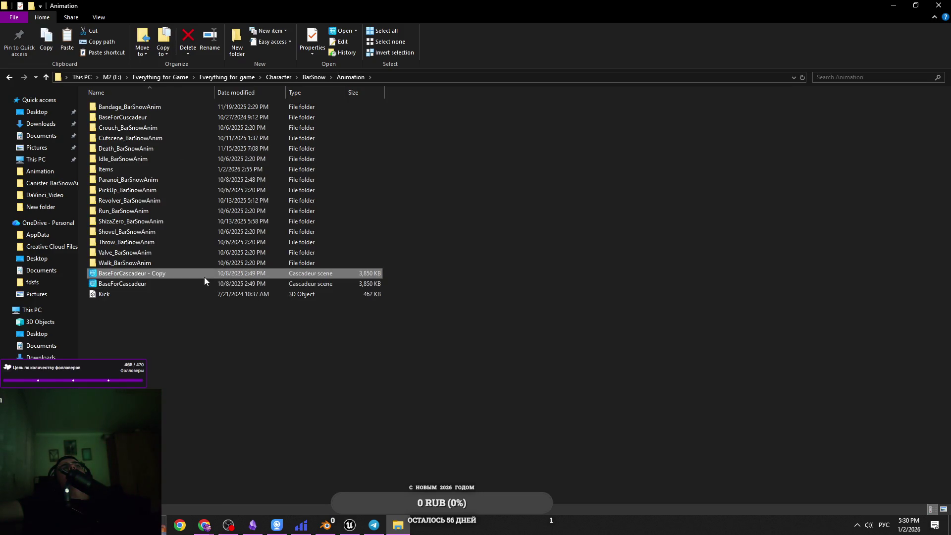
{"action": "right_click", "coordinate": [203, 278]}
{"action": "right_click", "coordinate": [198, 274]}
{"action": "right_click", "coordinate": [191, 272]}
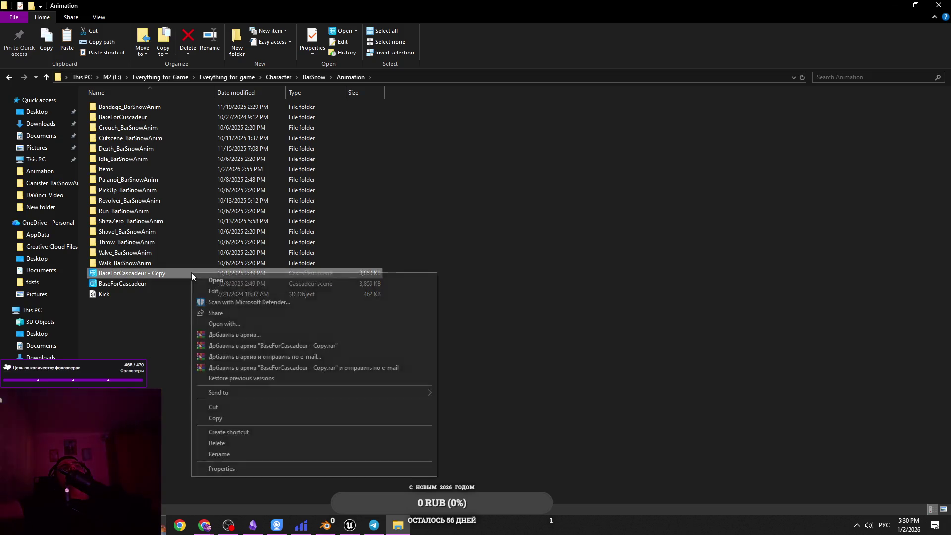
{"action": "left_click", "coordinate": [278, 453]}
{"action": "key", "text": "BackSpace"}
{"action": "key", "text": "alt+shift"}
{"action": "type", "text": "C"}
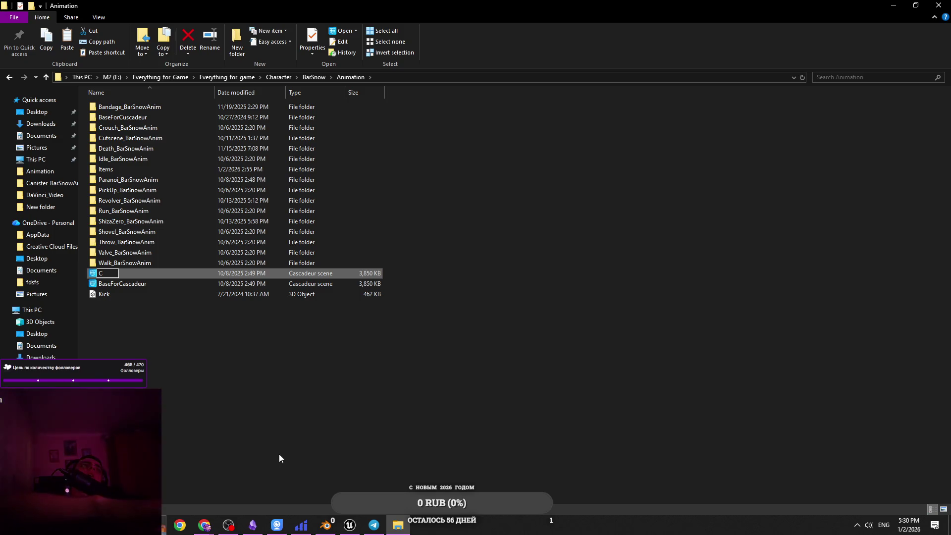
{"action": "type", "text": "a"}
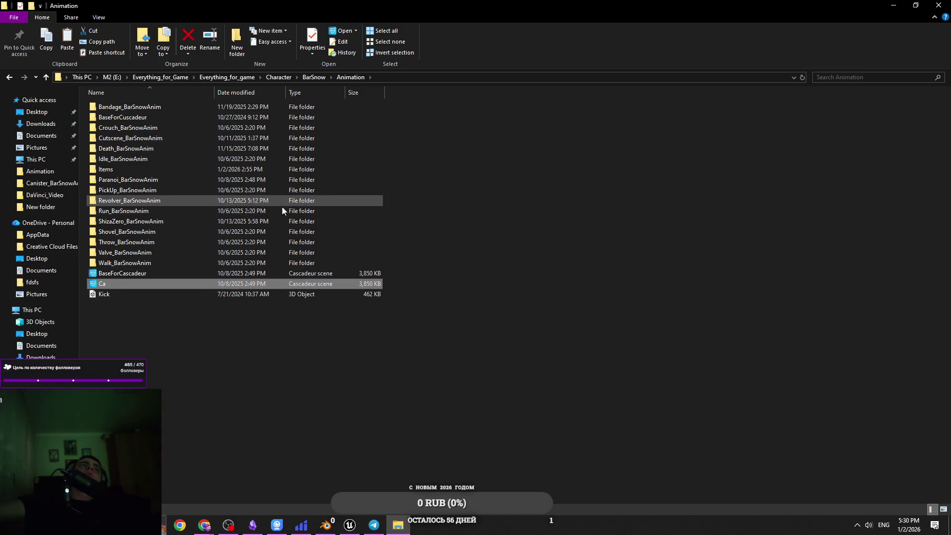
Move the Ca scene into Items, then into the Canister_BarSnowAnim folder.
{"action": "left_click_drag", "start_coordinate": [185, 285], "coordinate": [138, 168]}
{"action": "double_click", "coordinate": [138, 169]}
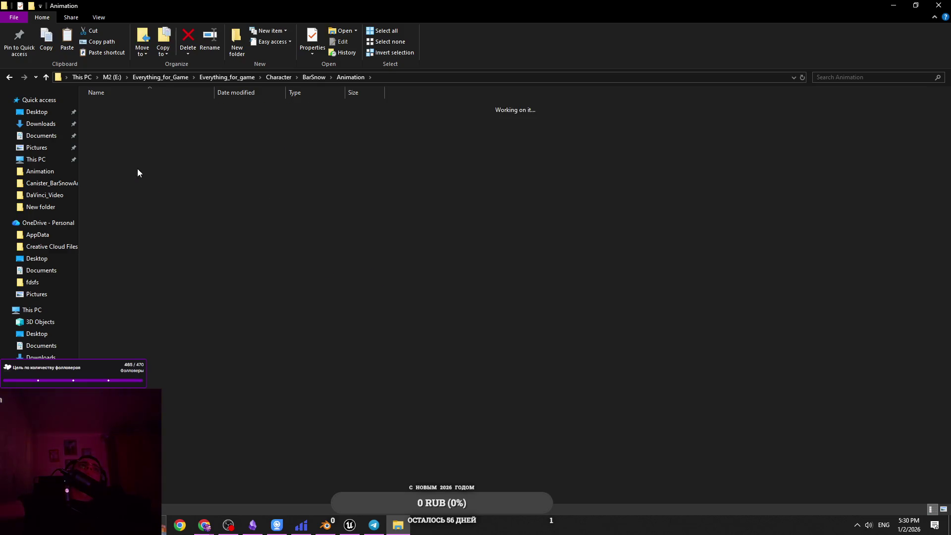
{"action": "left_click", "coordinate": [158, 200]}
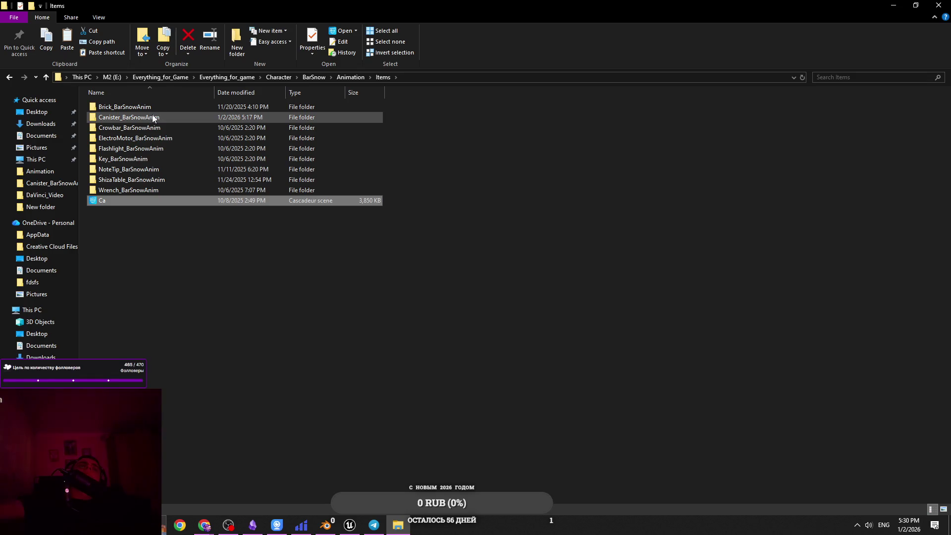
{"action": "left_click_drag", "start_coordinate": [148, 204], "coordinate": [139, 118]}
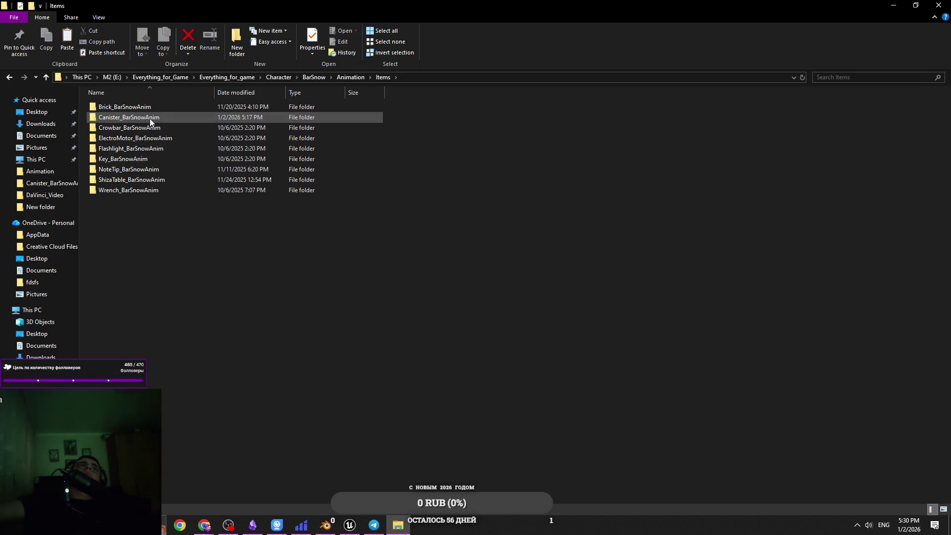
Open Canister_BarSnowAnim and create a new folder named 'Canis'.
{"action": "double_click", "coordinate": [149, 119]}
{"action": "right_click", "coordinate": [268, 202]}
{"action": "mouse_move", "coordinate": [316, 337]}
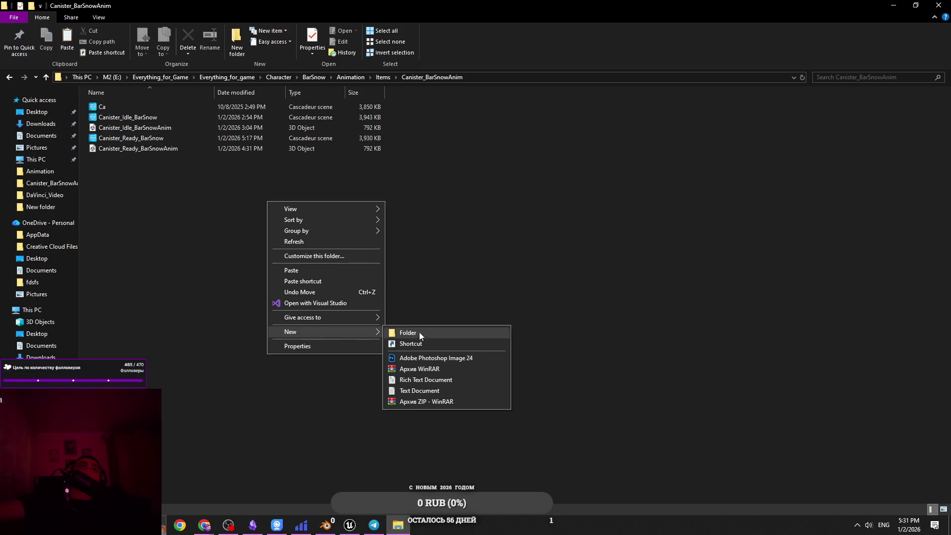
{"action": "left_click", "coordinate": [417, 330]}
{"action": "type", "text": "Canis"}
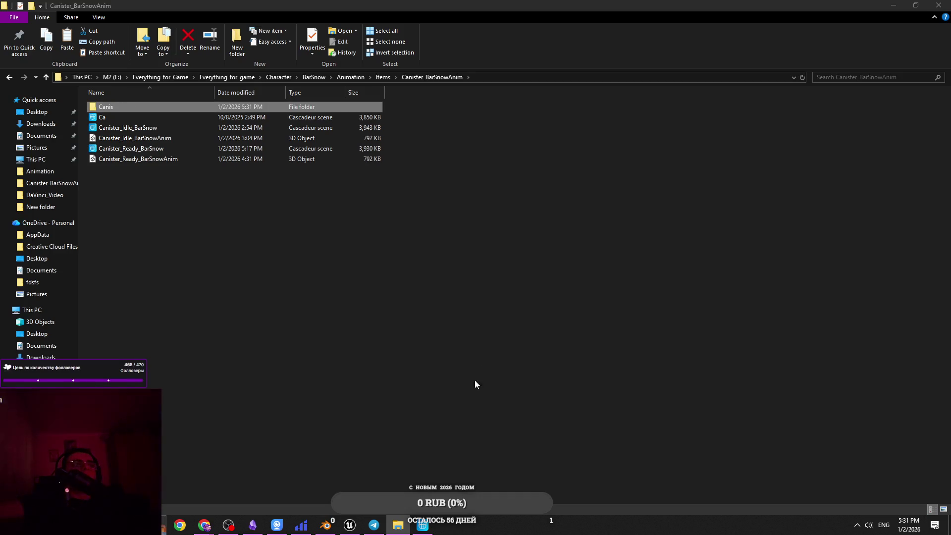
{"action": "left_click", "coordinate": [421, 523]}
{"action": "key", "text": "alt+Tab"}
Rename the new folder to 'Canister', then to 'CanisterRightArm'.
{"action": "right_click", "coordinate": [263, 183]}
{"action": "right_click", "coordinate": [137, 110]}
{"action": "left_click", "coordinate": [288, 358]}
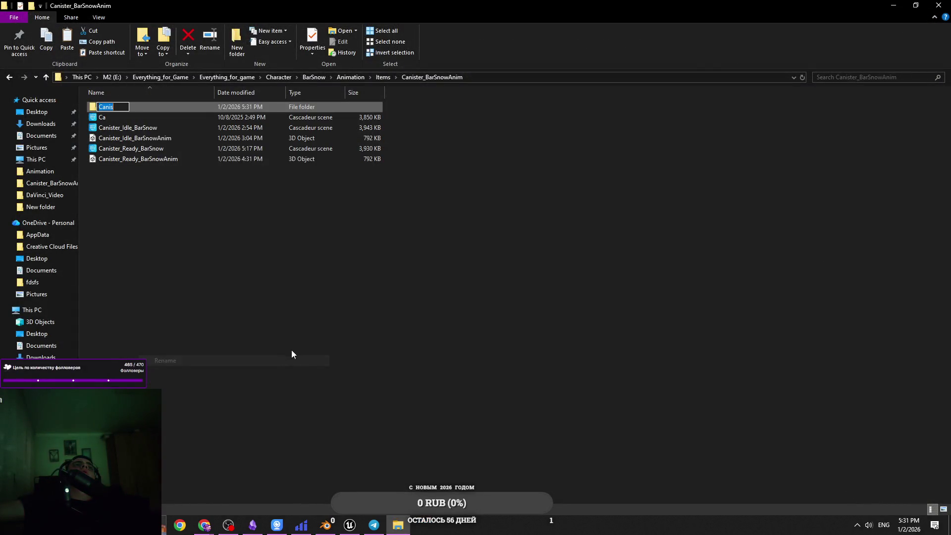
{"action": "type", "text": "Canister"}
{"action": "key", "text": "Return"}
{"action": "right_click", "coordinate": [286, 105]}
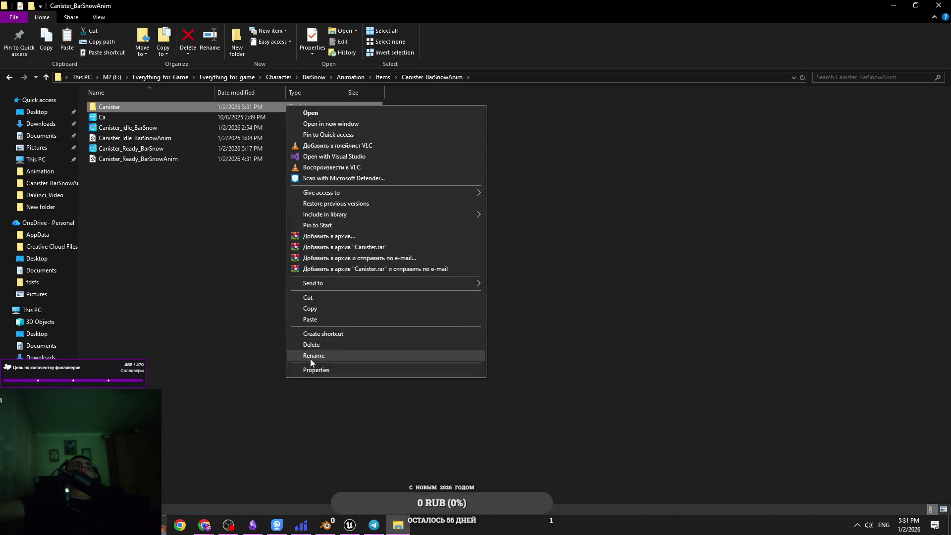
{"action": "left_click", "coordinate": [310, 358]}
{"action": "key", "text": "End"}
{"action": "type", "text": "ightA"}
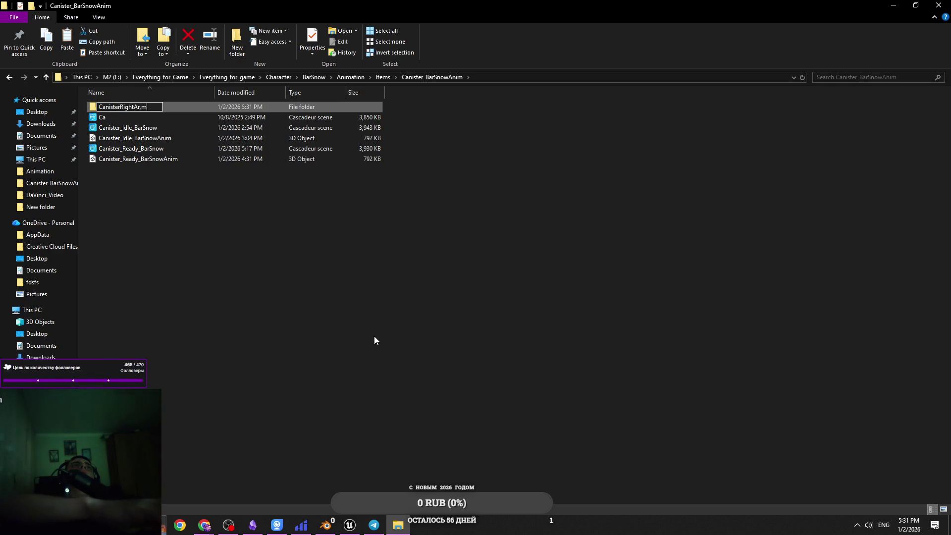
{"action": "key", "text": "Return"}
{"action": "left_click", "coordinate": [177, 126]}
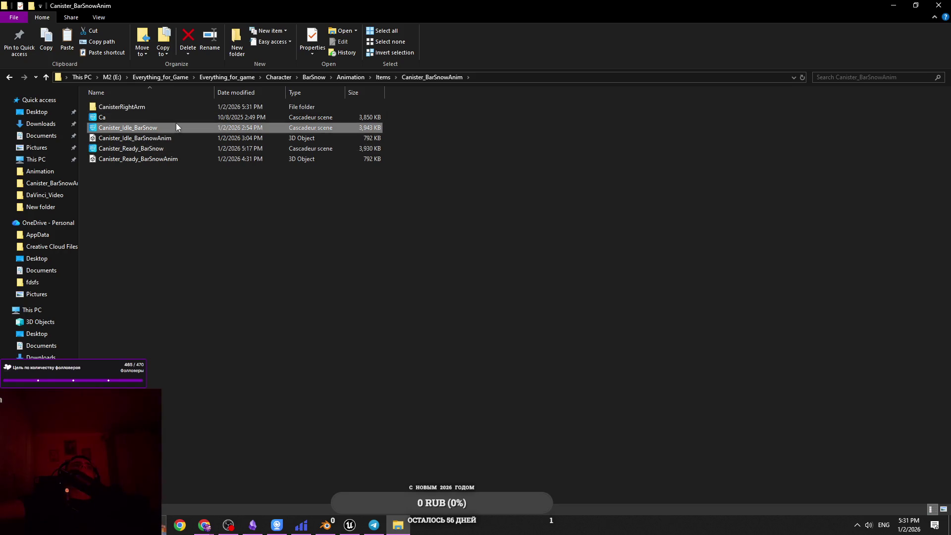
Move both Canister_Idle_BarSnow files into CanisterRightArm and check its contents.
{"action": "left_click", "coordinate": [183, 137], "text": "shift"}
{"action": "left_click_drag", "start_coordinate": [182, 138], "coordinate": [143, 108]}
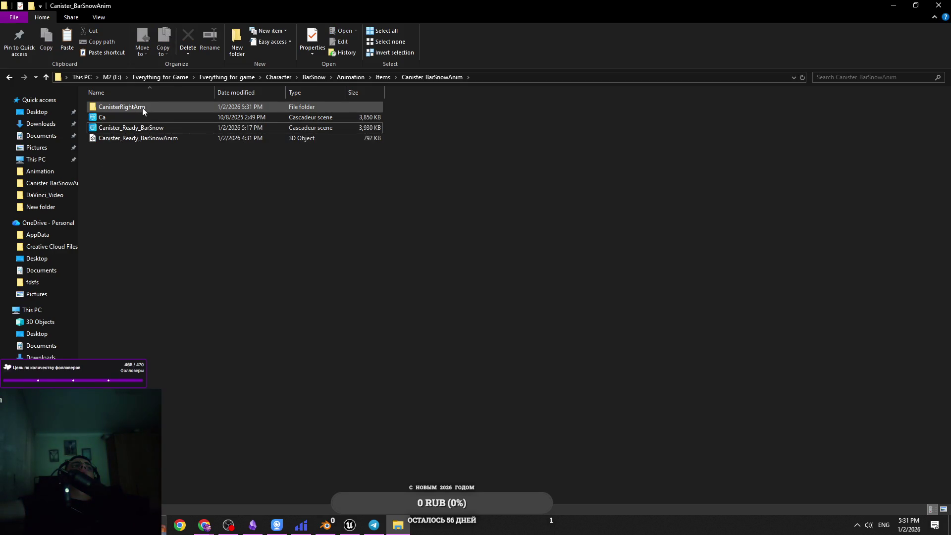
{"action": "double_click", "coordinate": [180, 108]}
{"action": "left_click", "coordinate": [436, 77]}
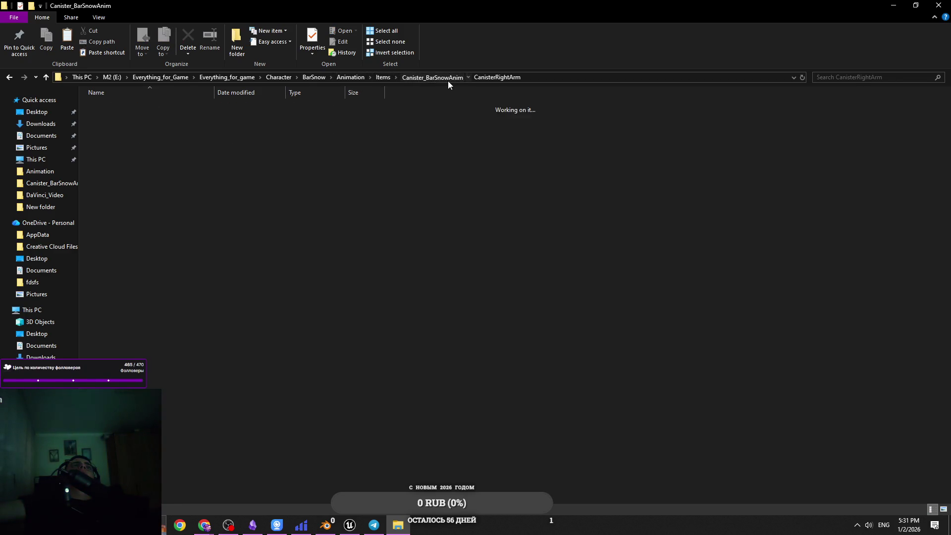
{"action": "right_click", "coordinate": [175, 170]}
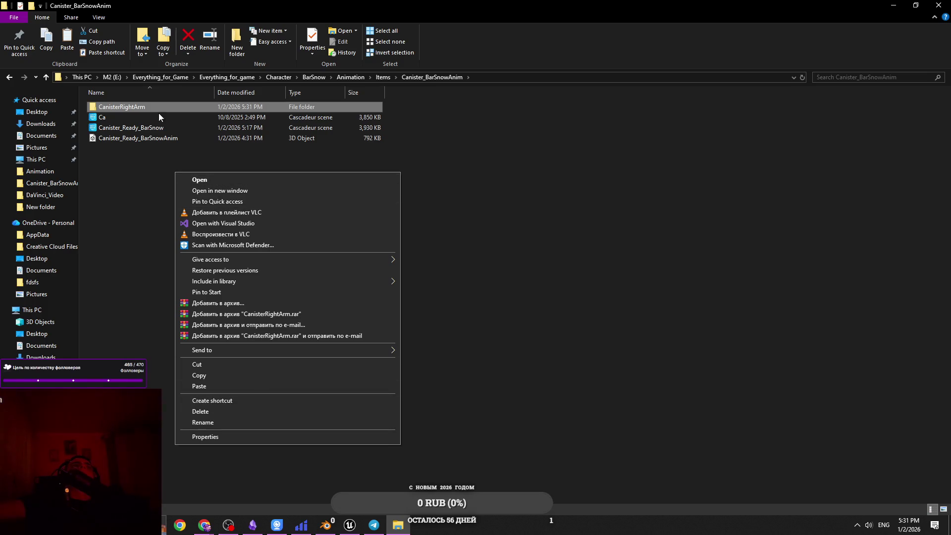
Move both Canister_Ready_BarSnow files into CanisterRightArm and verify them.
{"action": "left_click", "coordinate": [142, 138]}
{"action": "left_click", "coordinate": [141, 127], "text": "ctrl"}
{"action": "left_click_drag", "start_coordinate": [141, 127], "coordinate": [144, 111]}
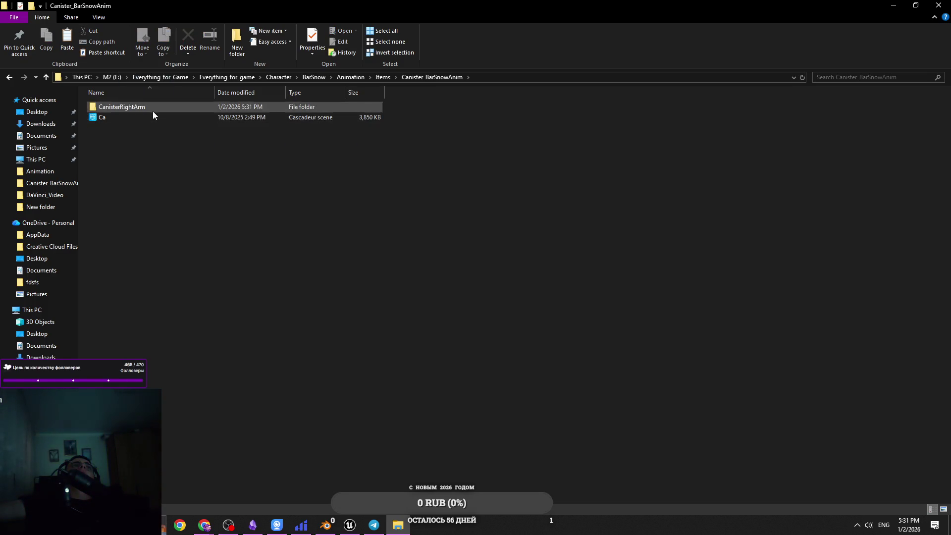
{"action": "double_click", "coordinate": [149, 107]}
{"action": "left_click", "coordinate": [428, 78]}
{"action": "right_click", "coordinate": [266, 174]}
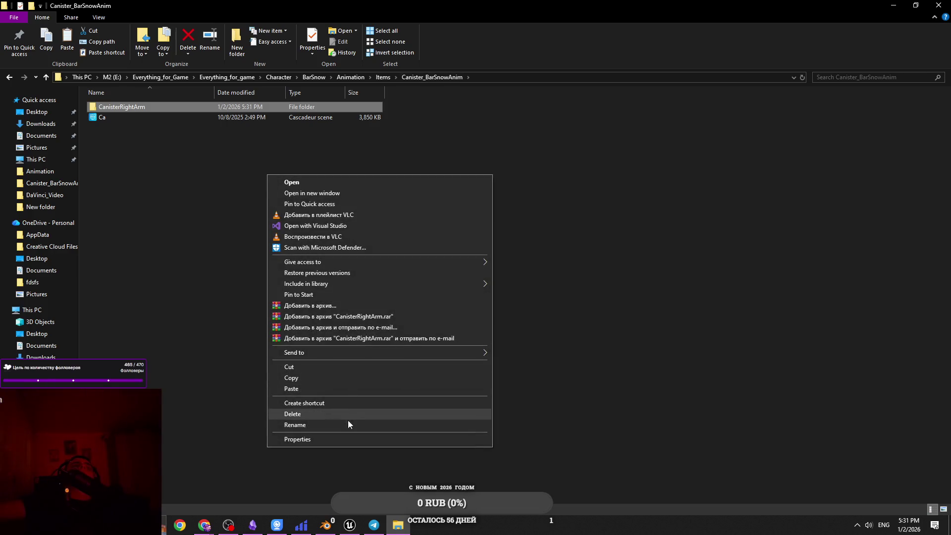
Create a folder named CanisterLeftArm and move the Ca scene into it.
{"action": "right_click", "coordinate": [218, 311]}
{"action": "mouse_move", "coordinate": [313, 444]}
{"action": "left_click", "coordinate": [367, 440]}
{"action": "type", "text": "m"}
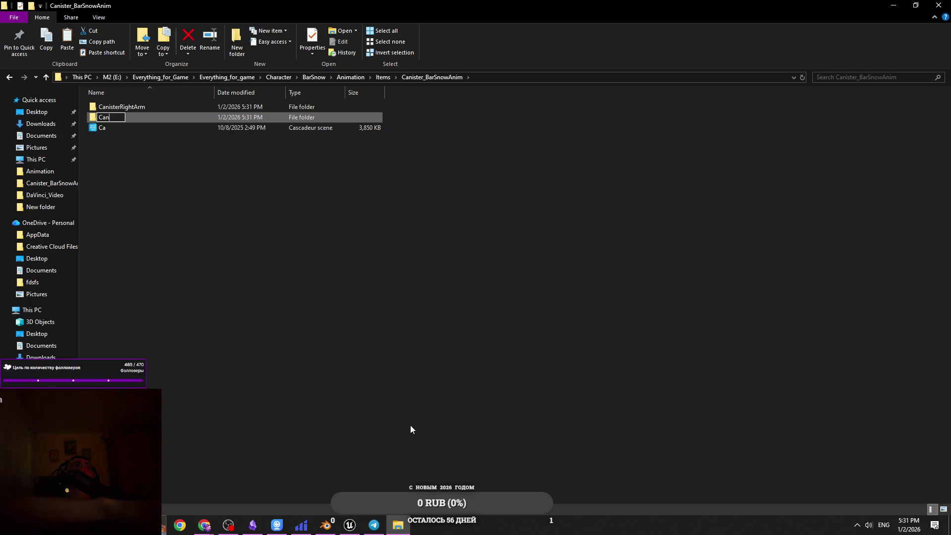
{"action": "type", "text": "isterLef"}
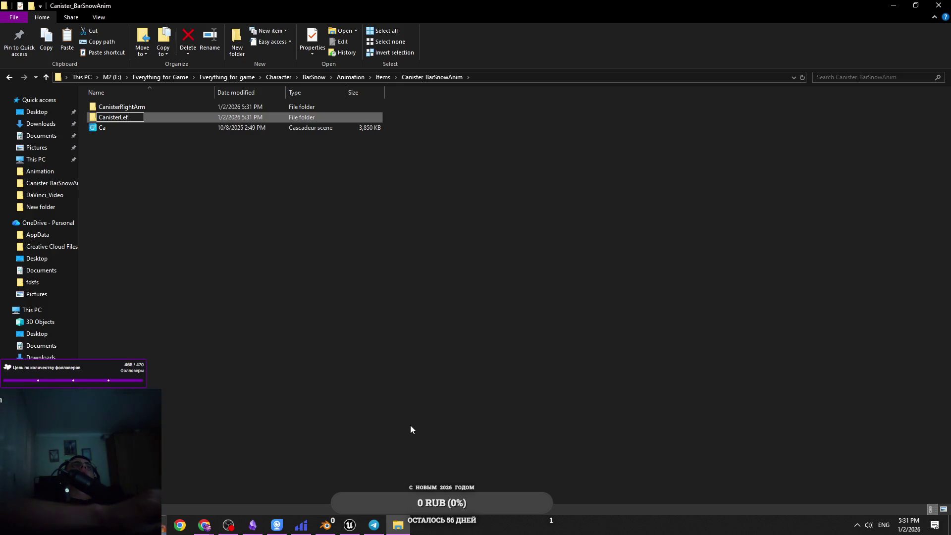
{"action": "key", "text": "Return"}
{"action": "left_click_drag", "start_coordinate": [125, 132], "coordinate": [134, 105]}
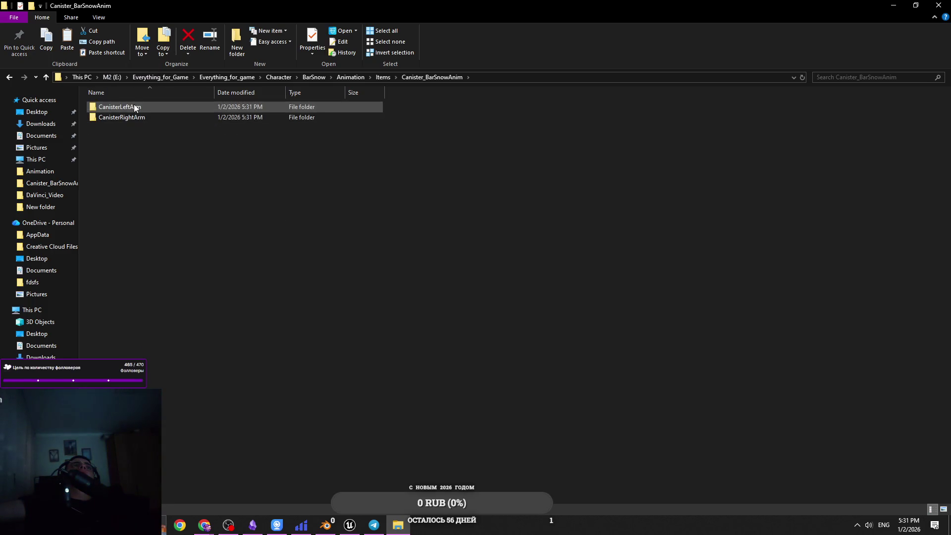
Inside CanisterLeftArm, rename the idle scene to Canister_Idle_LeftArm_BarSnowAnim.
{"action": "double_click", "coordinate": [134, 105]}
{"action": "right_click", "coordinate": [272, 108]}
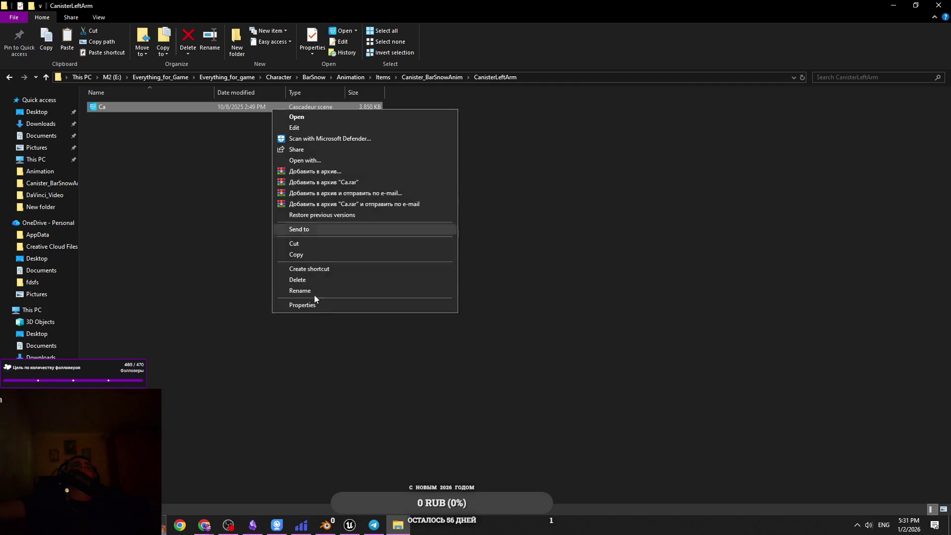
{"action": "left_click", "coordinate": [328, 287]}
{"action": "type", "text": "ca"}
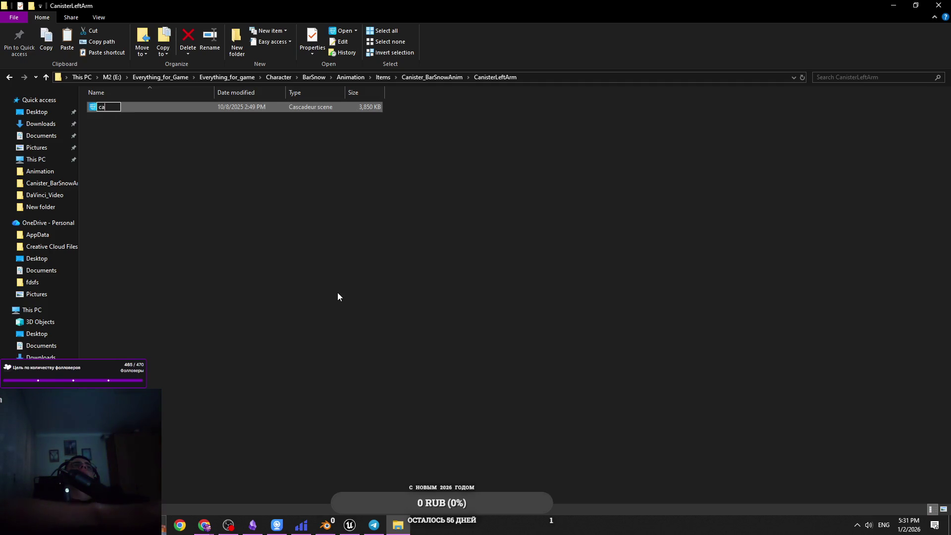
{"action": "key", "text": "BackSpace"}
{"action": "type", "text": "ster_Idle"}
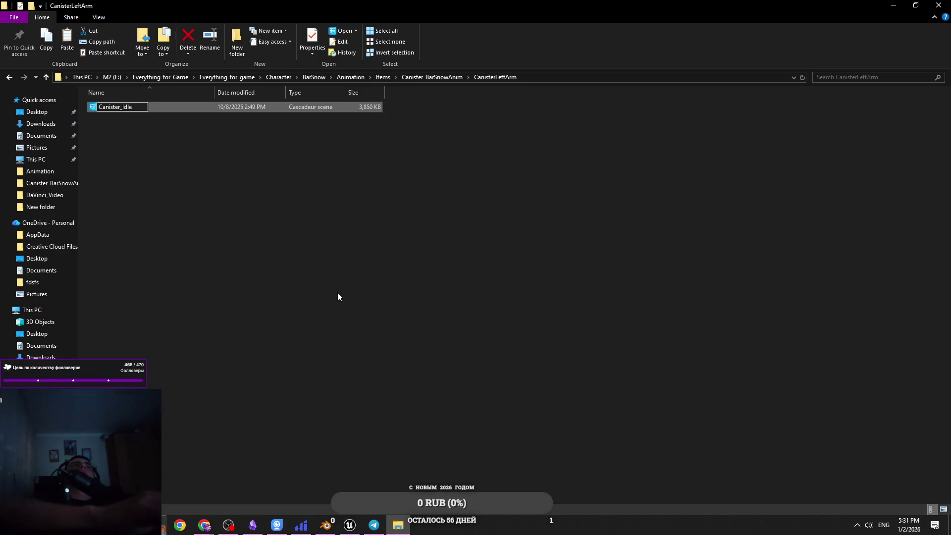
{"action": "type", "text": "BarS"}
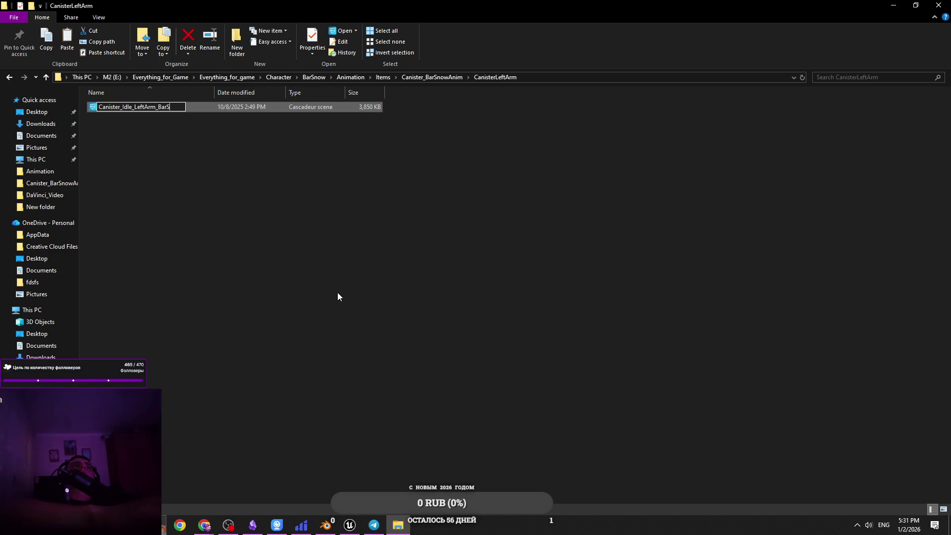
{"action": "key", "text": "BackSpace"}
{"action": "type", "text": "bn"}
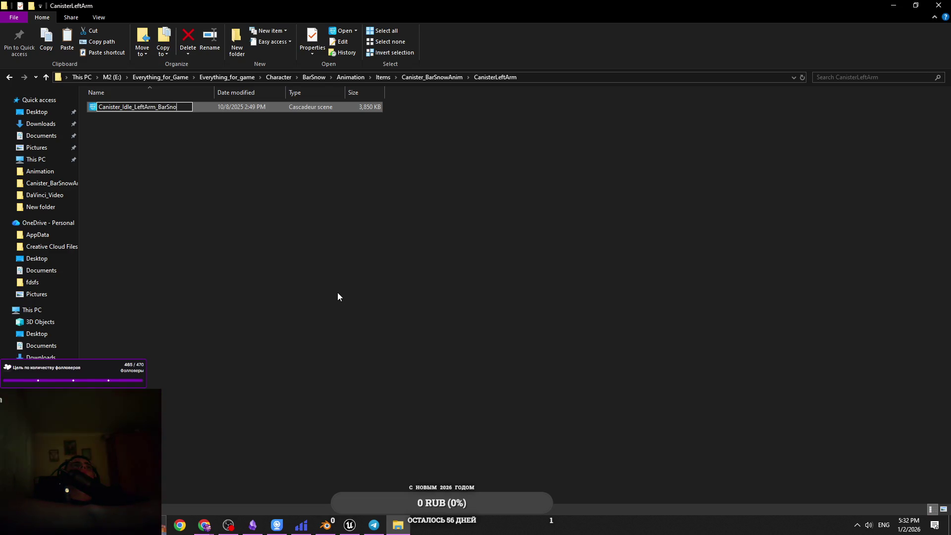
{"action": "key", "text": "Return"}
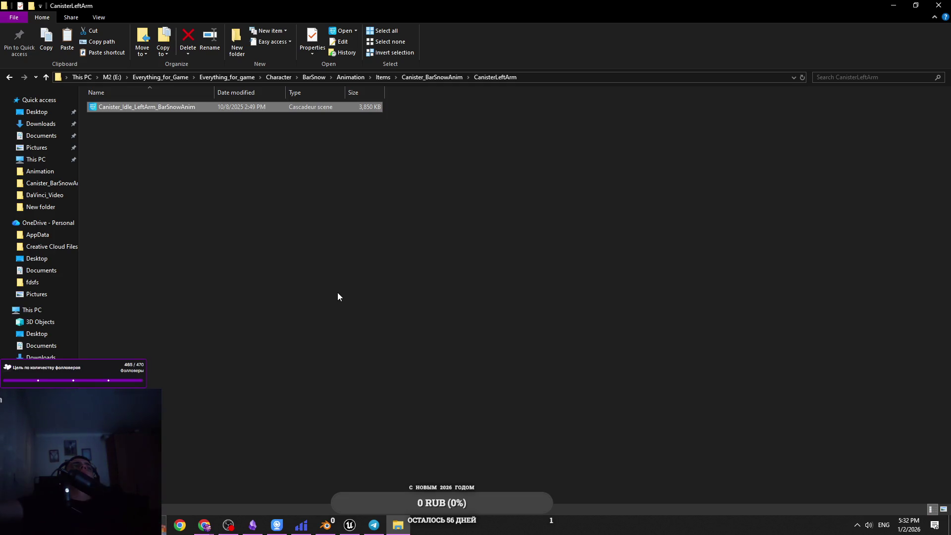
Return to the Canister_BarSnowAnim folder via the address bar.
{"action": "left_click", "coordinate": [327, 302]}
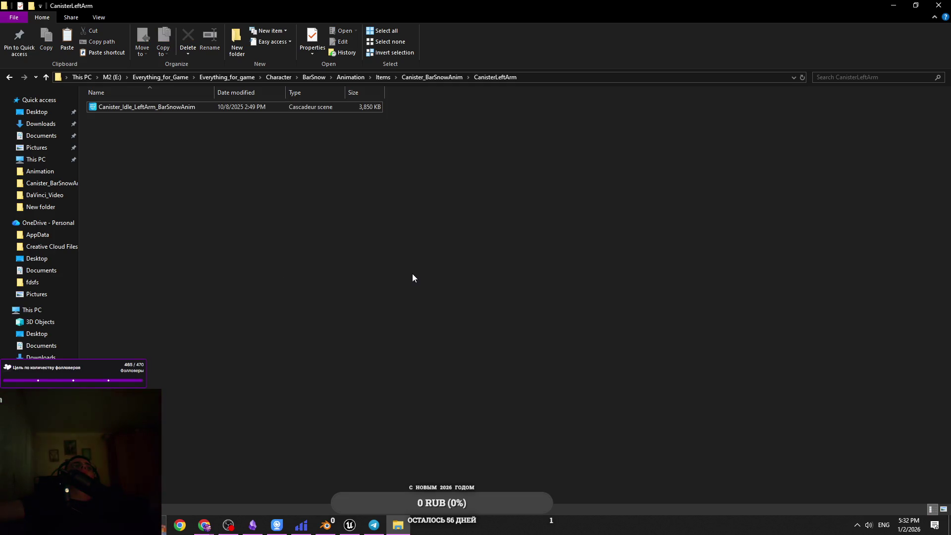
{"action": "left_click_drag", "start_coordinate": [412, 273], "coordinate": [272, 101]}
{"action": "left_click", "coordinate": [299, 209]}
{"action": "left_click", "coordinate": [444, 78]}
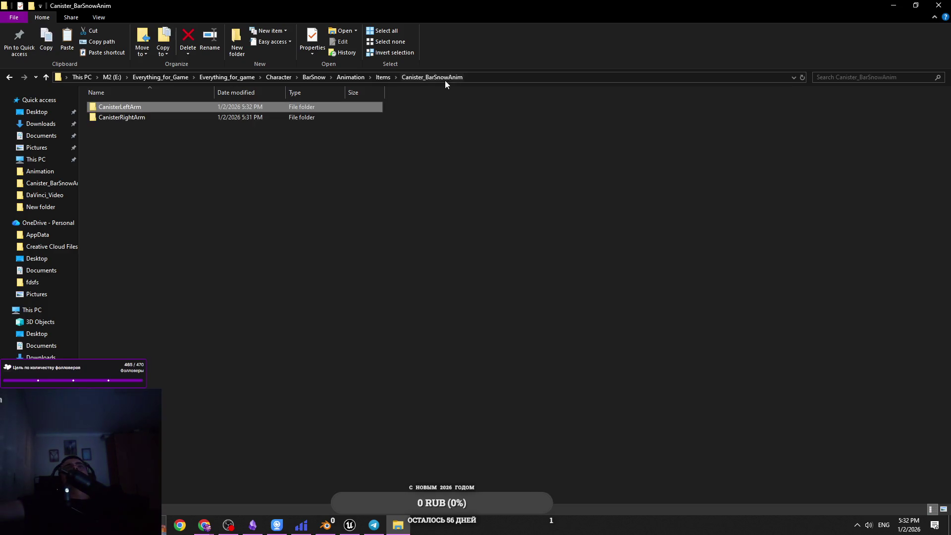
Open CanisterRightArm and insert RightArm_ into the Canister_Idle_BarSnow scene's name.
{"action": "left_click", "coordinate": [310, 117]}
{"action": "double_click", "coordinate": [309, 117]}
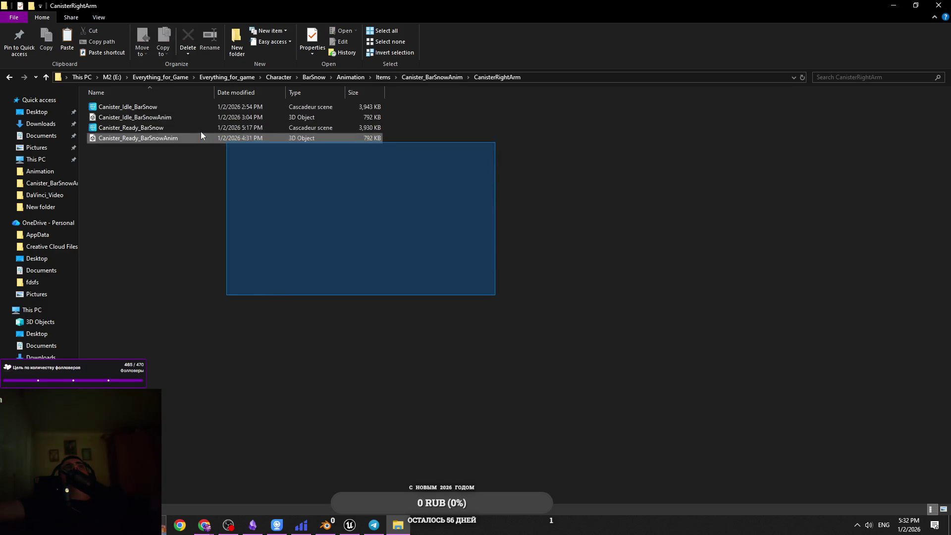
{"action": "left_click_drag", "start_coordinate": [201, 132], "coordinate": [223, 104]}
{"action": "left_click", "coordinate": [287, 120]}
{"action": "left_click", "coordinate": [279, 103]}
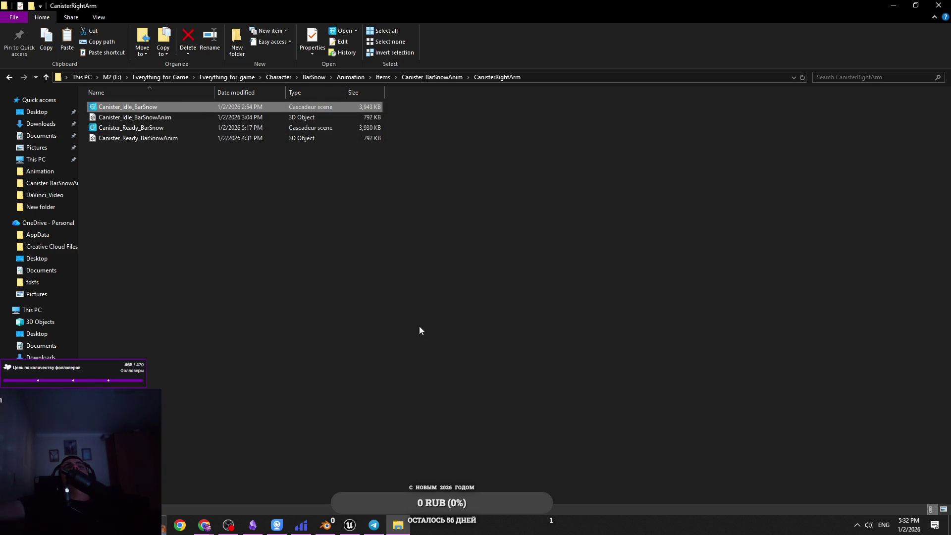
{"action": "right_click", "coordinate": [257, 106]}
{"action": "left_click", "coordinate": [336, 286]}
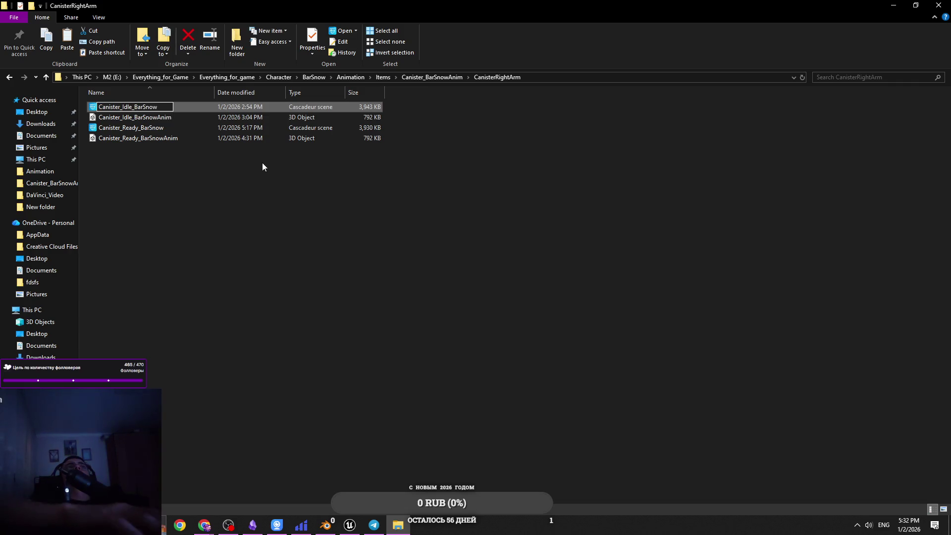
{"action": "type", "text": "Right"}
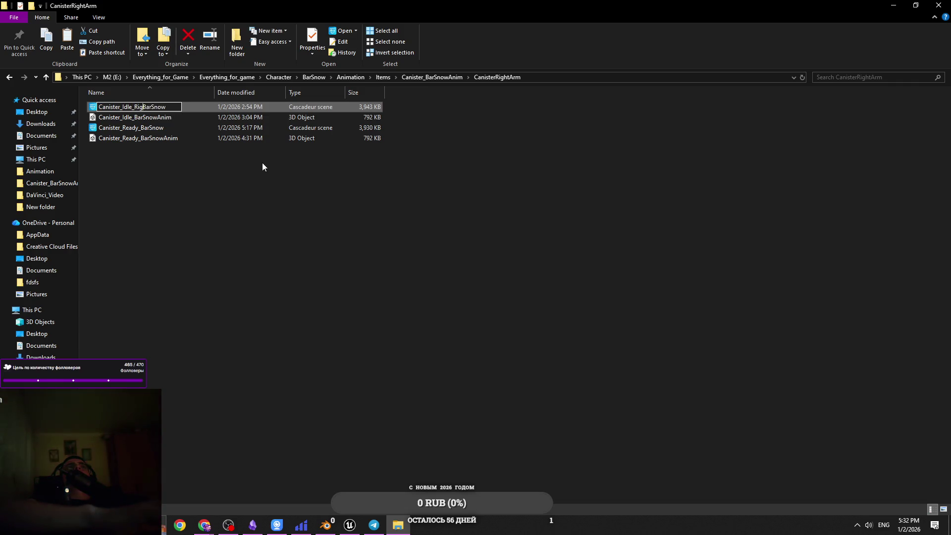
{"action": "type", "text": "Arm_"}
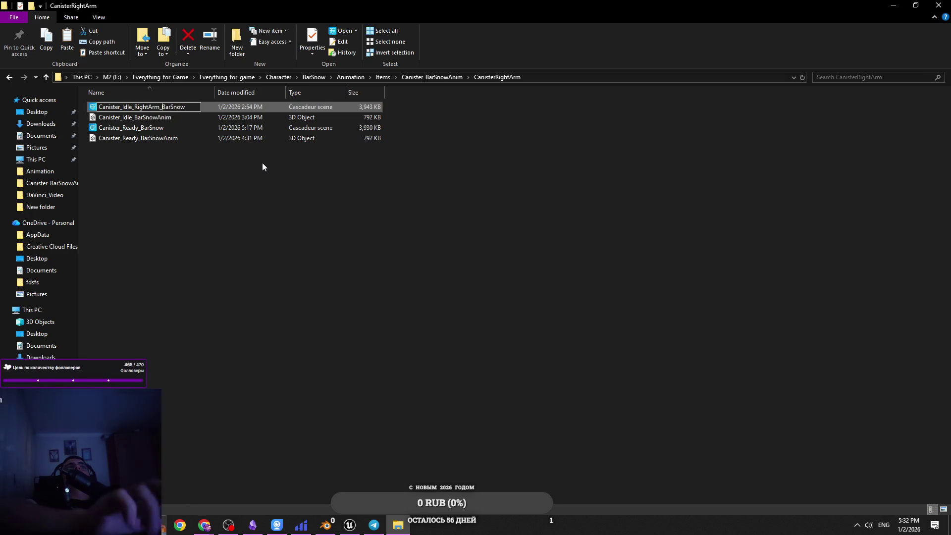
{"action": "key", "text": "Return"}
Insert RightArm_ after Idle_ in the idle 3D object's name.
{"action": "right_click", "coordinate": [156, 109]}
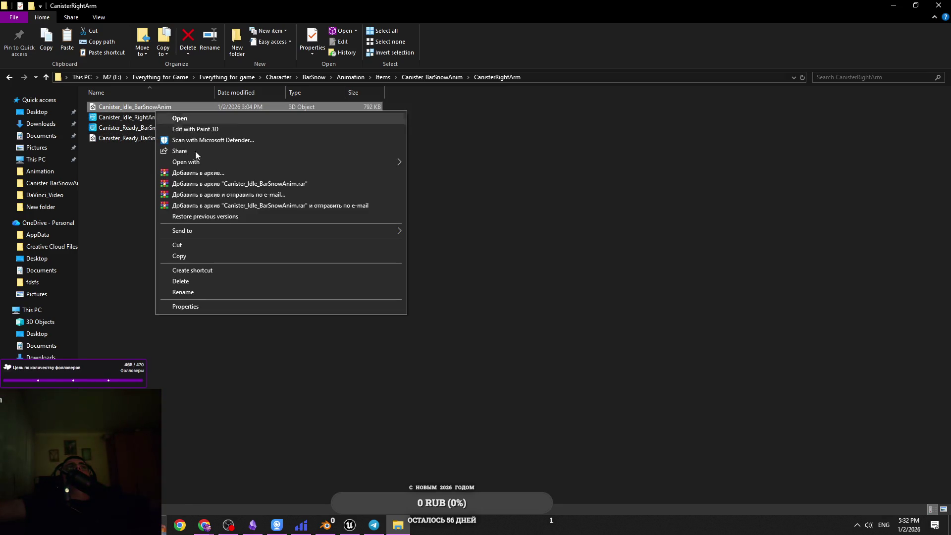
{"action": "left_click", "coordinate": [183, 292]}
{"action": "left_click", "coordinate": [134, 107]}
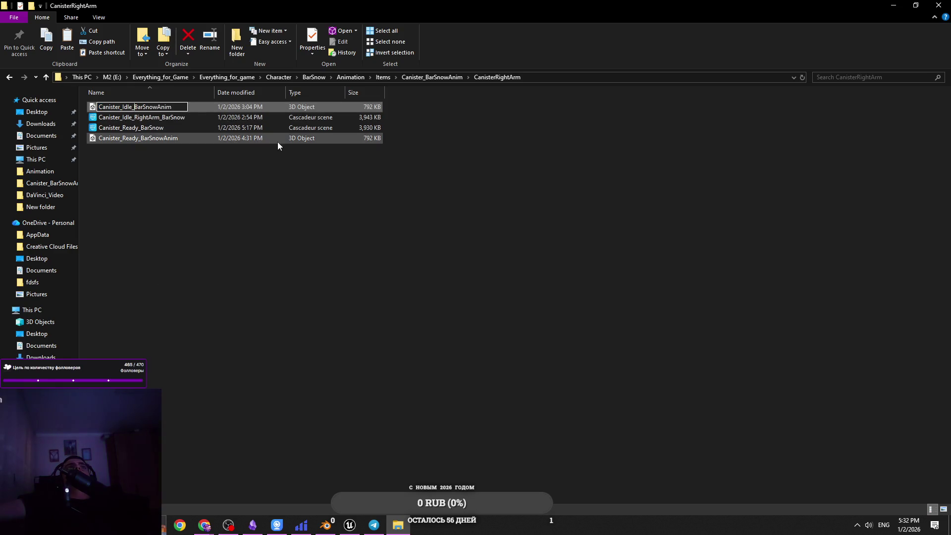
{"action": "type", "text": "RightArm_"}
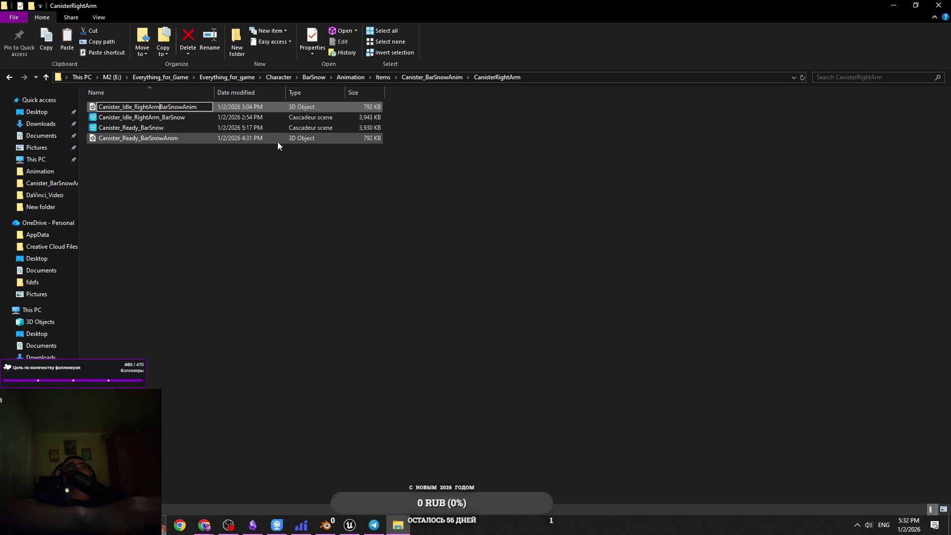
{"action": "key", "text": "Return"}
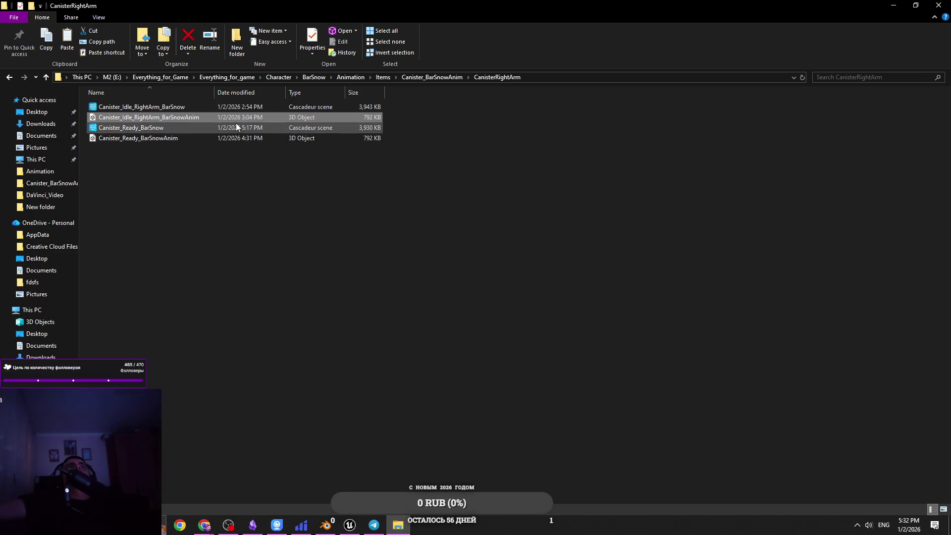
Append Anim to the end of the idle scene's name.
{"action": "right_click", "coordinate": [236, 121]}
{"action": "left_click", "coordinate": [240, 301]}
{"action": "left_click", "coordinate": [213, 110]}
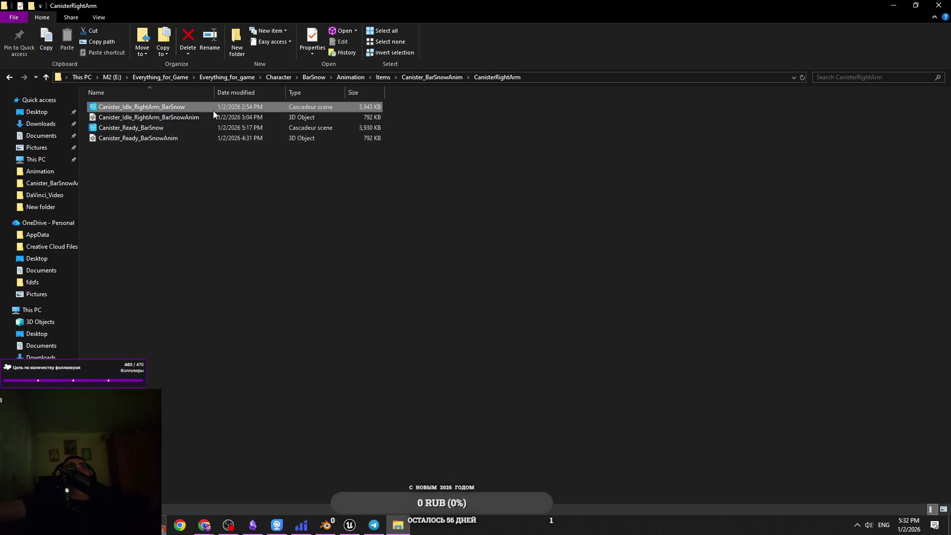
{"action": "right_click", "coordinate": [212, 111]}
{"action": "left_click", "coordinate": [253, 295]}
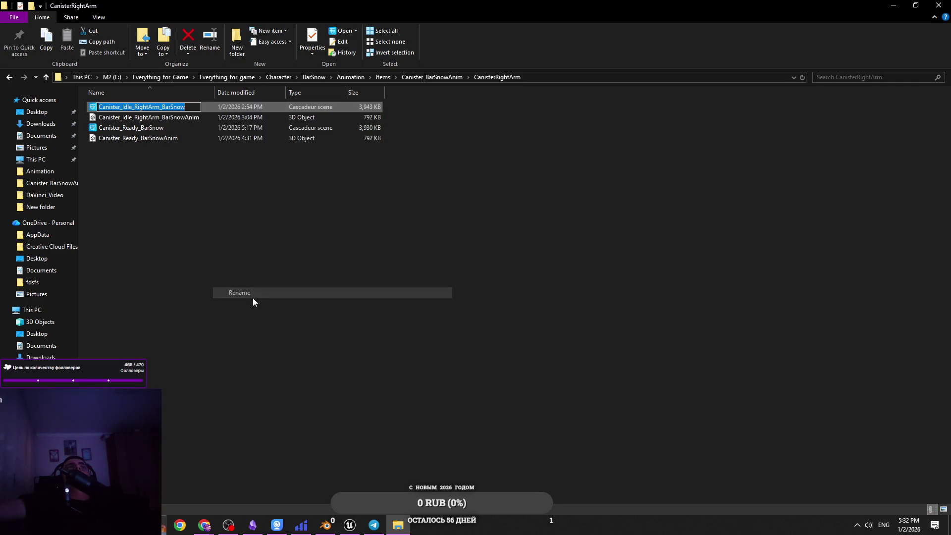
{"action": "key", "text": "End"}
{"action": "type", "text": "Anim"}
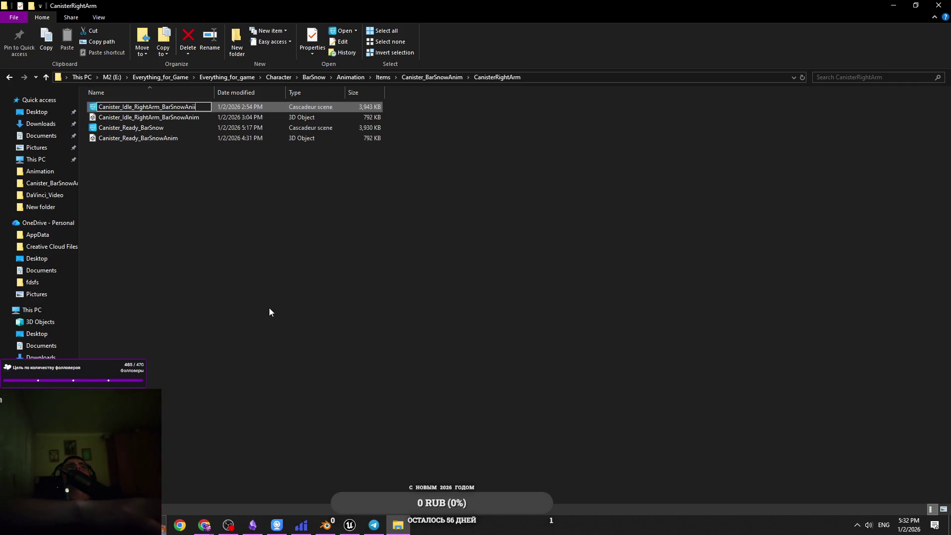
{"action": "key", "text": "Return"}
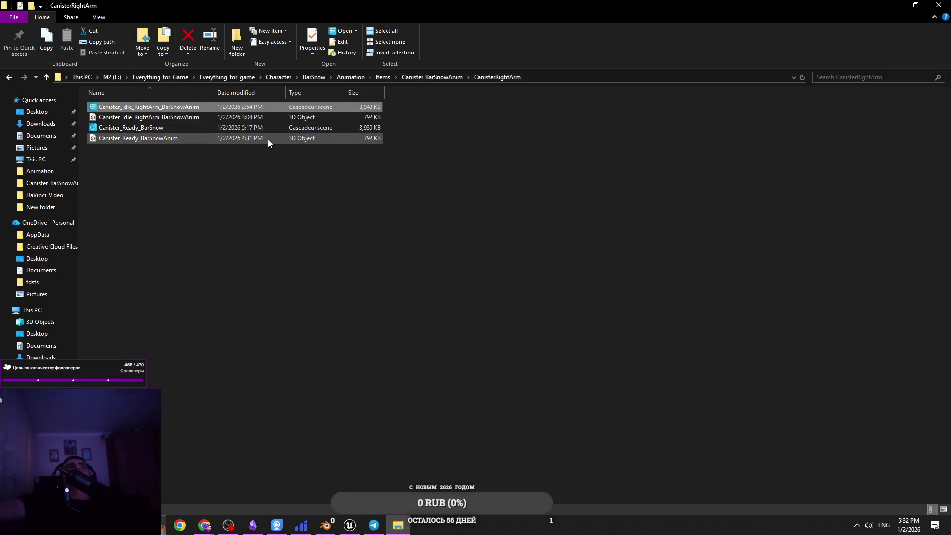
Rename the Canister_Ready_BarSnow scene so it includes RightArm.
{"action": "left_click", "coordinate": [258, 127]}
{"action": "right_click", "coordinate": [258, 128]}
{"action": "left_click", "coordinate": [312, 307]}
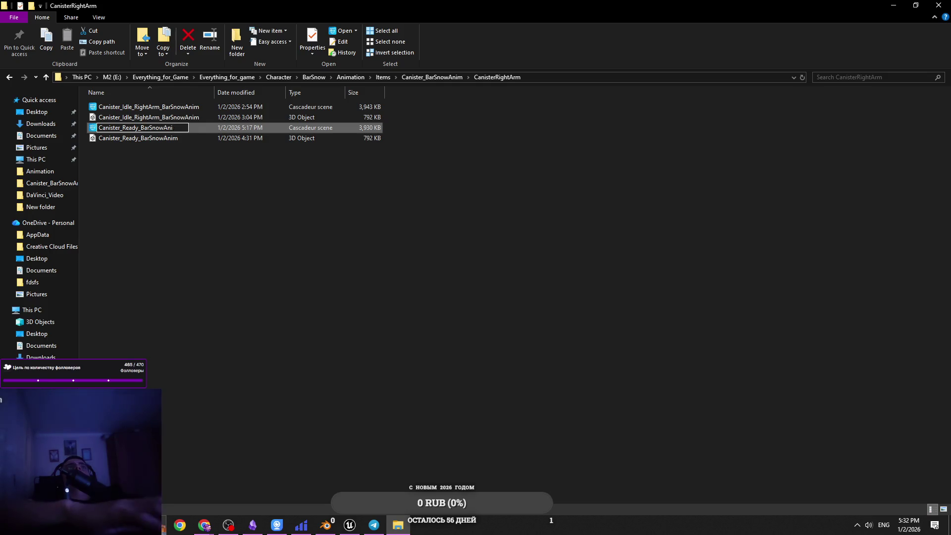
{"action": "type", "text": "mR"}
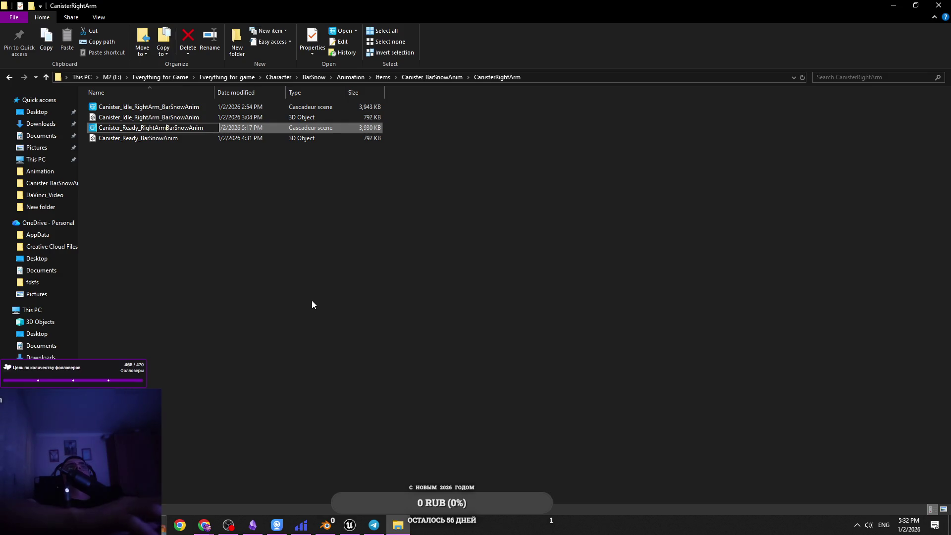
{"action": "type", "text": "_"}
{"action": "key", "text": "Return"}
Rename the ready 3D object so it includes RightArm.
{"action": "right_click", "coordinate": [235, 127]}
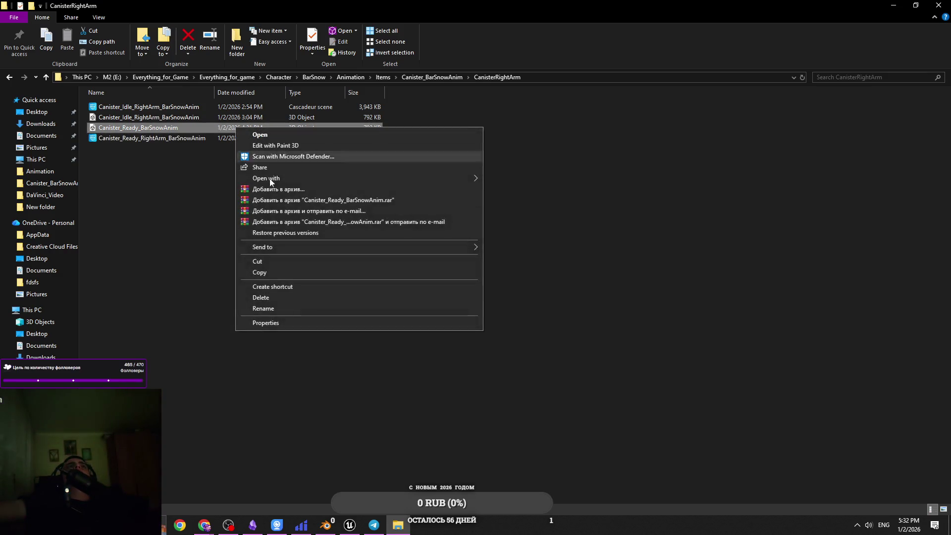
{"action": "left_click", "coordinate": [304, 309]}
{"action": "key", "text": "Left"}
{"action": "key", "text": "Right"}
{"action": "key", "text": "Right"}
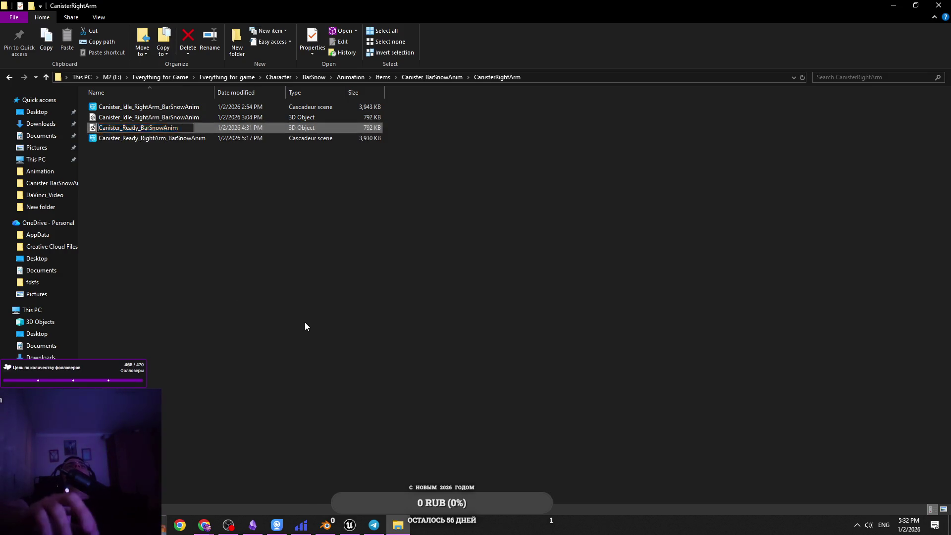
{"action": "type", "text": "Rig"}
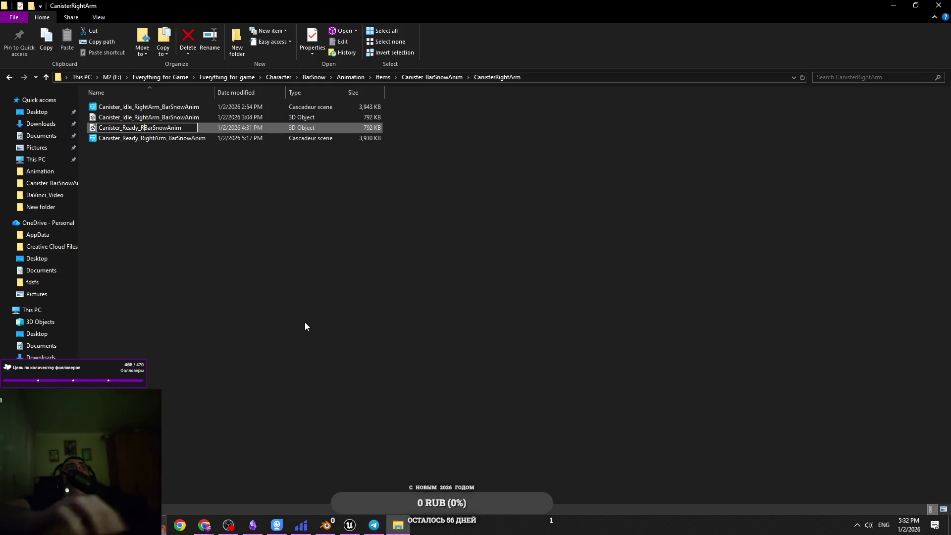
{"action": "type", "text": "_"}
{"action": "left_click", "coordinate": [304, 326]}
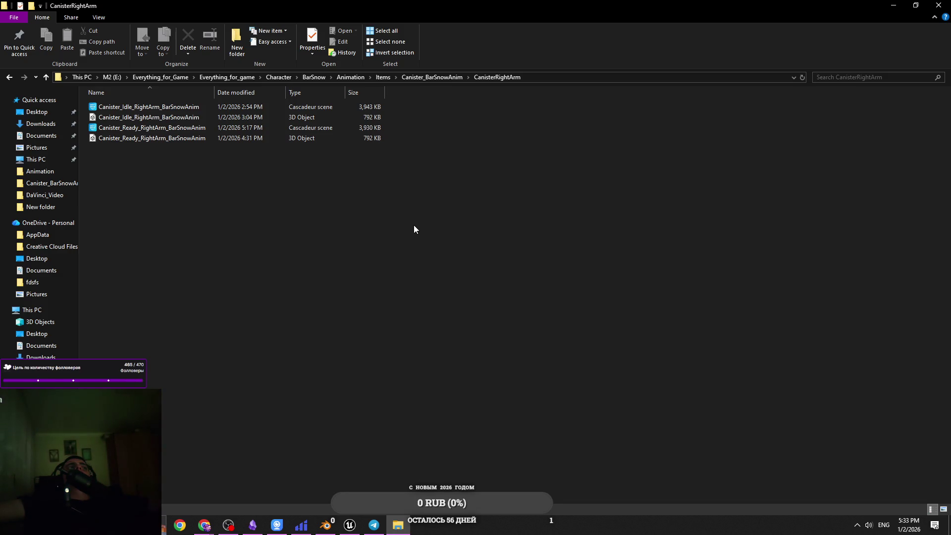
Open the CanisterRightArm folder and select its four canister files.
{"action": "mouse_move", "coordinate": [418, 279]}
{"action": "left_mouse_down"}
{"action": "mouse_move", "coordinate": [261, 93]}
{"action": "mouse_move", "coordinate": [411, 105]}
{"action": "left_mouse_up"}
{"action": "left_click", "coordinate": [432, 78]}
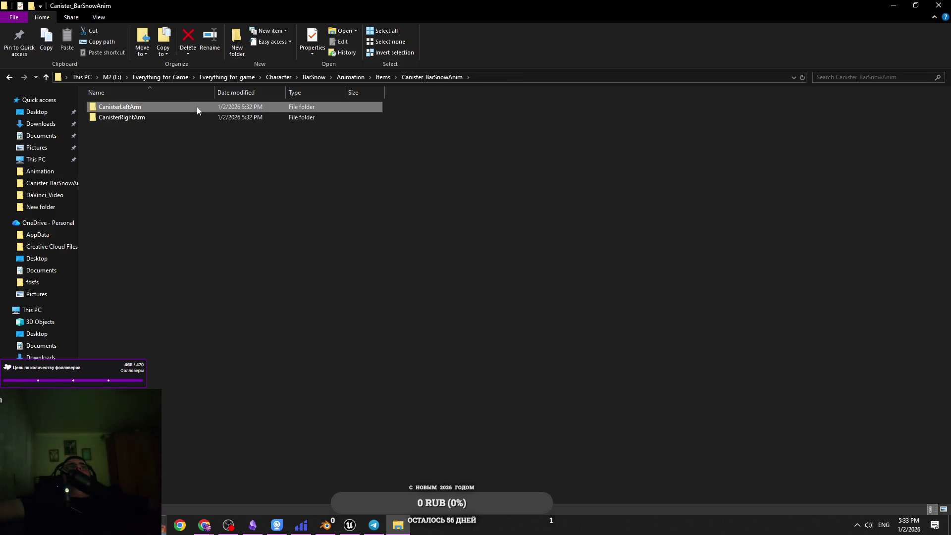
{"action": "double_click", "coordinate": [197, 115]}
{"action": "mouse_move", "coordinate": [182, 96]}
{"action": "left_mouse_down"}
{"action": "mouse_move", "coordinate": [418, 212]}
{"action": "mouse_move", "coordinate": [350, 131]}
{"action": "left_mouse_up"}
{"action": "mouse_move", "coordinate": [250, 98]}
{"action": "left_mouse_down"}
{"action": "mouse_move", "coordinate": [397, 206]}
{"action": "mouse_move", "coordinate": [153, 98]}
{"action": "mouse_move", "coordinate": [414, 123]}
{"action": "left_mouse_up"}
{"action": "left_click", "coordinate": [349, 187]}
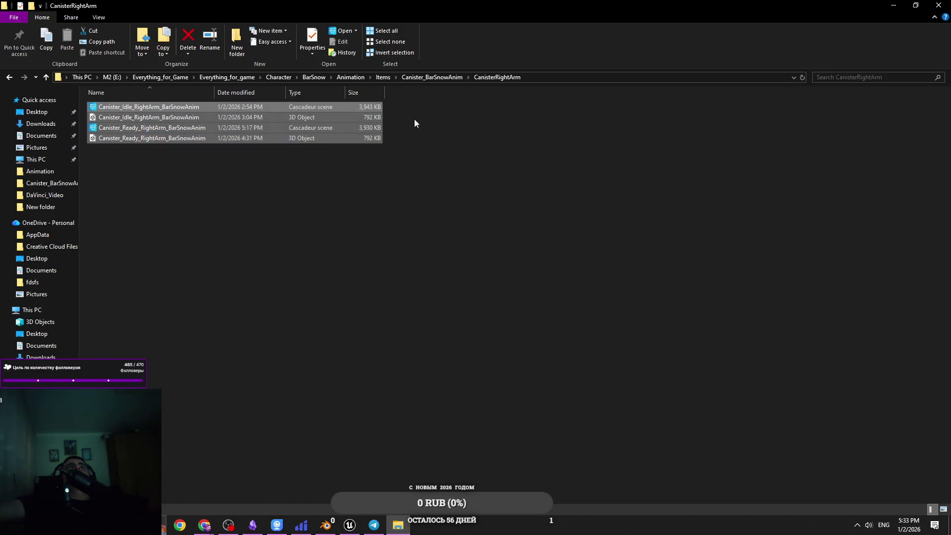
Move back and forth between the CanisterRightArm and CanisterLeftArm folders of Canister_BarSnowAnim.
{"action": "left_click", "coordinate": [410, 77]}
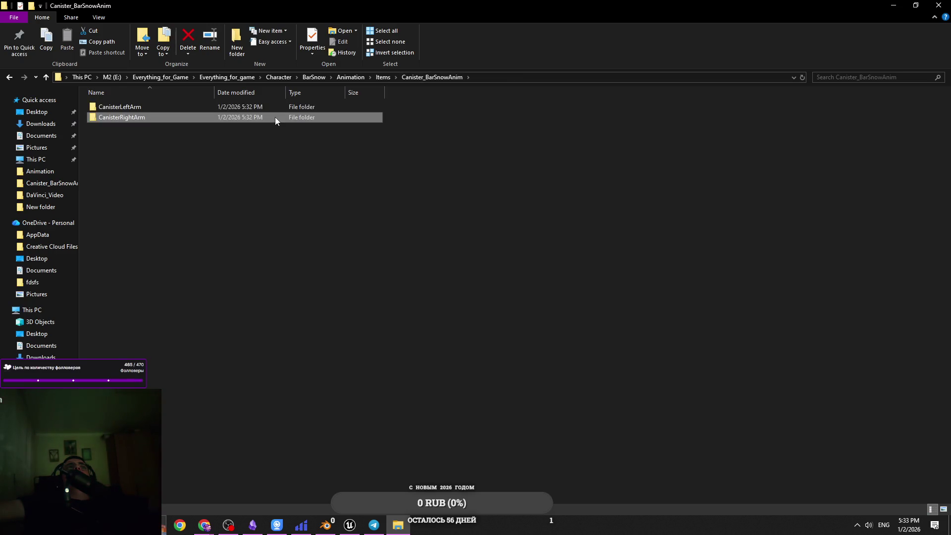
{"action": "double_click", "coordinate": [275, 116]}
{"action": "left_click", "coordinate": [436, 77]}
{"action": "double_click", "coordinate": [326, 108]}
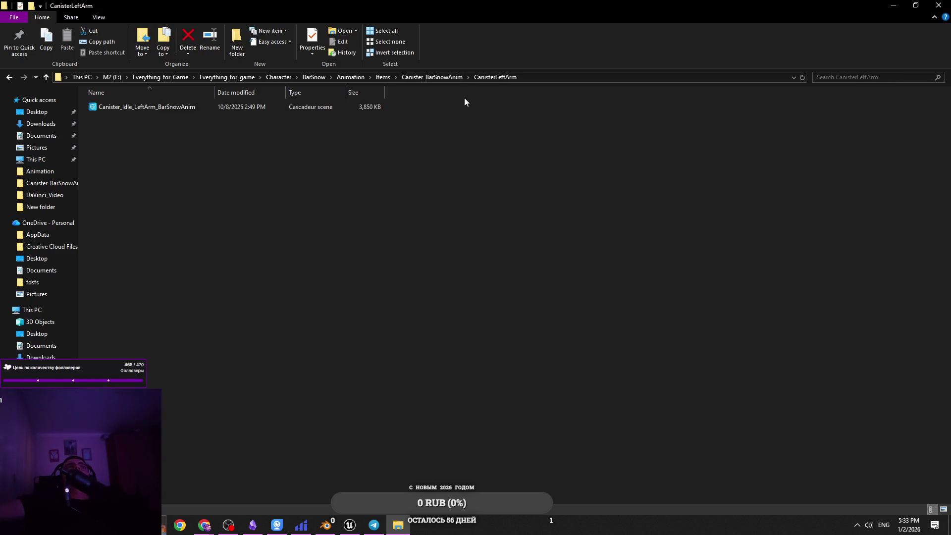
{"action": "left_click", "coordinate": [441, 80]}
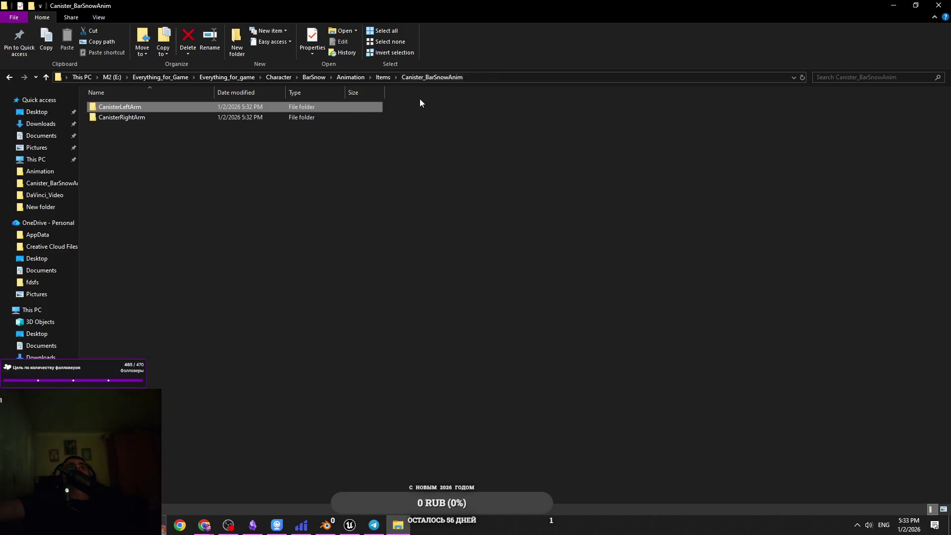
{"action": "double_click", "coordinate": [349, 106]}
Find and select the Canister_Idle_LeftArm_BarSnowAnim scene in CanisterLeftArm.
{"action": "left_click_drag", "start_coordinate": [408, 169], "coordinate": [317, 80]}
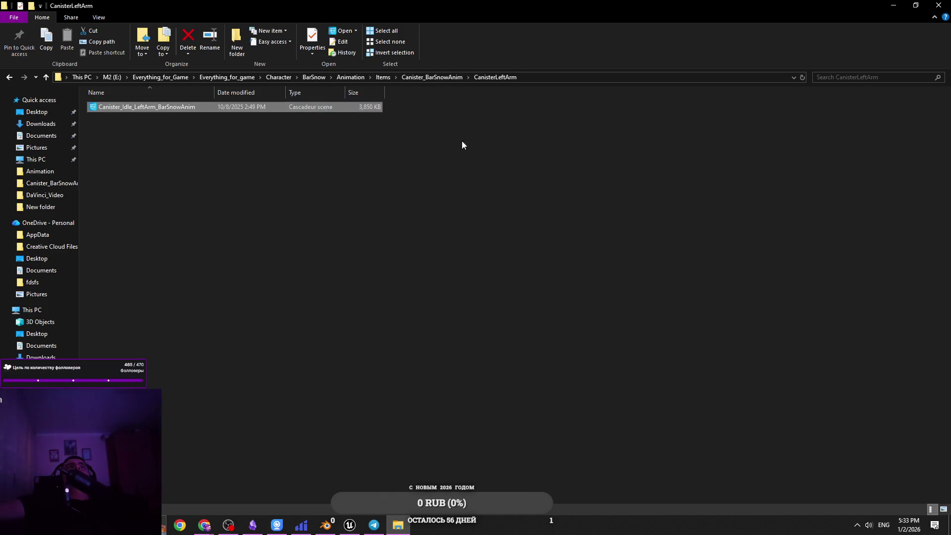
{"action": "mouse_move", "coordinate": [489, 150]}
{"action": "left_mouse_down"}
{"action": "mouse_move", "coordinate": [260, 44]}
{"action": "mouse_move", "coordinate": [287, 64]}
{"action": "left_mouse_up"}
{"action": "mouse_move", "coordinate": [406, 118]}
{"action": "left_mouse_down"}
{"action": "mouse_move", "coordinate": [382, 106]}
{"action": "mouse_move", "coordinate": [409, 136]}
{"action": "left_mouse_up"}
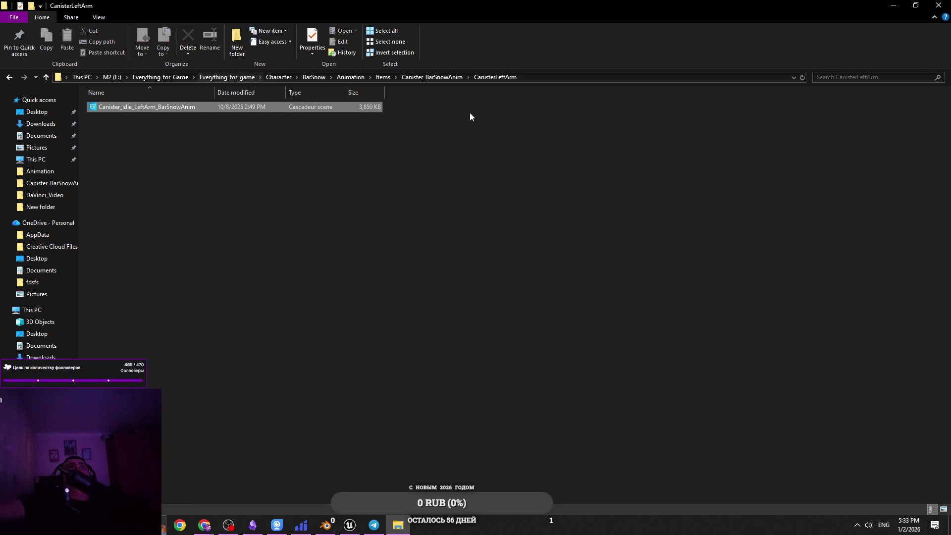
{"action": "left_click", "coordinate": [435, 78]}
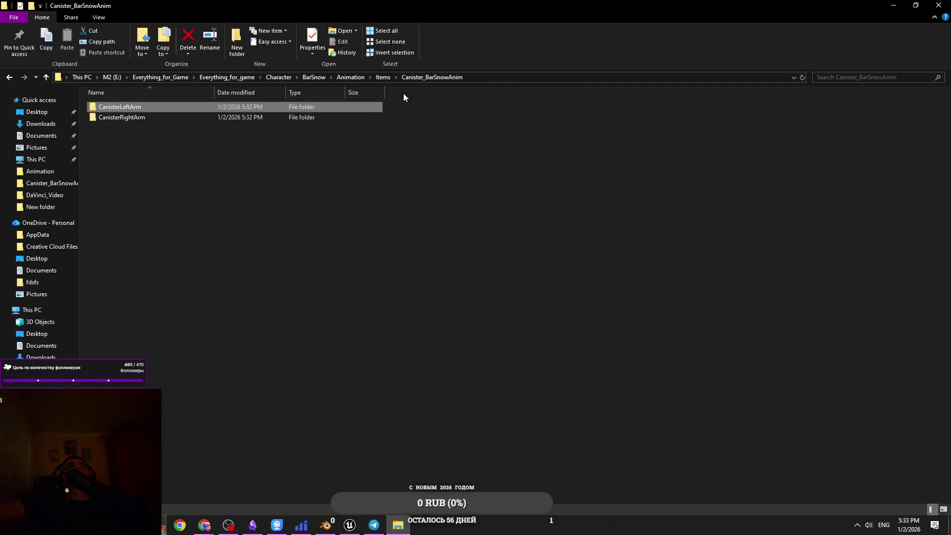
{"action": "double_click", "coordinate": [319, 105]}
{"action": "left_click_drag", "start_coordinate": [423, 155], "coordinate": [186, 99]}
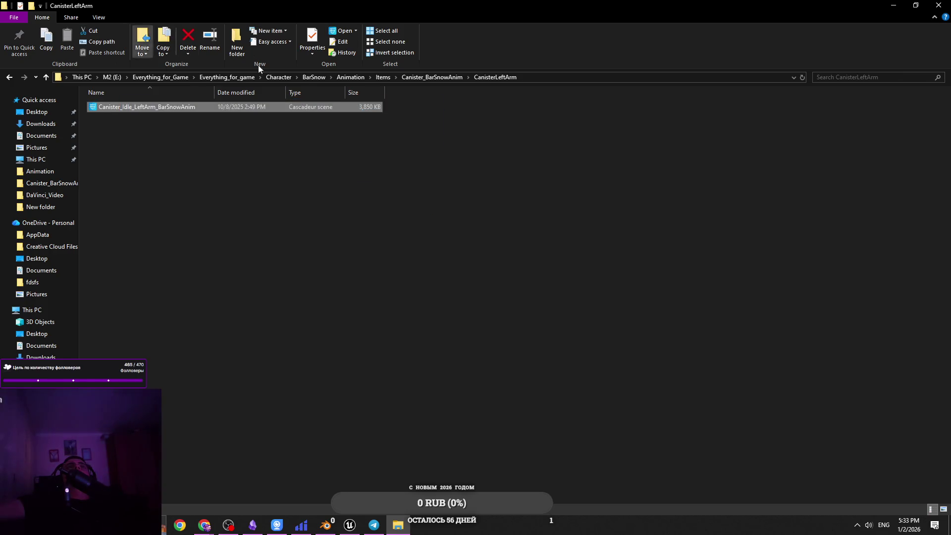
{"action": "left_click", "coordinate": [429, 78]}
{"action": "double_click", "coordinate": [333, 105]}
{"action": "left_click", "coordinate": [346, 107]}
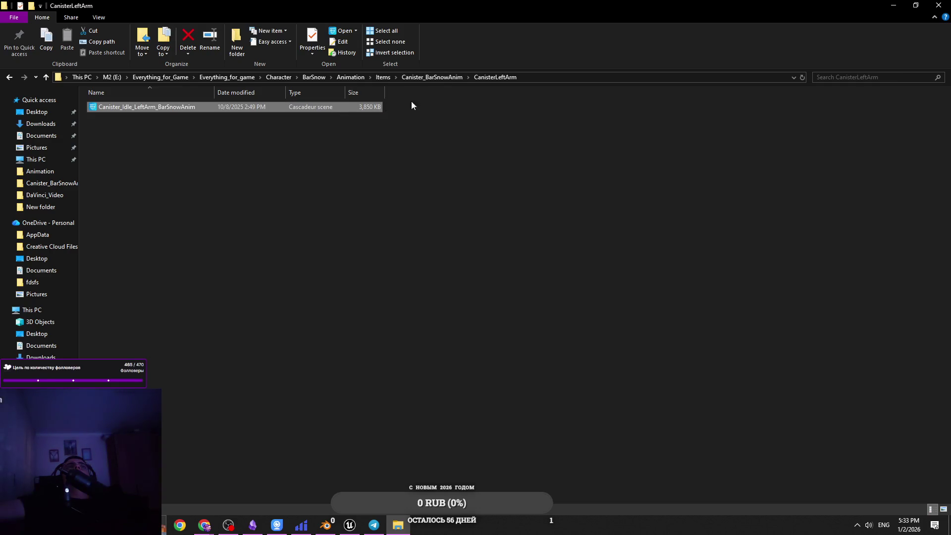
Return to Canister_BarSnowAnim and bring the Unreal Engine editor forward.
{"action": "left_click", "coordinate": [432, 78]}
{"action": "left_click", "coordinate": [325, 525]}
{"action": "left_click", "coordinate": [350, 525]}
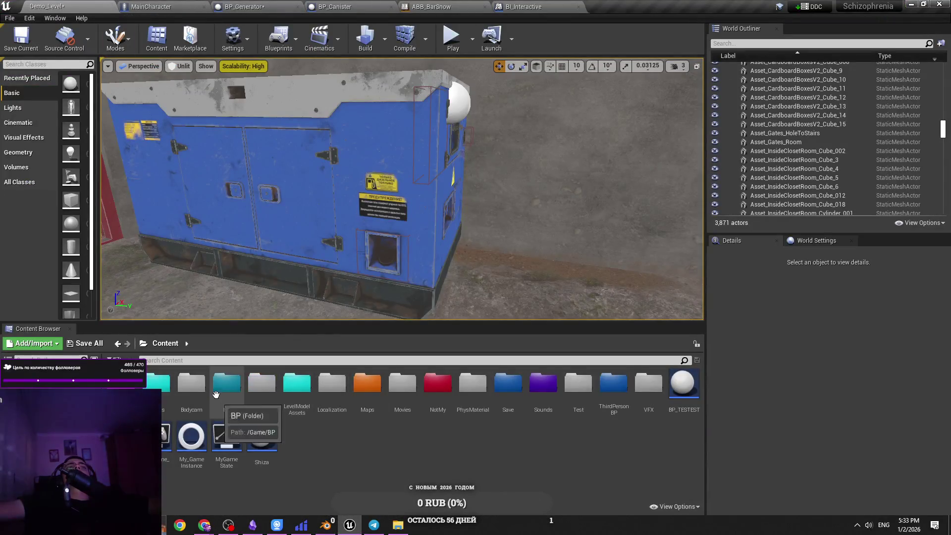
Look through BP > Inventory > BP_Items, then return to the Content root.
{"action": "double_click", "coordinate": [217, 399]}
{"action": "double_click", "coordinate": [465, 393]}
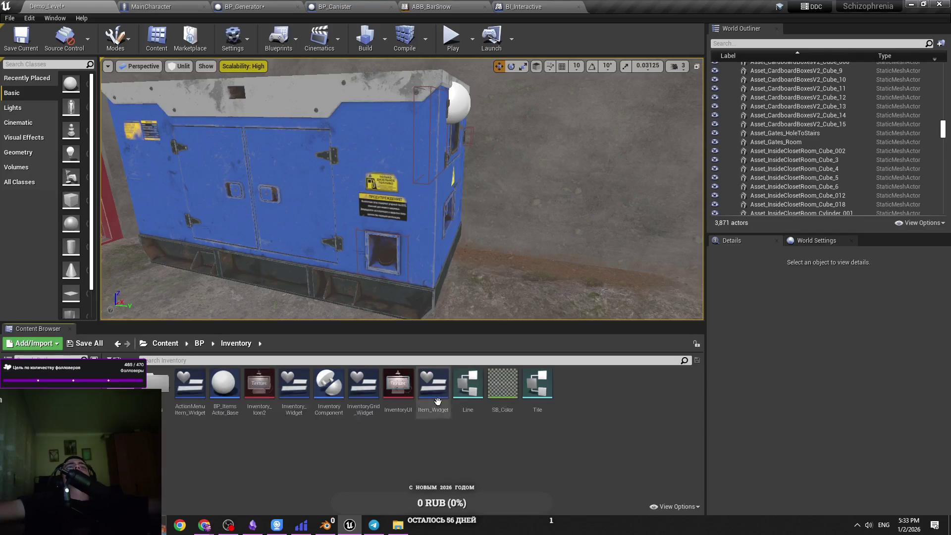
{"action": "left_click", "coordinate": [199, 343]}
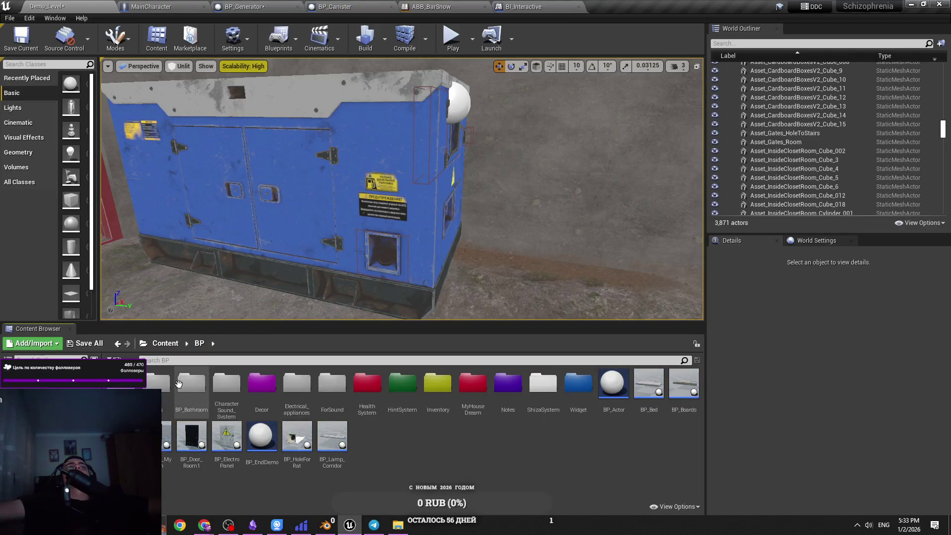
{"action": "double_click", "coordinate": [423, 396]}
{"action": "double_click", "coordinate": [191, 391]}
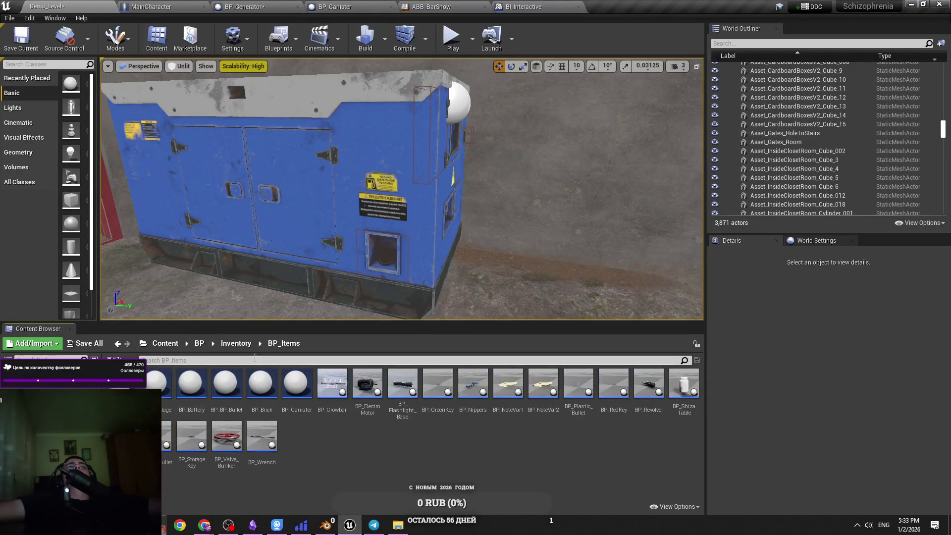
{"action": "left_click", "coordinate": [165, 344]}
Open ThirdPersonBP > AnimationsBarSnow, check its Items folder, and list recently visited folders.
{"action": "double_click", "coordinate": [602, 415]}
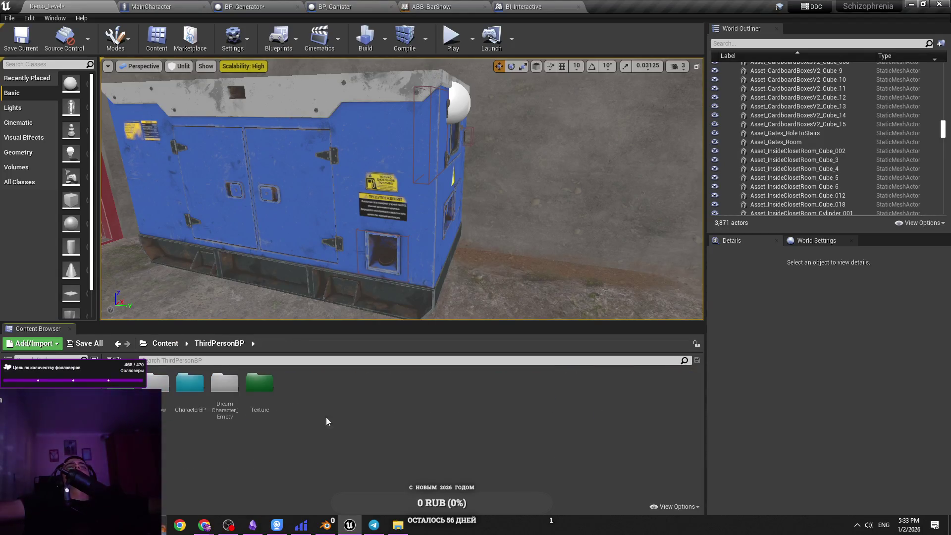
{"action": "double_click", "coordinate": [259, 383]}
{"action": "left_click", "coordinate": [219, 344]}
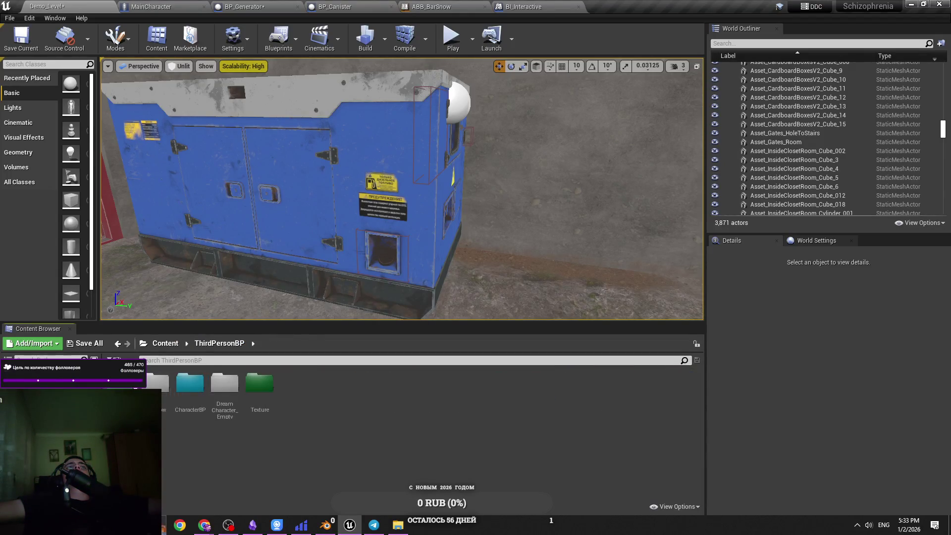
{"action": "double_click", "coordinate": [157, 385]}
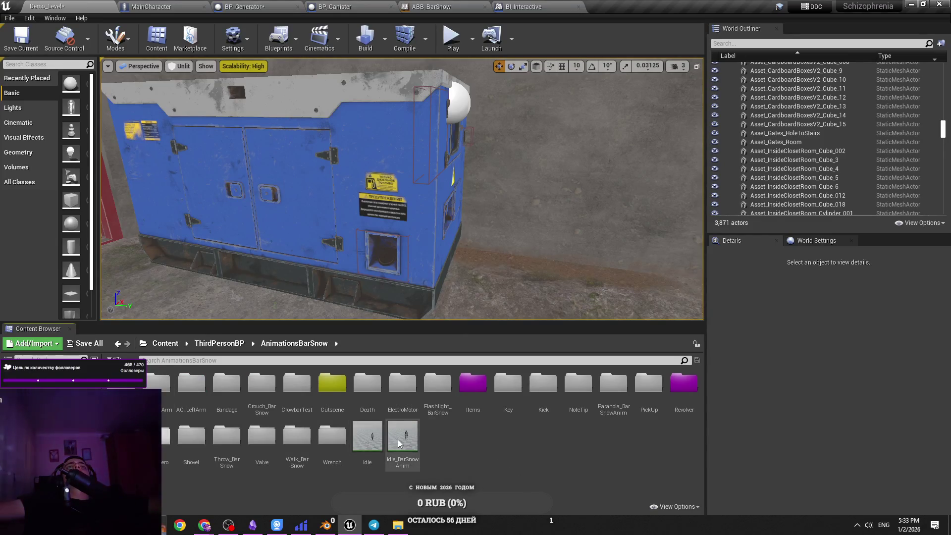
{"action": "double_click", "coordinate": [473, 411]}
{"action": "left_click", "coordinate": [294, 343]}
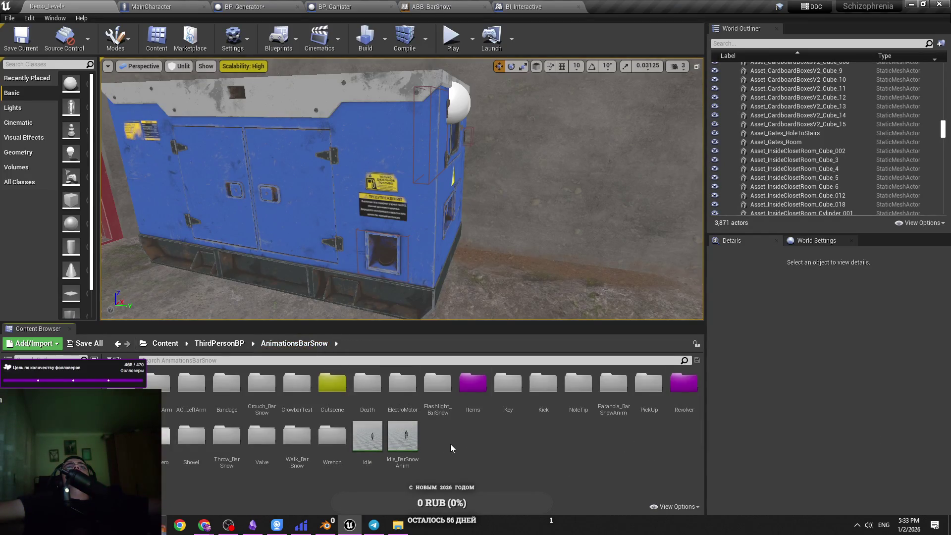
{"action": "double_click", "coordinate": [483, 413]}
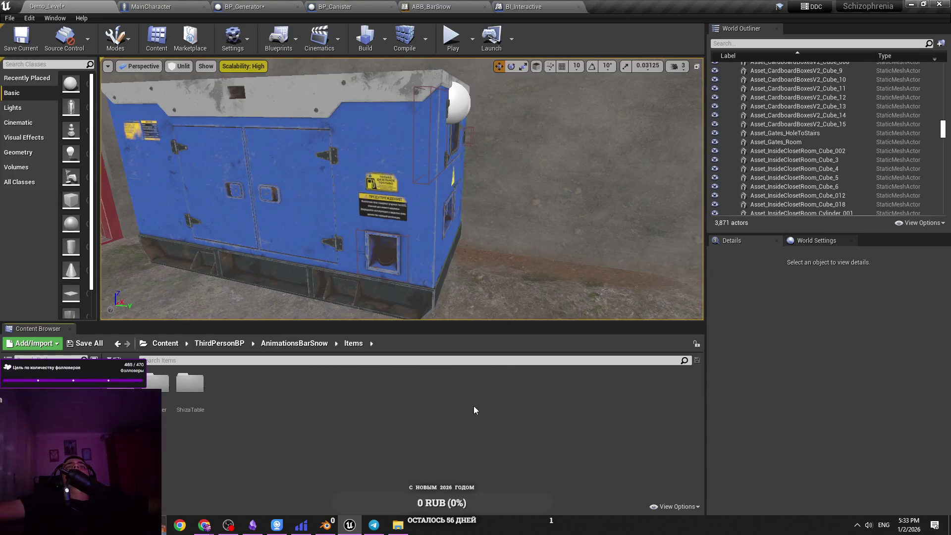
{"action": "left_click", "coordinate": [294, 343]}
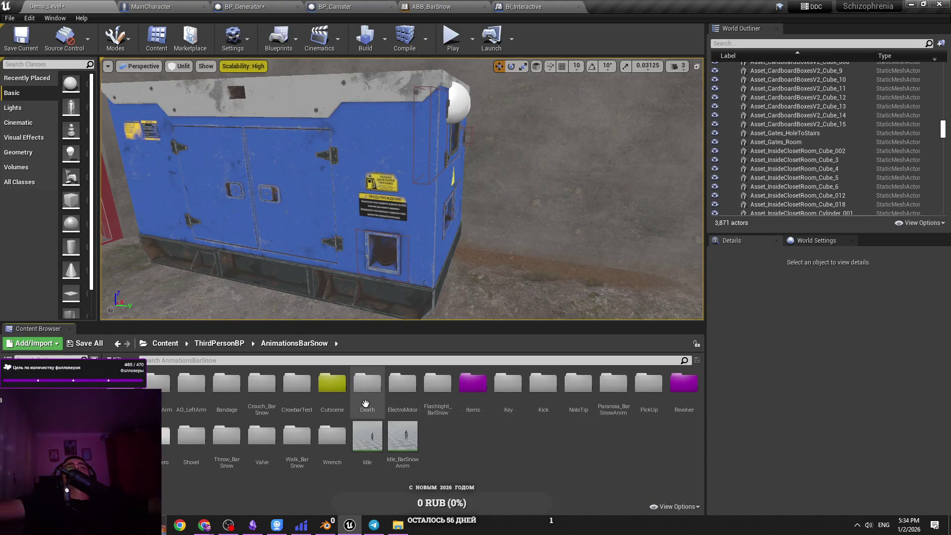
{"action": "right_click", "coordinate": [127, 343]}
Go to Items > Canister, rename its animation to Canister_Ready_RightArm, and save all.
{"action": "left_click", "coordinate": [177, 217]}
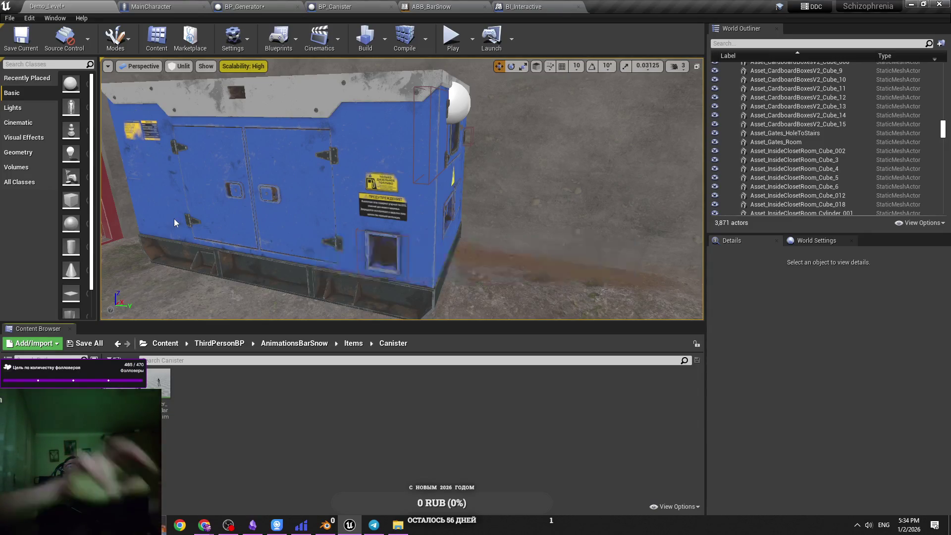
{"action": "key", "text": "ctrl+s"}
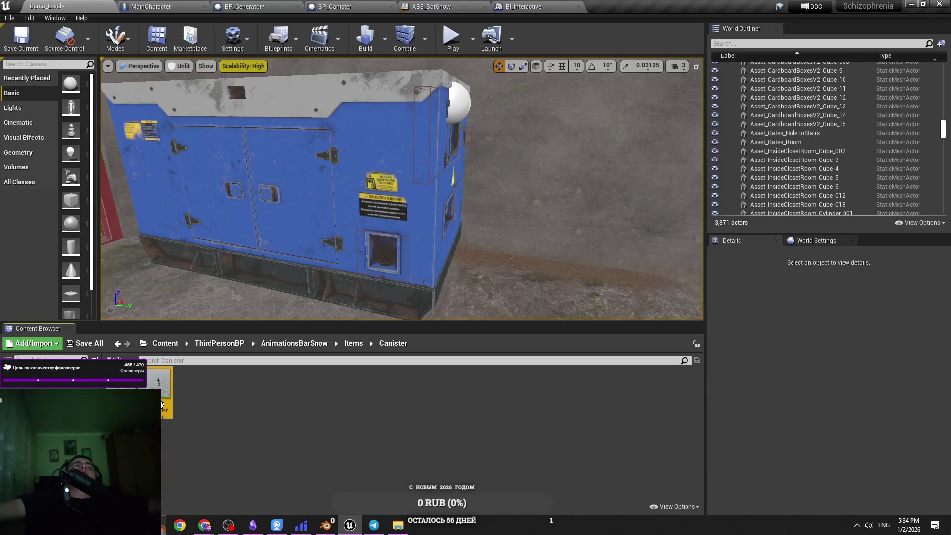
{"action": "right_click", "coordinate": [161, 405]}
{"action": "left_click", "coordinate": [234, 205]}
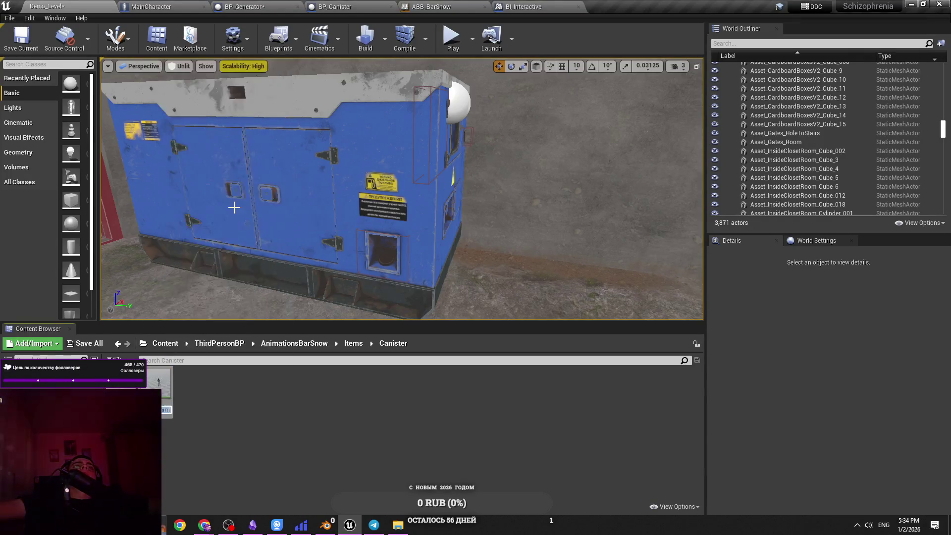
{"action": "type", "text": "_Ba"}
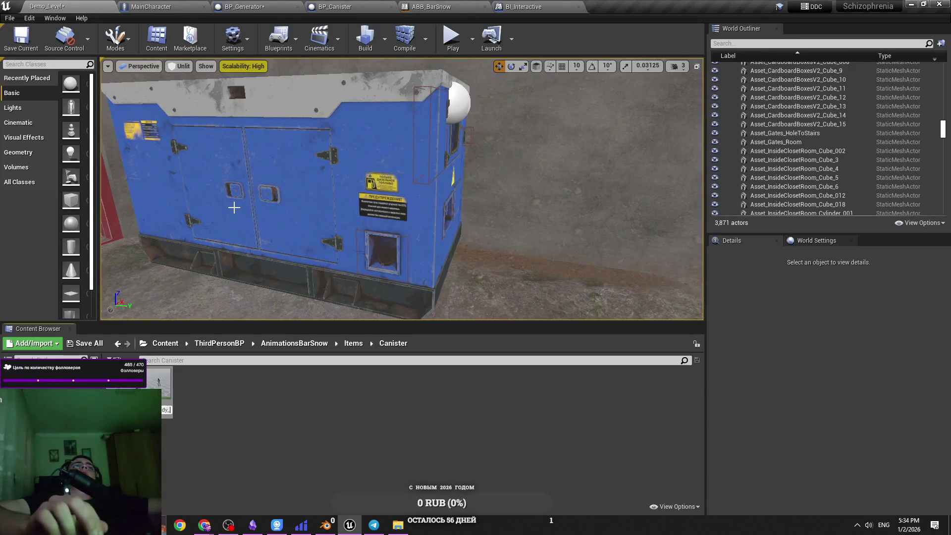
{"action": "key", "text": "BackSpace"}
{"action": "key", "text": "BackSpace"}
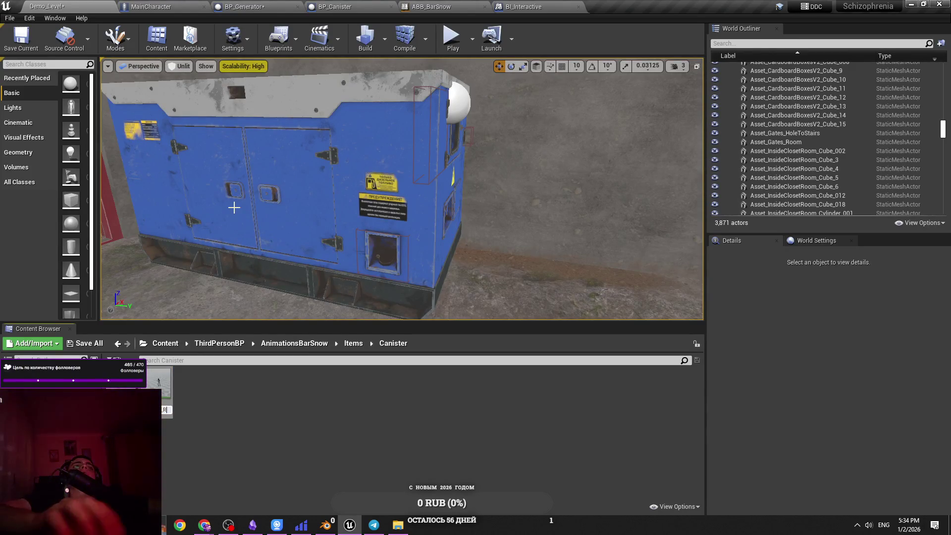
{"action": "type", "text": "R_Ea"}
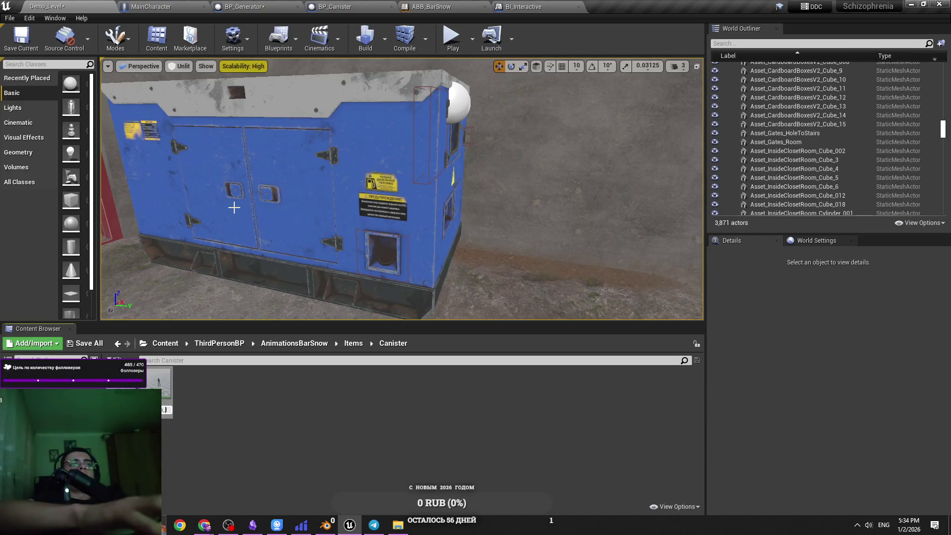
{"action": "key", "text": "ctrl+s"}
{"action": "left_click", "coordinate": [307, 387]}
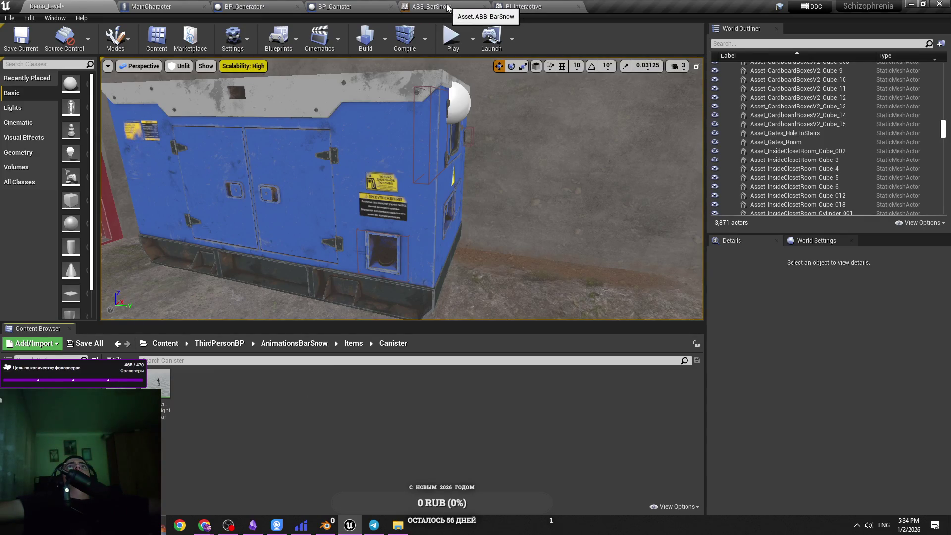
Switch through the open blueprints to BP_Generator and compile it.
{"action": "left_click", "coordinate": [162, 6]}
{"action": "left_click", "coordinate": [337, 6]}
{"action": "left_click", "coordinate": [524, 6]}
{"action": "left_click", "coordinate": [344, 5]}
{"action": "left_click", "coordinate": [262, 5]}
{"action": "left_click", "coordinate": [15, 50]}
Shift the Add node and its two getters to the right, then save BP_Generator.
{"action": "left_click_drag", "start_coordinate": [531, 171], "coordinate": [420, 192]}
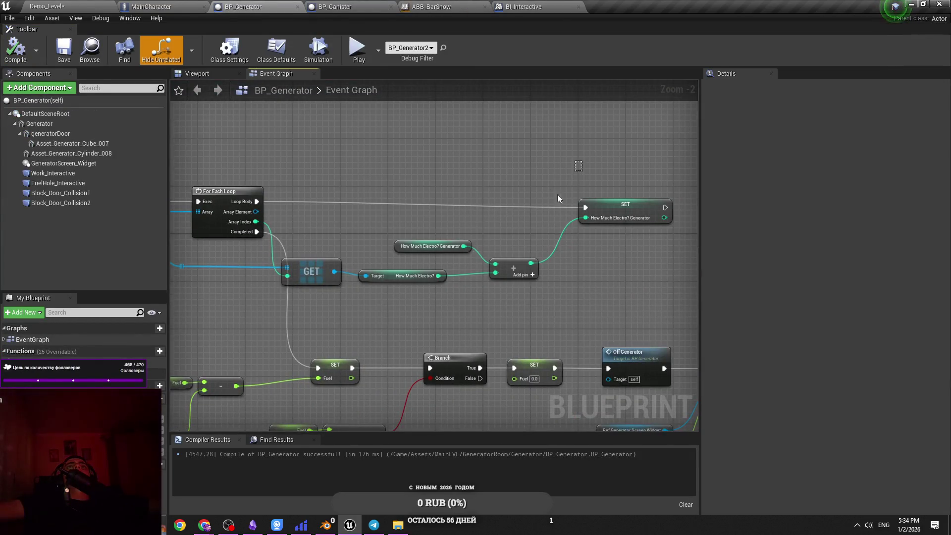
{"action": "left_click", "coordinate": [607, 197]}
{"action": "left_click", "coordinate": [558, 197]}
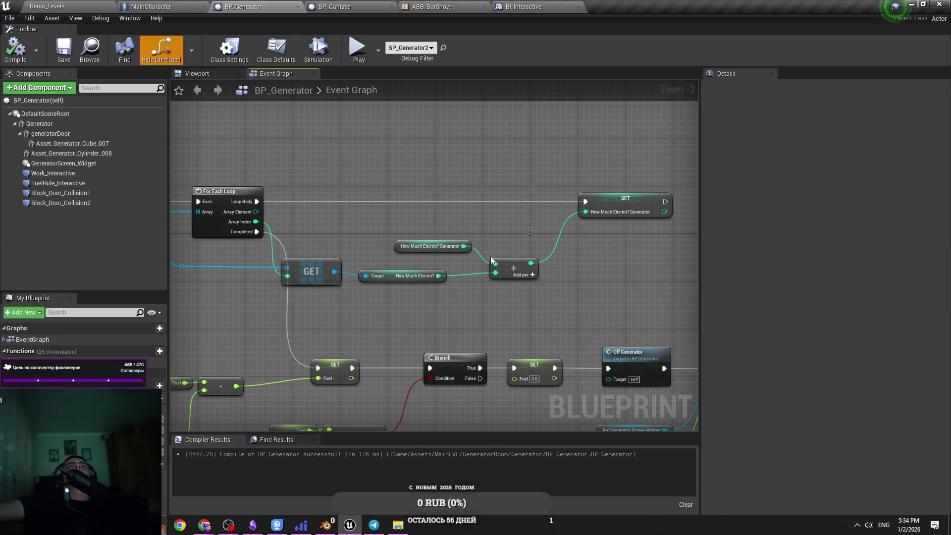
{"action": "left_click_drag", "start_coordinate": [512, 251], "coordinate": [391, 281]}
{"action": "left_click_drag", "start_coordinate": [511, 272], "coordinate": [534, 272]}
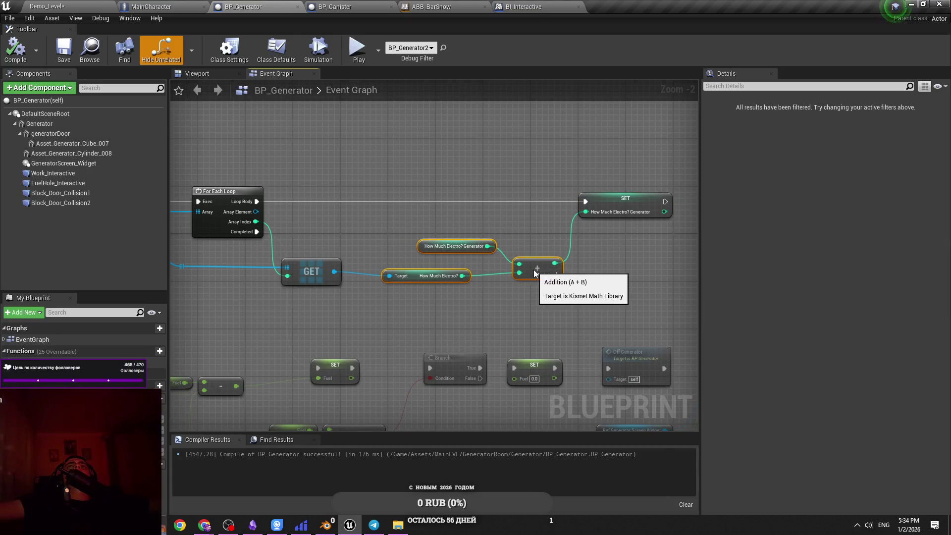
{"action": "left_click_drag", "start_coordinate": [390, 250], "coordinate": [452, 231]}
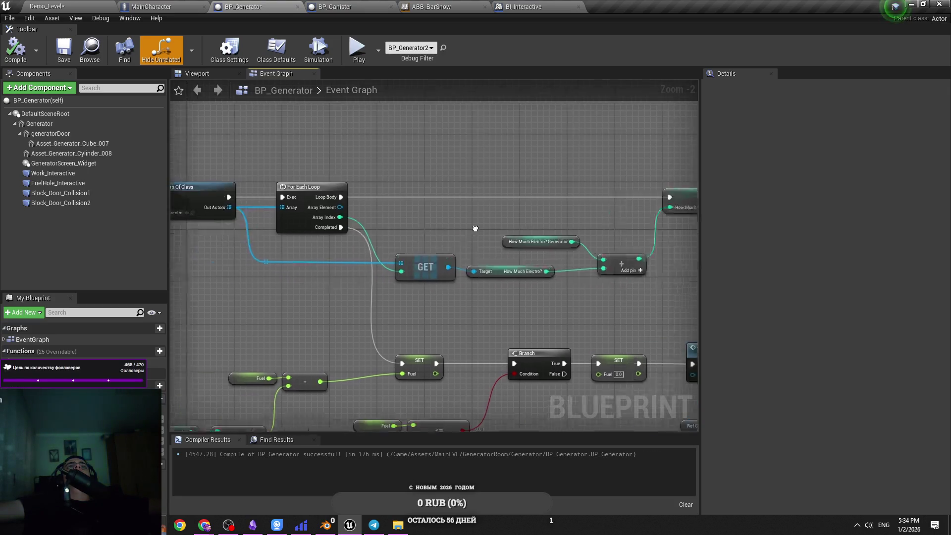
{"action": "key", "text": "ctrl+s"}
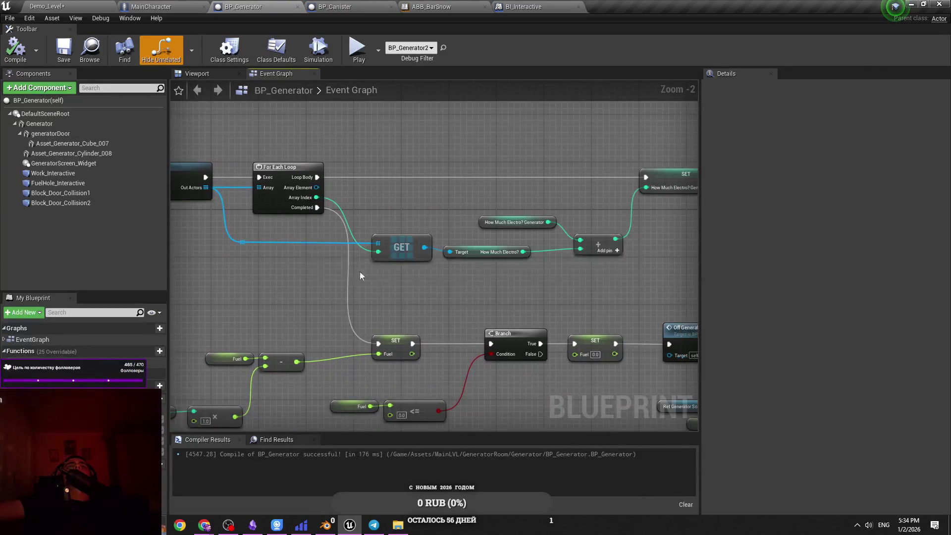
Move the Fuel, minus and multiply fuel-calculation nodes to the right.
{"action": "scroll", "coordinate": [360, 276], "scroll_direction": "up", "scroll_amount": 2}
{"action": "left_click_drag", "start_coordinate": [360, 276], "coordinate": [484, 148]}
{"action": "left_click_drag", "start_coordinate": [396, 242], "coordinate": [171, 366]}
{"action": "left_click_drag", "start_coordinate": [299, 365], "coordinate": [478, 355]}
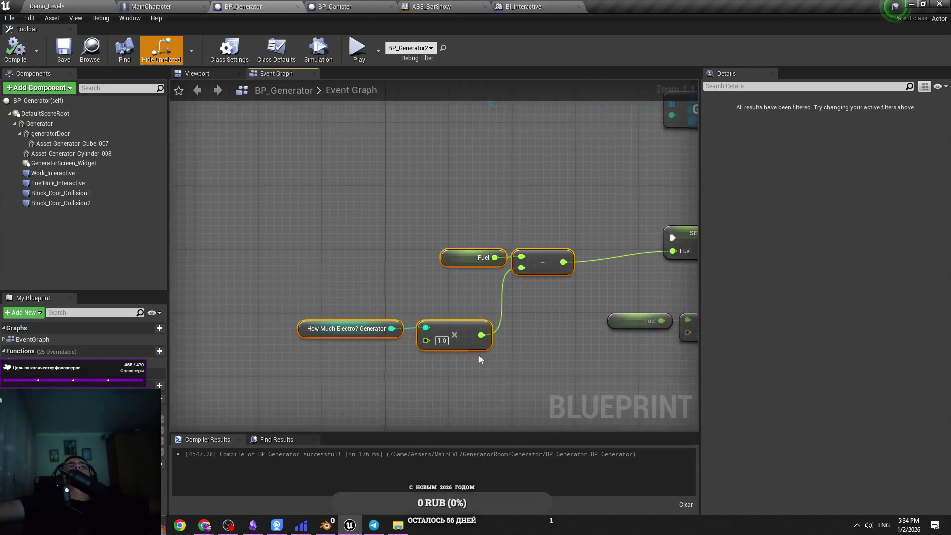
{"action": "mouse_move", "coordinate": [555, 272]}
{"action": "left_mouse_down"}
{"action": "mouse_move", "coordinate": [595, 263]}
{"action": "mouse_move", "coordinate": [399, 276]}
{"action": "left_mouse_up"}
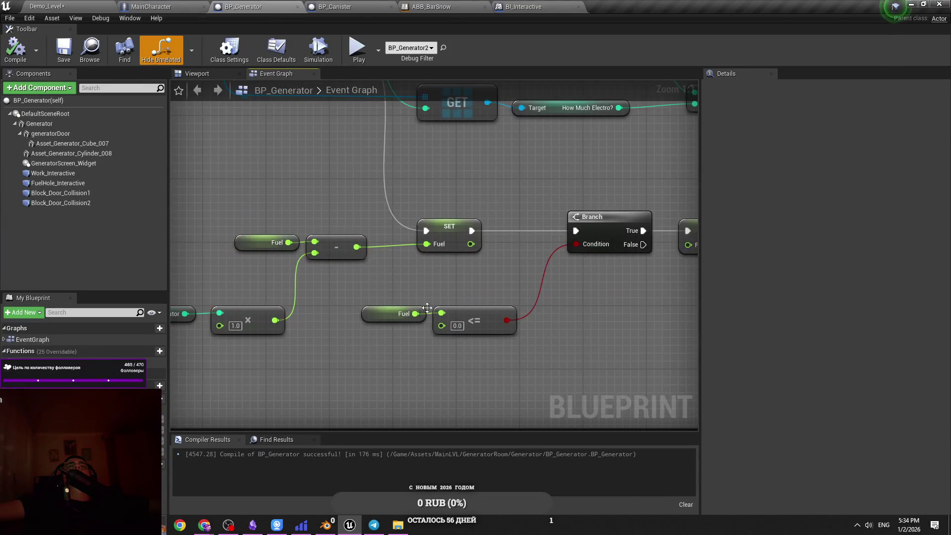
{"action": "left_click", "coordinate": [420, 313]}
{"action": "left_click", "coordinate": [490, 266]}
Look over the Branch nodes in the graph, then return to the Demo_Level map.
{"action": "mouse_move", "coordinate": [490, 266]}
{"action": "left_mouse_down"}
{"action": "mouse_move", "coordinate": [430, 297]}
{"action": "mouse_move", "coordinate": [420, 230]}
{"action": "mouse_move", "coordinate": [299, 222]}
{"action": "left_mouse_up"}
{"action": "scroll", "coordinate": [375, 228], "scroll_direction": "down", "scroll_amount": 2}
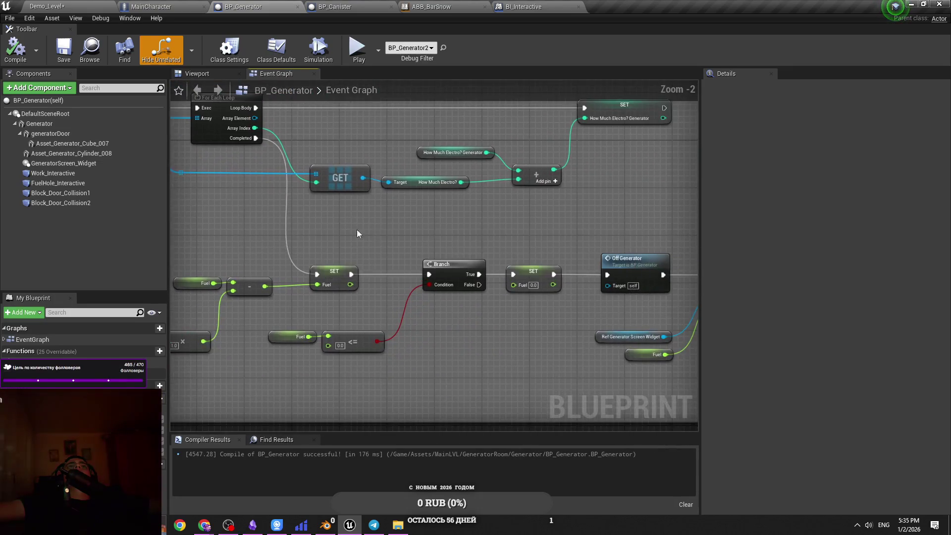
{"action": "scroll", "coordinate": [377, 275], "scroll_direction": "down", "scroll_amount": 2}
{"action": "scroll", "coordinate": [375, 283], "scroll_direction": "up", "scroll_amount": 2}
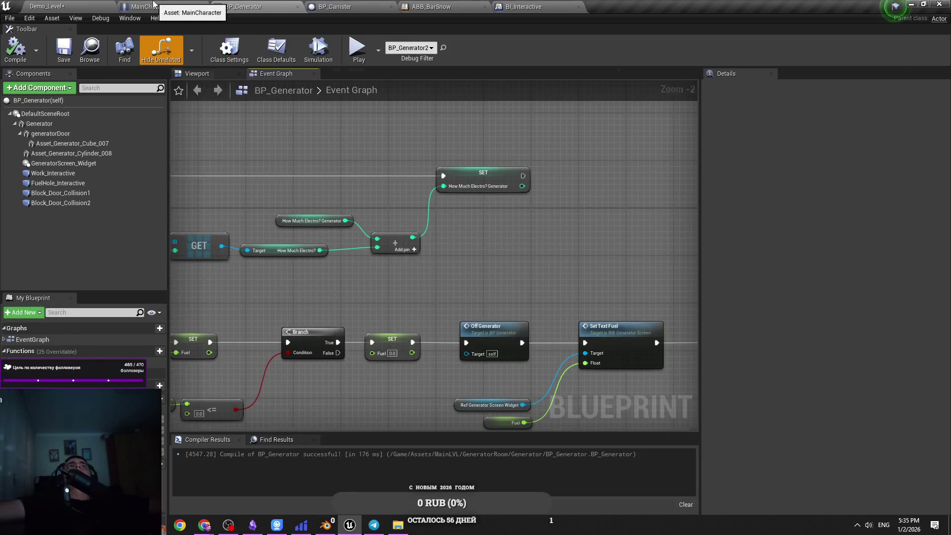
{"action": "left_click", "coordinate": [153, 6]}
{"action": "left_click", "coordinate": [60, 6]}
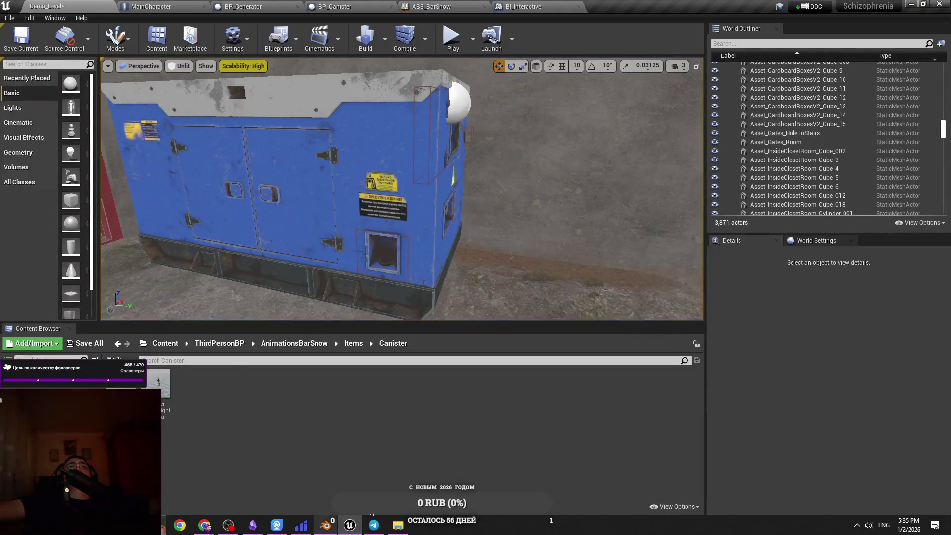
Minimize Canister_BarSnowAnim and open This PC > M2 (E:) > Everything_for_Game > Everything_for_game.
{"action": "left_click", "coordinate": [397, 525]}
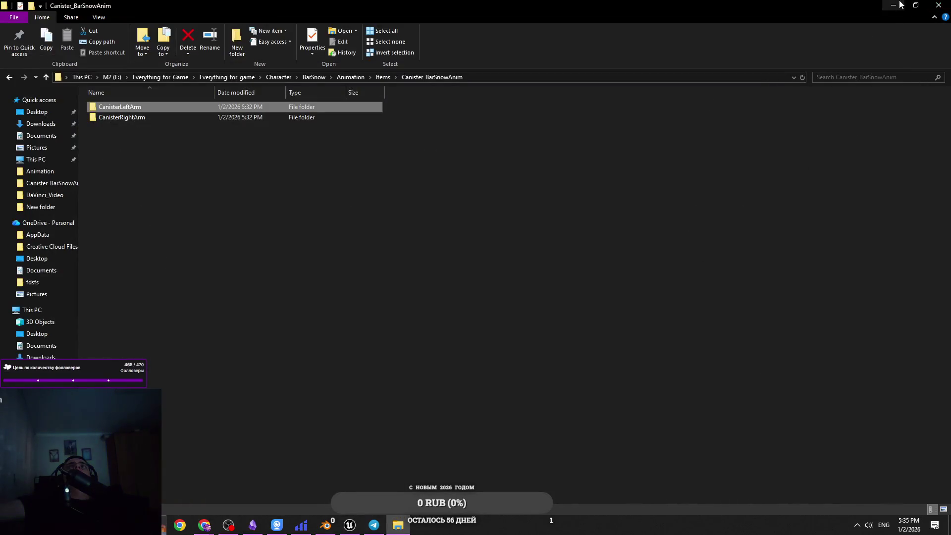
{"action": "left_click", "coordinate": [900, 5]}
{"action": "double_click", "coordinate": [921, 483]}
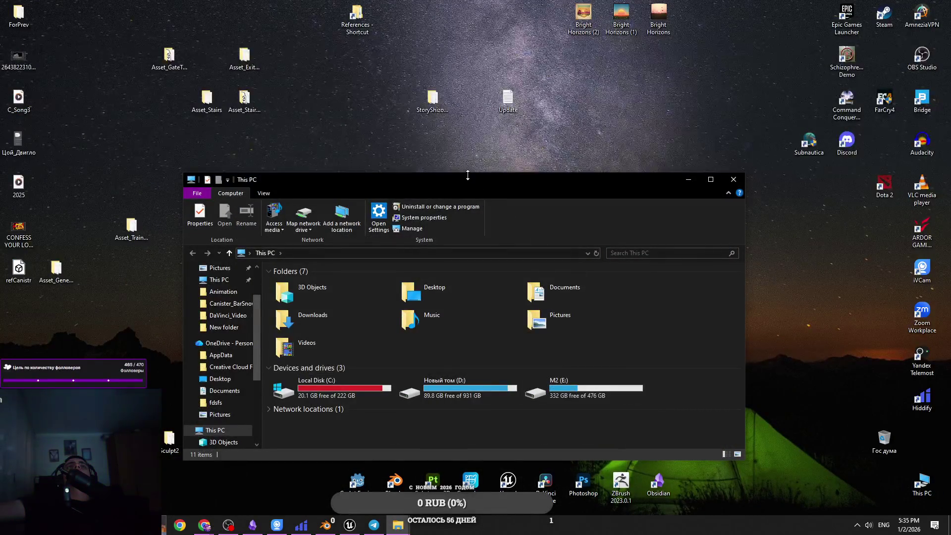
{"action": "left_click_drag", "start_coordinate": [459, 175], "coordinate": [479, 152]}
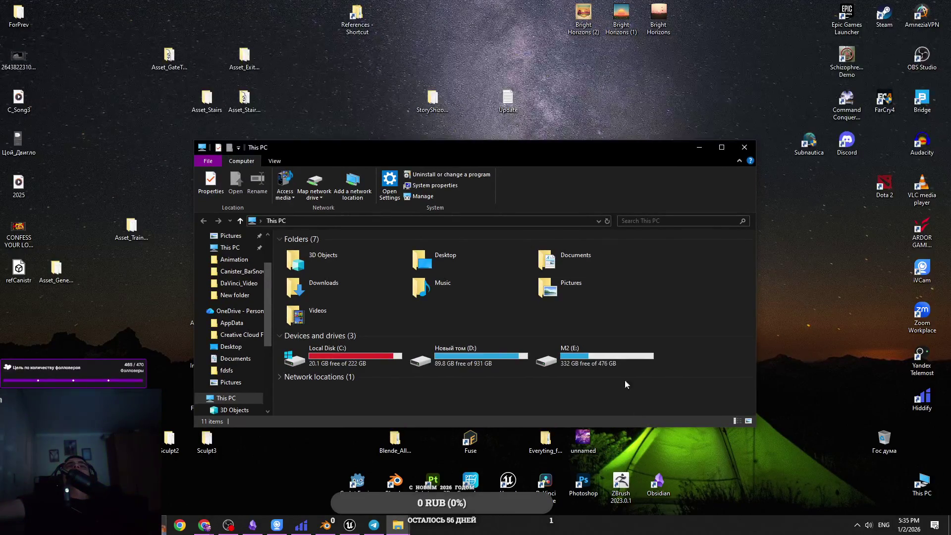
{"action": "double_click", "coordinate": [616, 364]}
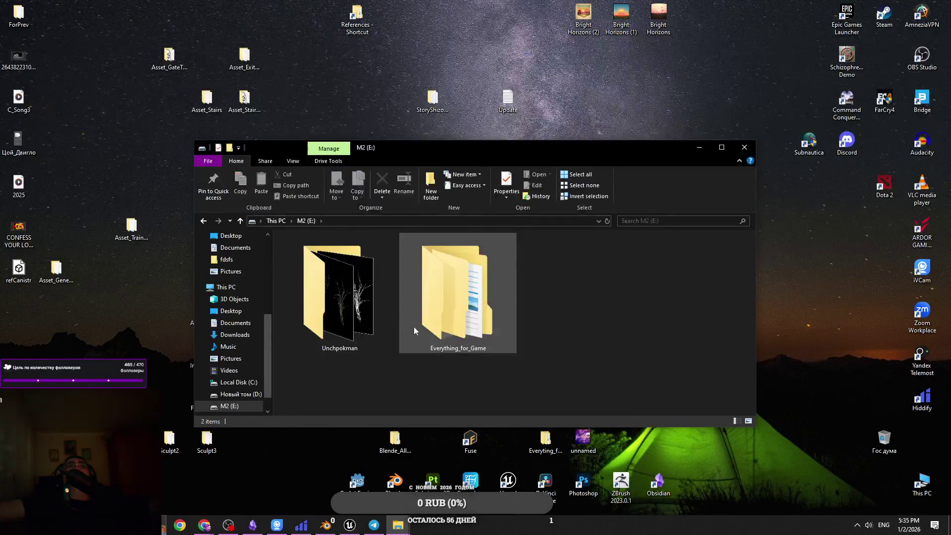
{"action": "double_click", "coordinate": [462, 296]}
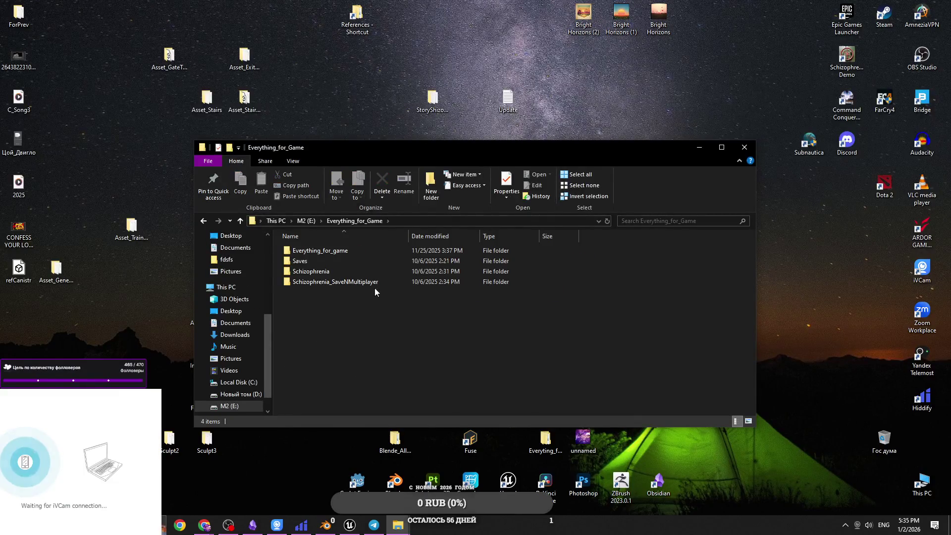
{"action": "double_click", "coordinate": [377, 251]}
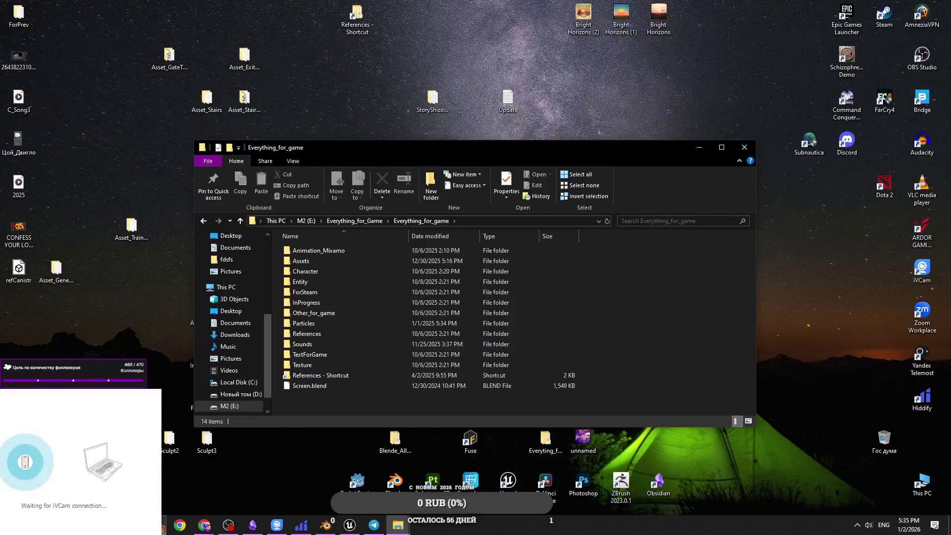
Select and then deselect the 14 items in Everything_for_game, then bring up iVCam.
{"action": "mouse_move", "coordinate": [581, 401]}
{"action": "left_mouse_down"}
{"action": "mouse_move", "coordinate": [522, 366]}
{"action": "mouse_move", "coordinate": [590, 403]}
{"action": "mouse_move", "coordinate": [578, 391]}
{"action": "mouse_move", "coordinate": [285, 299]}
{"action": "mouse_move", "coordinate": [285, 214]}
{"action": "mouse_move", "coordinate": [256, 200]}
{"action": "left_mouse_up"}
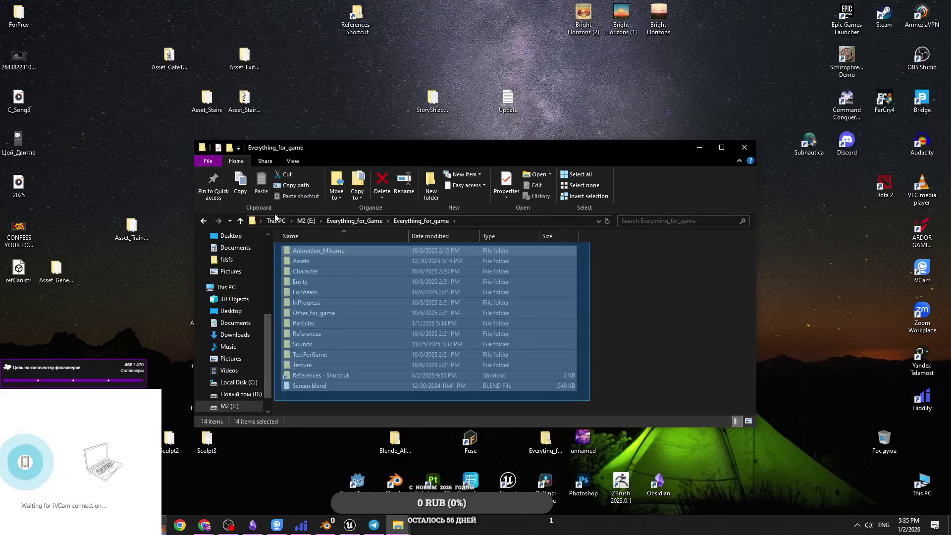
{"action": "left_click_drag", "start_coordinate": [275, 218], "coordinate": [275, 218]}
{"action": "left_click", "coordinate": [640, 398]}
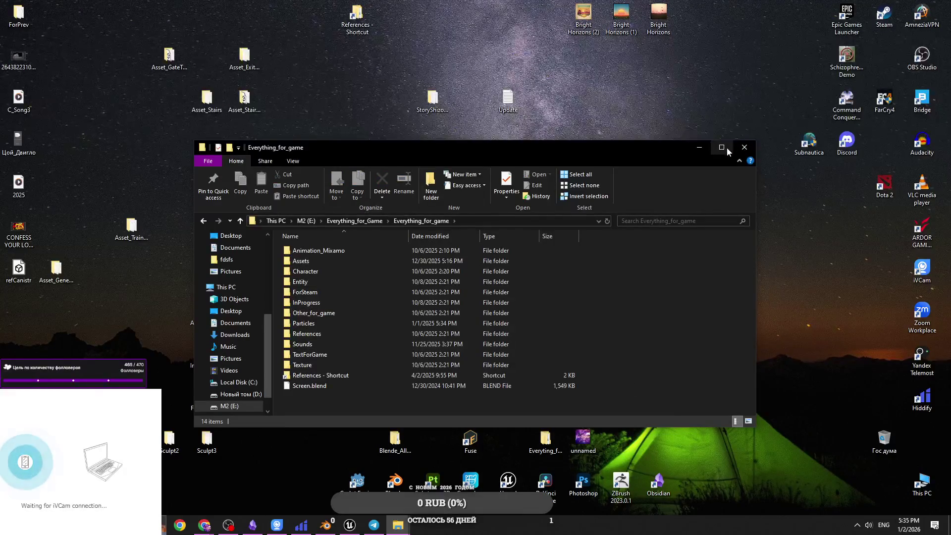
{"action": "left_click", "coordinate": [278, 525]}
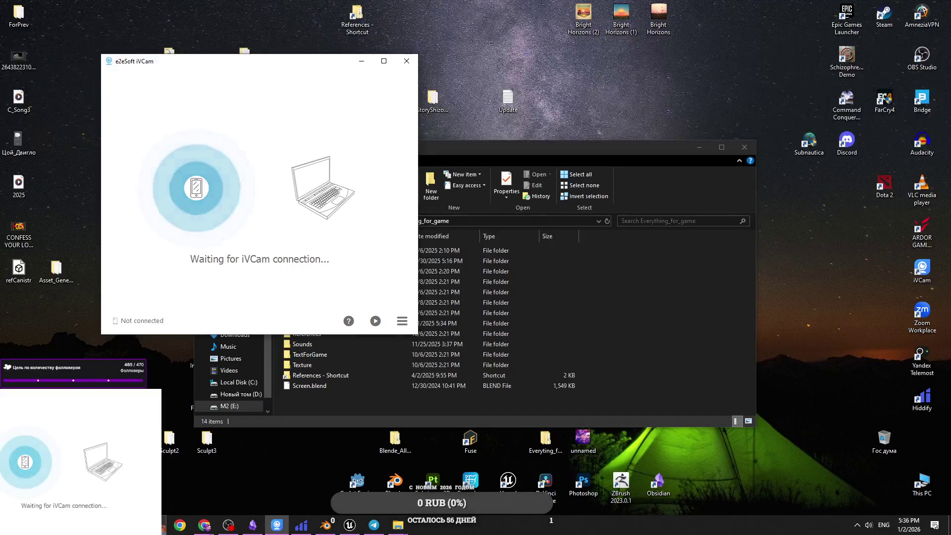
Connect iVCam to the Redmi Note 12 Pro, close Camera Settings, and refocus Explorer.
{"action": "left_click", "coordinate": [376, 321]}
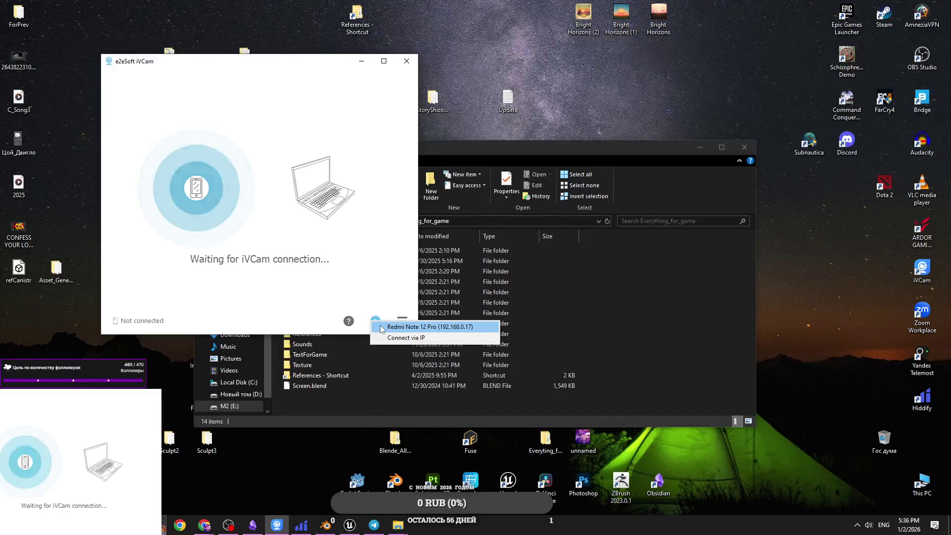
{"action": "left_click", "coordinate": [380, 326]}
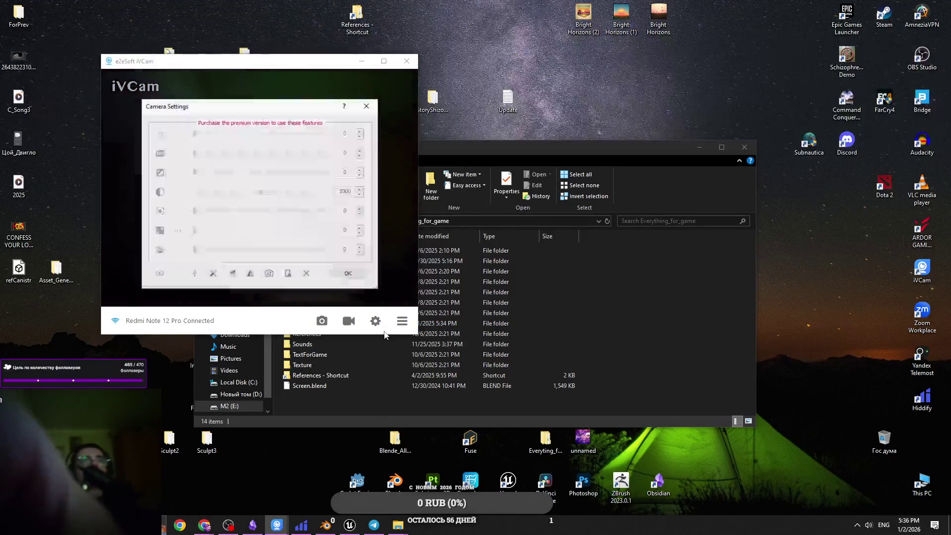
{"action": "left_click", "coordinate": [366, 107]}
{"action": "left_click", "coordinate": [491, 156]}
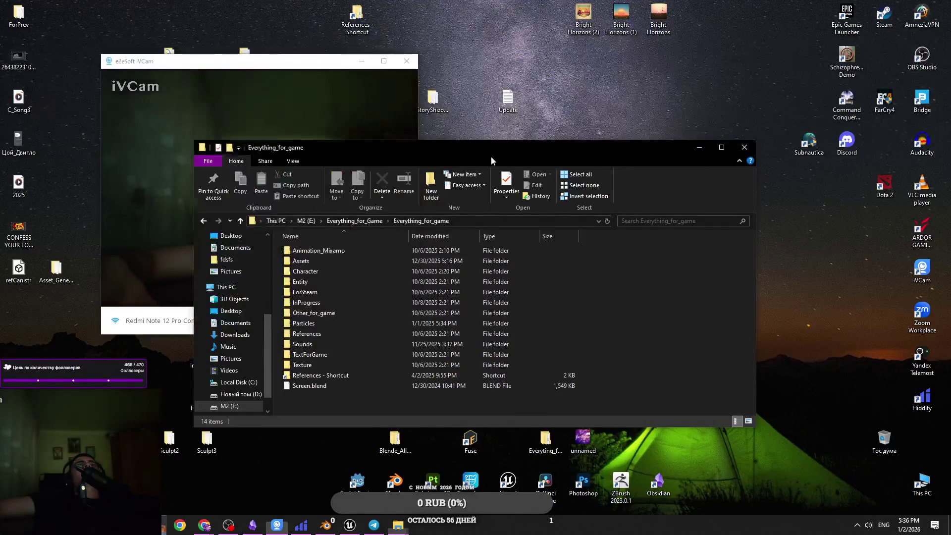
{"action": "left_click_drag", "start_coordinate": [469, 147], "coordinate": [369, 53]}
Resize the Explorer window, check the Unreal and Blender windows, then minimize Unreal, Explorer and iVCam.
{"action": "left_click_drag", "start_coordinate": [429, 335], "coordinate": [428, 363]}
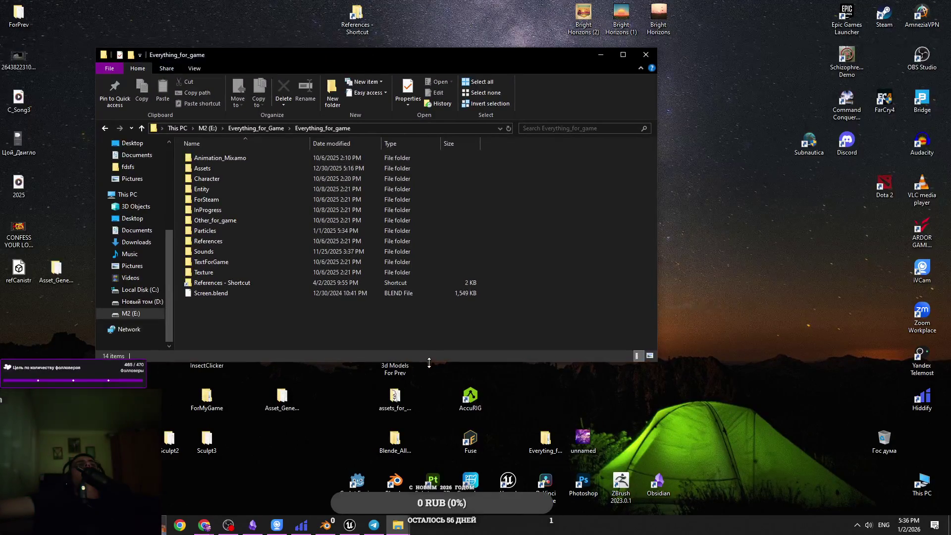
{"action": "left_click_drag", "start_coordinate": [377, 59], "coordinate": [370, 54]}
{"action": "left_click", "coordinate": [350, 525]}
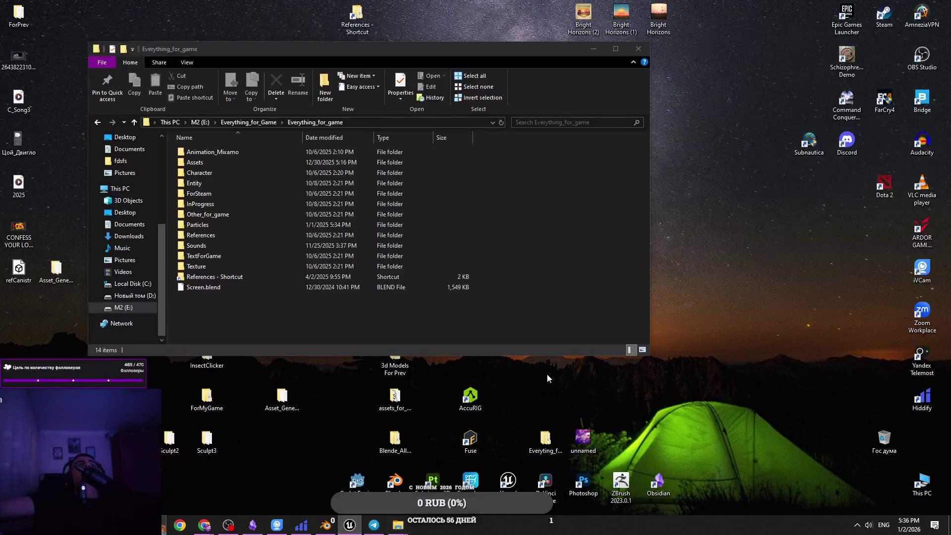
{"action": "left_click", "coordinate": [151, 6]}
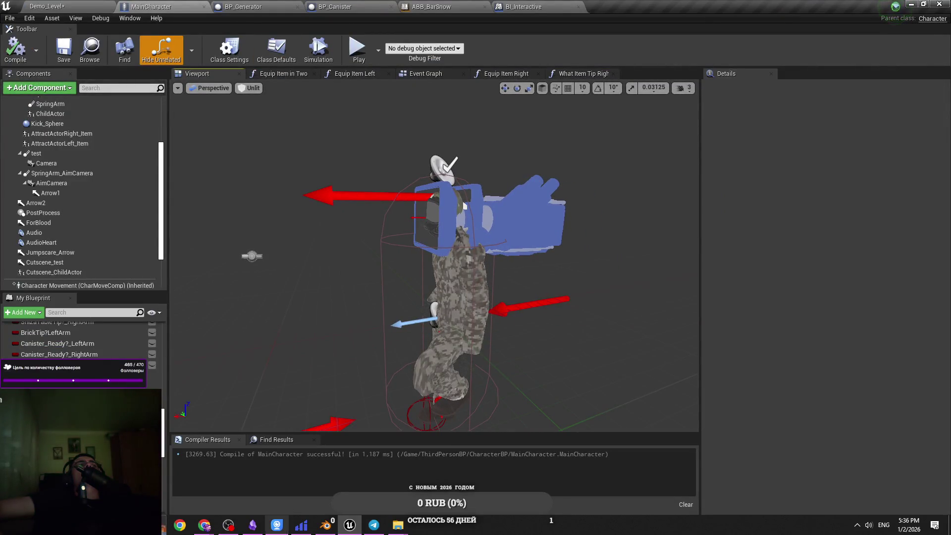
{"action": "left_click", "coordinate": [335, 526]}
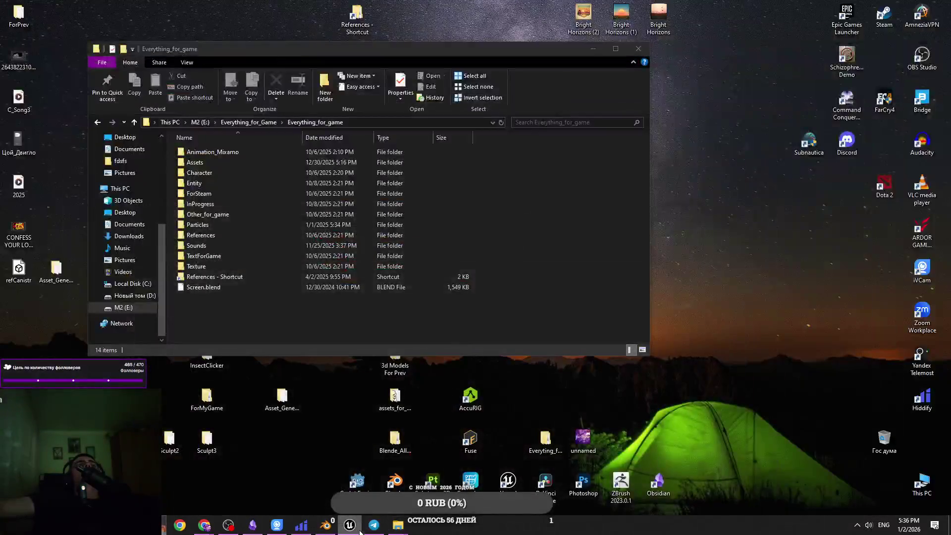
{"action": "left_click", "coordinate": [359, 530]}
{"action": "left_click", "coordinate": [349, 525]}
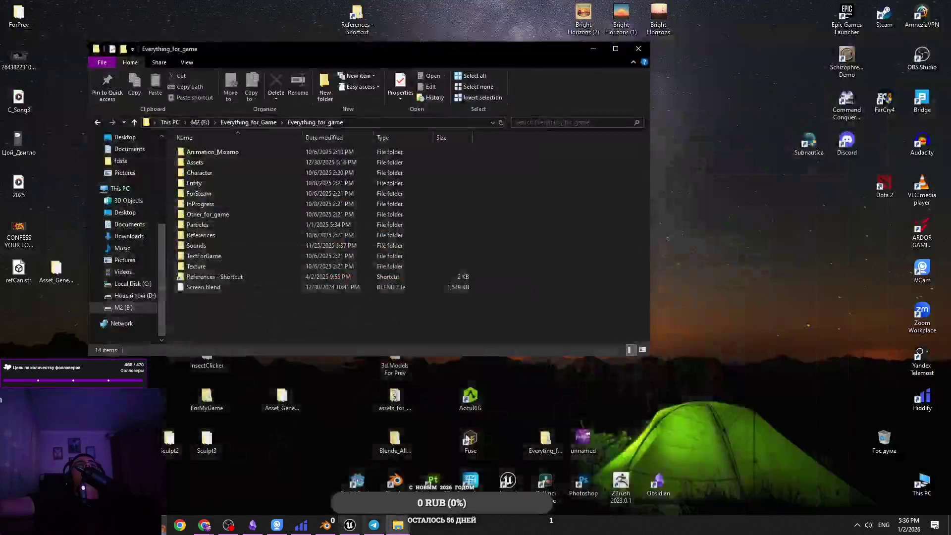
{"action": "left_click", "coordinate": [586, 55]}
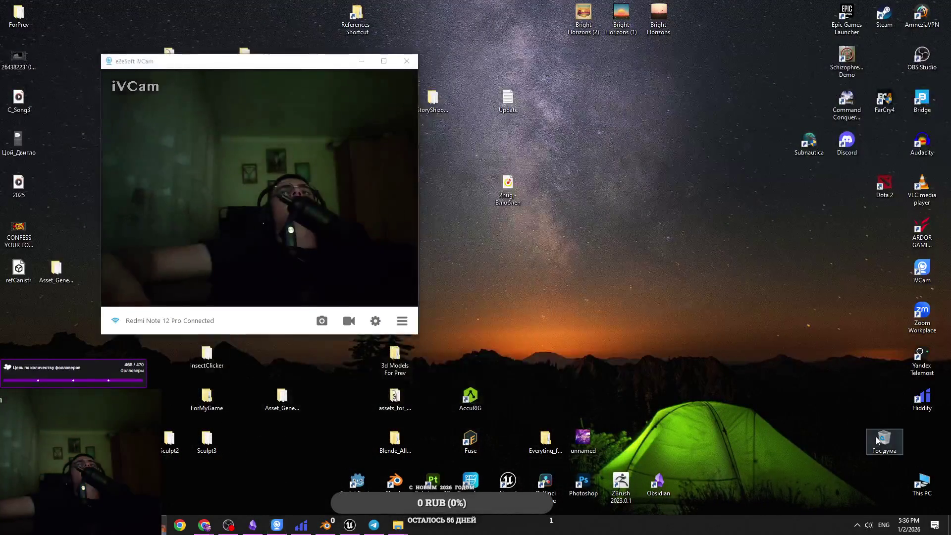
{"action": "left_click", "coordinate": [361, 62]}
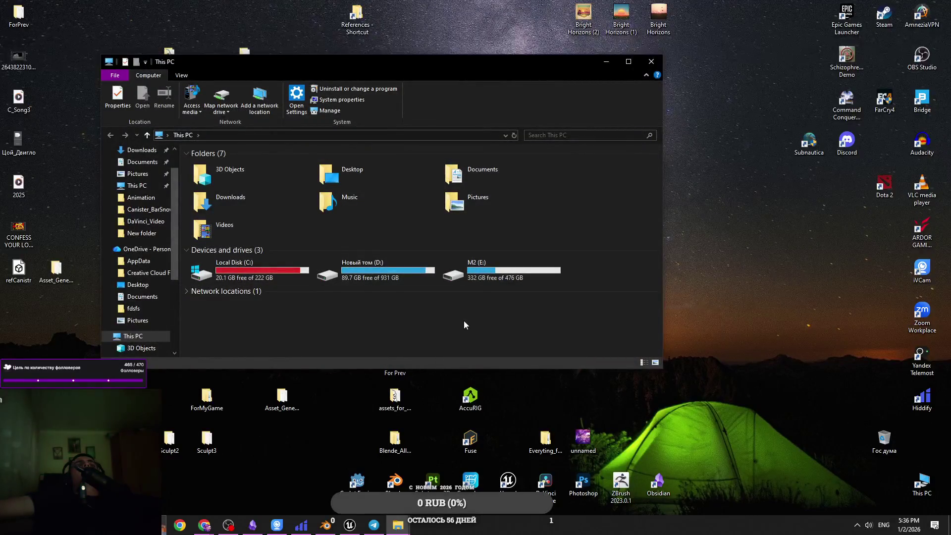
Open M2 (E:) > Everything_for_Game, move that window aside, and minimize it.
{"action": "double_click", "coordinate": [490, 270]}
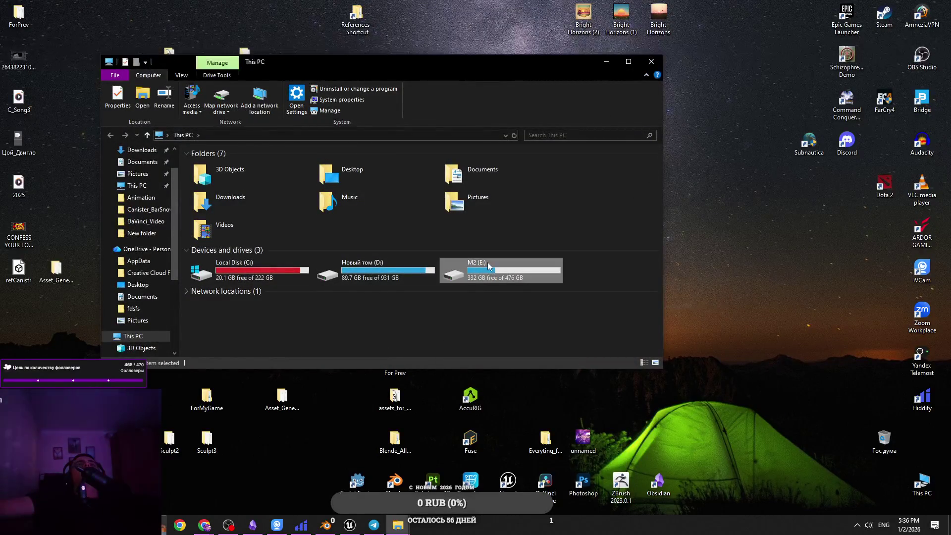
{"action": "double_click", "coordinate": [399, 194]}
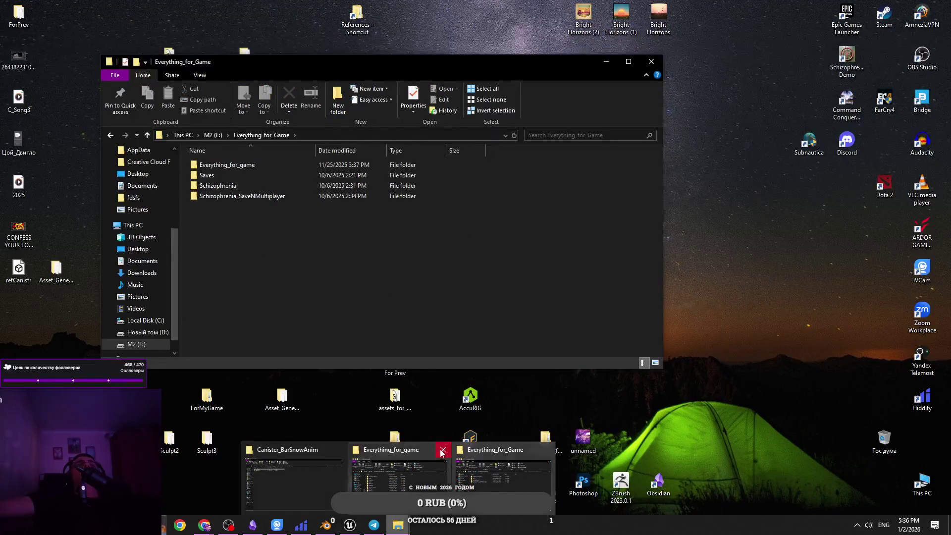
{"action": "left_click_drag", "start_coordinate": [347, 61], "coordinate": [395, 73]}
{"action": "left_click_drag", "start_coordinate": [426, 263], "coordinate": [563, 320]}
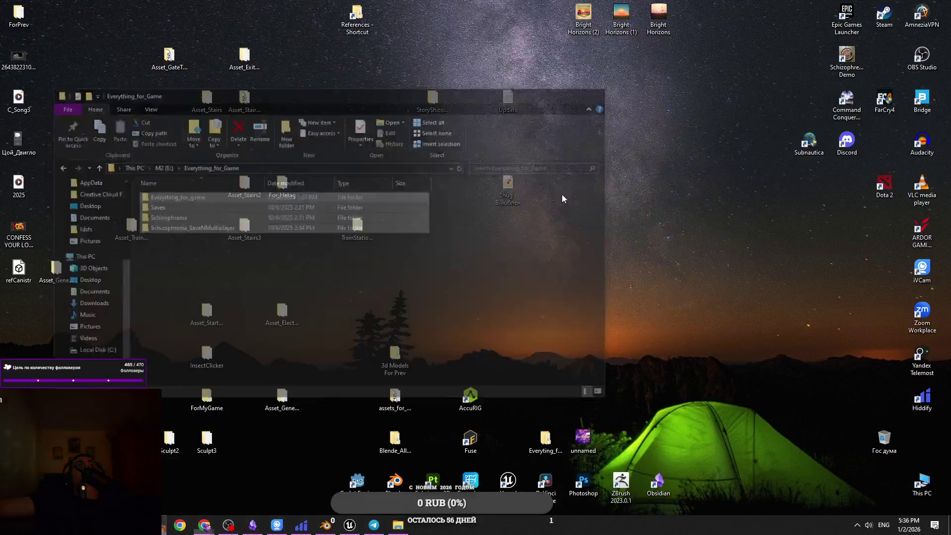
{"action": "left_click", "coordinate": [399, 529]}
Restore Canister_BarSnowAnim, open its CanisterLeftArm folder, and shrink the window.
{"action": "left_click", "coordinate": [398, 531]}
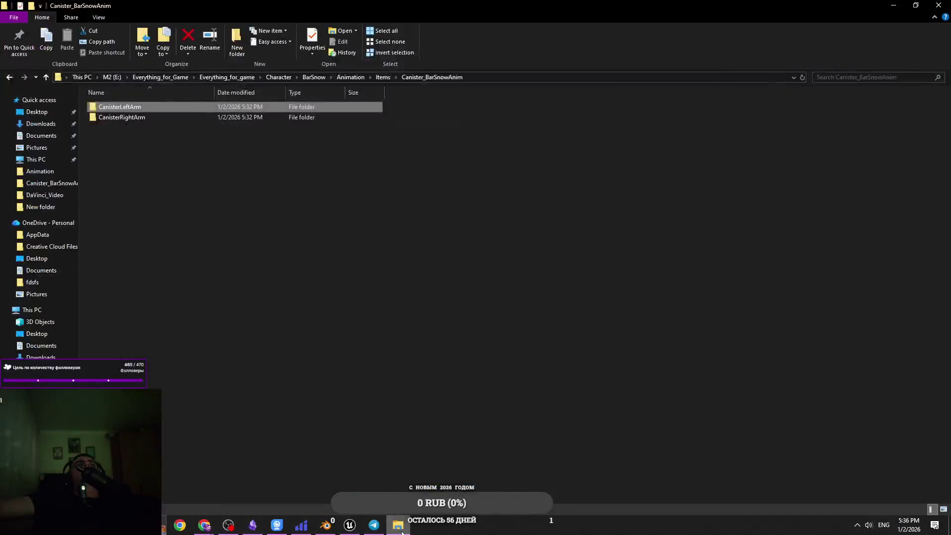
{"action": "double_click", "coordinate": [233, 106]}
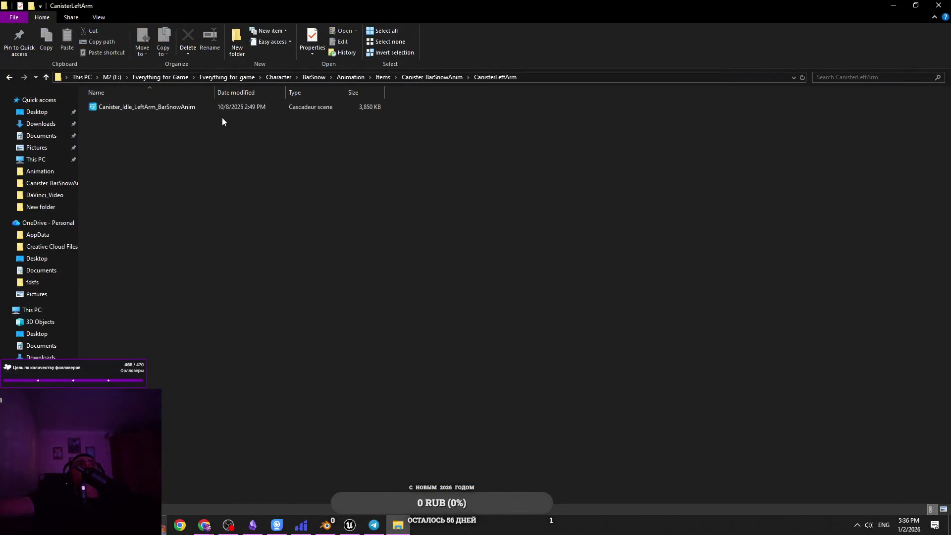
{"action": "mouse_move", "coordinate": [482, 266]}
{"action": "left_mouse_down"}
{"action": "mouse_move", "coordinate": [143, 60]}
{"action": "mouse_move", "coordinate": [458, 240]}
{"action": "left_mouse_up"}
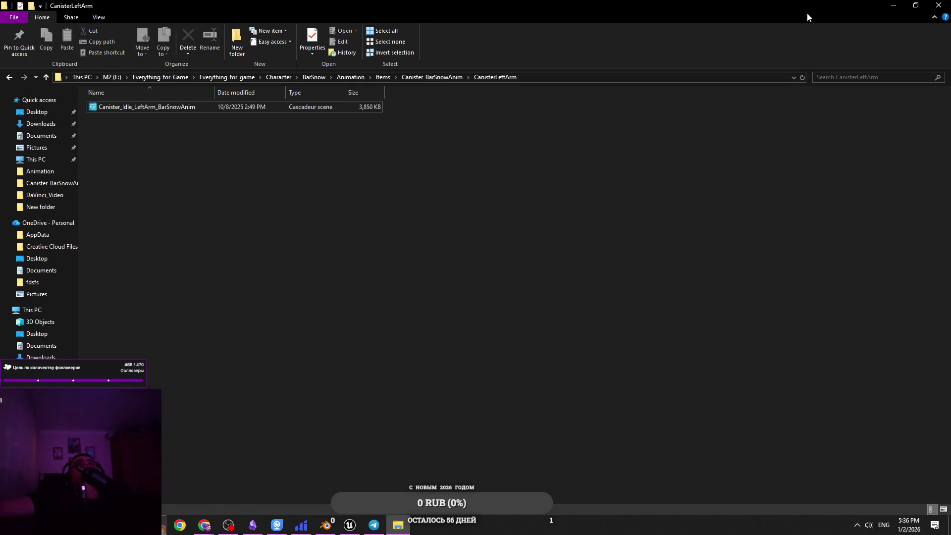
{"action": "double_click", "coordinate": [806, 15]}
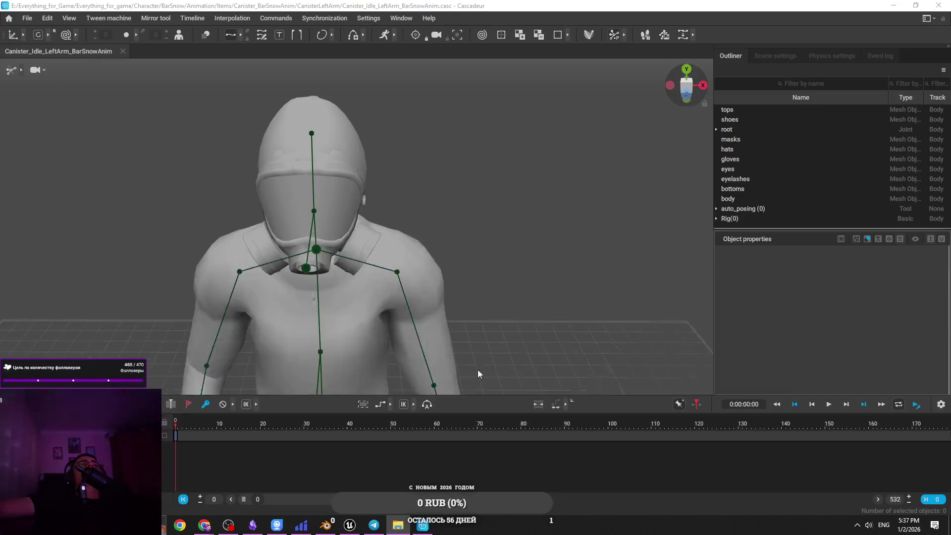
Orbit and zoom the viewport to an angled close-up of the character.
{"action": "scroll", "coordinate": [458, 344], "scroll_direction": "down", "scroll_amount": 3}
{"action": "mouse_move", "coordinate": [459, 344]}
{"action": "left_mouse_down"}
{"action": "mouse_move", "coordinate": [418, 264]}
{"action": "mouse_move", "coordinate": [381, 313]}
{"action": "mouse_move", "coordinate": [355, 218]}
{"action": "mouse_move", "coordinate": [381, 247]}
{"action": "left_mouse_up"}
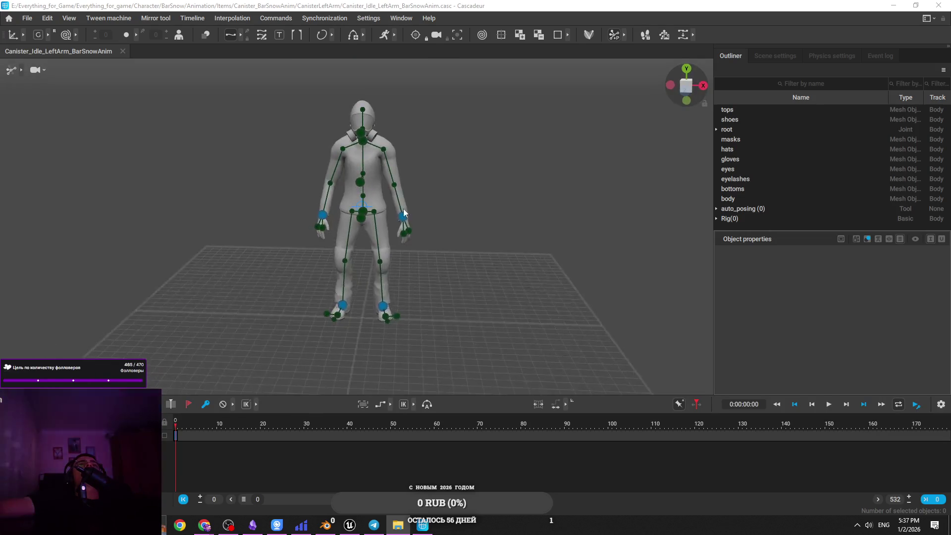
{"action": "scroll", "coordinate": [402, 275], "scroll_direction": "up", "scroll_amount": 2}
{"action": "scroll", "coordinate": [392, 197], "scroll_direction": "down", "scroll_amount": 2}
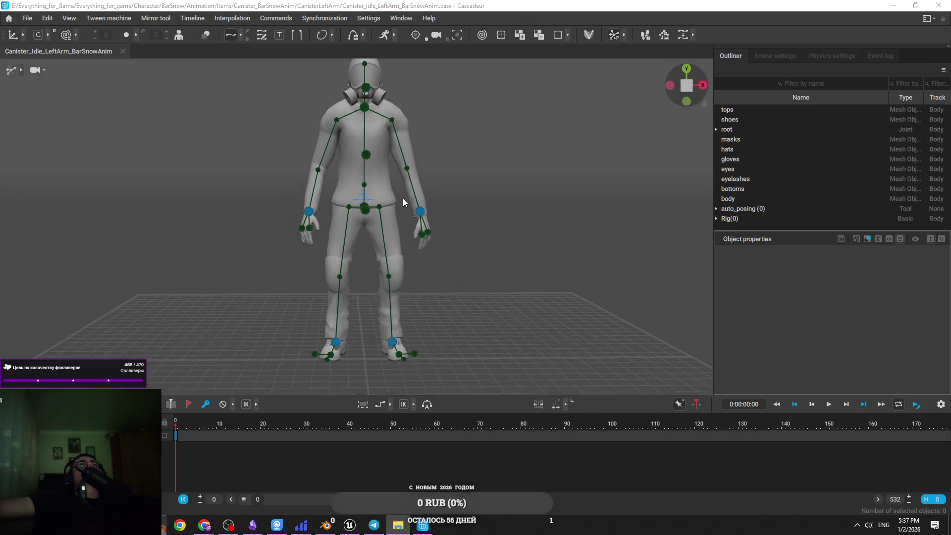
{"action": "scroll", "coordinate": [384, 305], "scroll_direction": "up", "scroll_amount": 3}
{"action": "mouse_move", "coordinate": [384, 305]}
{"action": "left_mouse_down"}
{"action": "mouse_move", "coordinate": [438, 215]}
{"action": "mouse_move", "coordinate": [470, 226]}
{"action": "mouse_move", "coordinate": [406, 212]}
{"action": "left_mouse_up"}
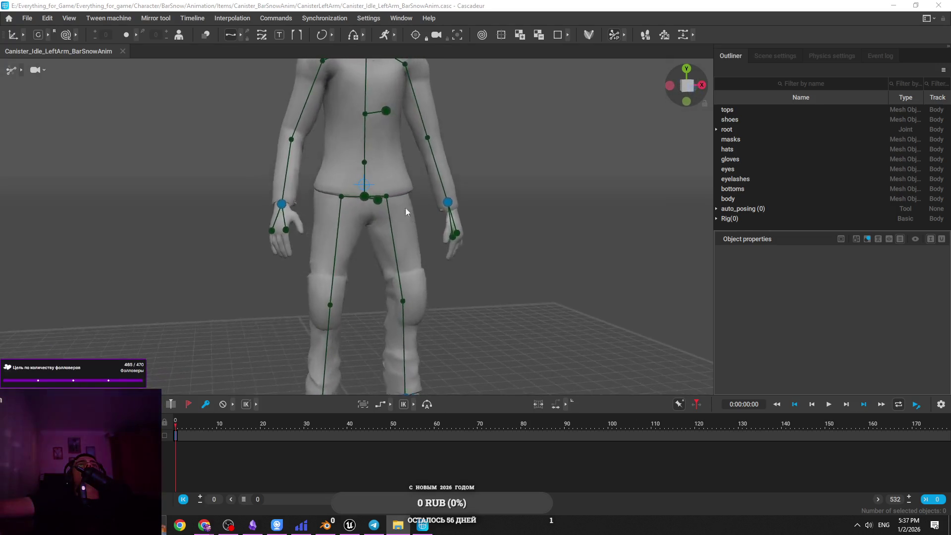
{"action": "scroll", "coordinate": [379, 171], "scroll_direction": "down", "scroll_amount": 3}
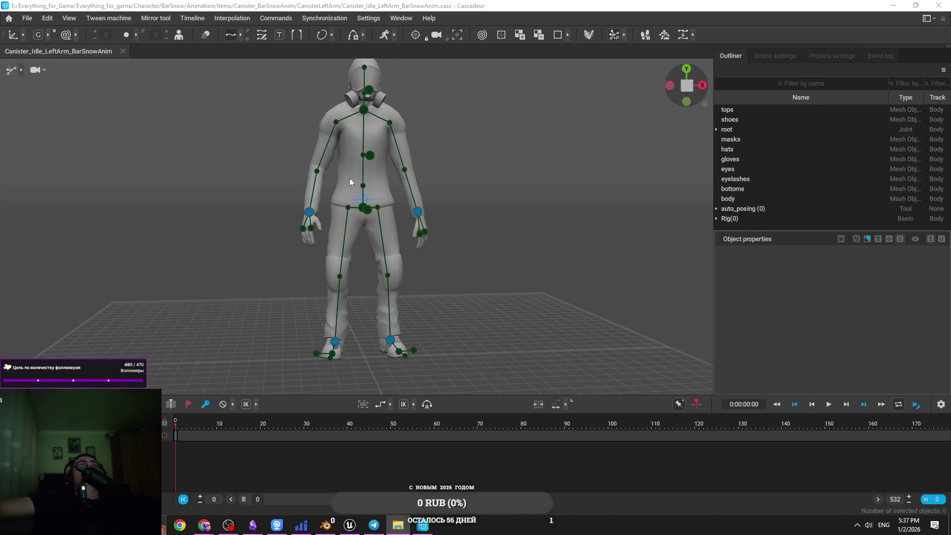
{"action": "scroll", "coordinate": [323, 185], "scroll_direction": "up", "scroll_amount": 2}
{"action": "scroll", "coordinate": [327, 454], "scroll_direction": "up", "scroll_amount": 3}
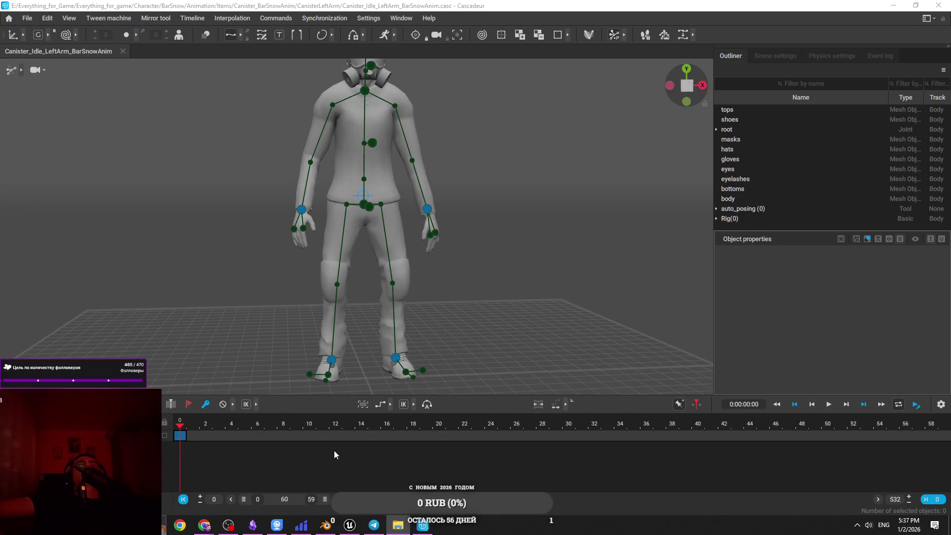
{"action": "scroll", "coordinate": [335, 453], "scroll_direction": "up", "scroll_amount": 1}
Put the playhead on frame 1 and orbit slightly around the character.
{"action": "left_click", "coordinate": [194, 420]}
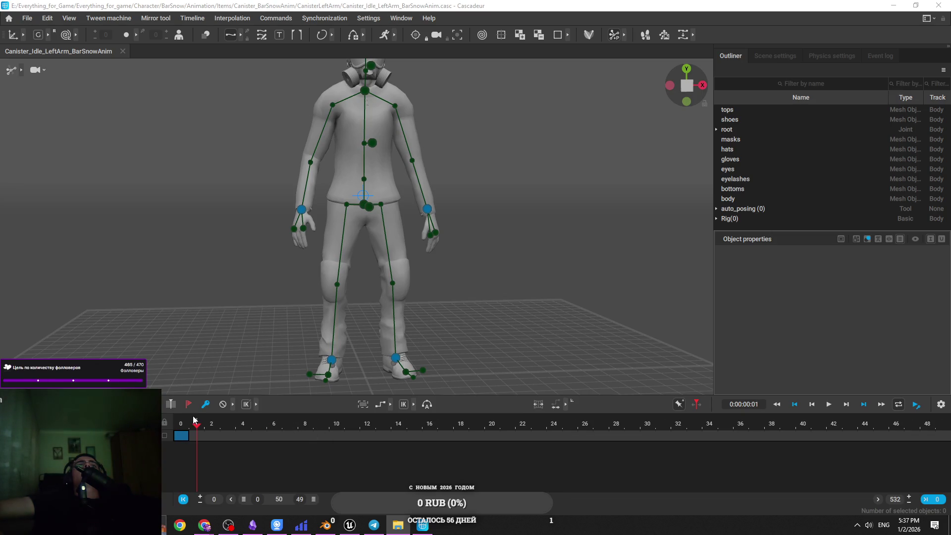
{"action": "scroll", "coordinate": [351, 457], "scroll_direction": "down", "scroll_amount": 1}
{"action": "scroll", "coordinate": [797, 464], "scroll_direction": "up", "scroll_amount": 1}
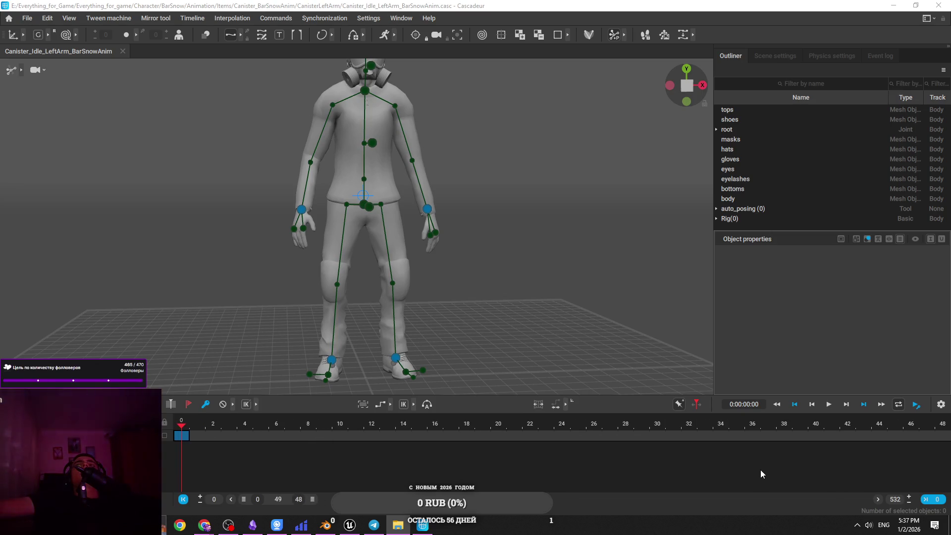
{"action": "mouse_move", "coordinate": [494, 256]}
{"action": "left_mouse_down"}
{"action": "mouse_move", "coordinate": [478, 267]}
{"action": "mouse_move", "coordinate": [461, 174]}
{"action": "mouse_move", "coordinate": [397, 189]}
{"action": "mouse_move", "coordinate": [343, 162]}
{"action": "mouse_move", "coordinate": [333, 131]}
{"action": "mouse_move", "coordinate": [359, 71]}
{"action": "mouse_move", "coordinate": [420, 155]}
{"action": "mouse_move", "coordinate": [386, 119]}
{"action": "mouse_move", "coordinate": [407, 229]}
{"action": "mouse_move", "coordinate": [344, 144]}
{"action": "mouse_move", "coordinate": [244, 141]}
{"action": "left_mouse_up"}
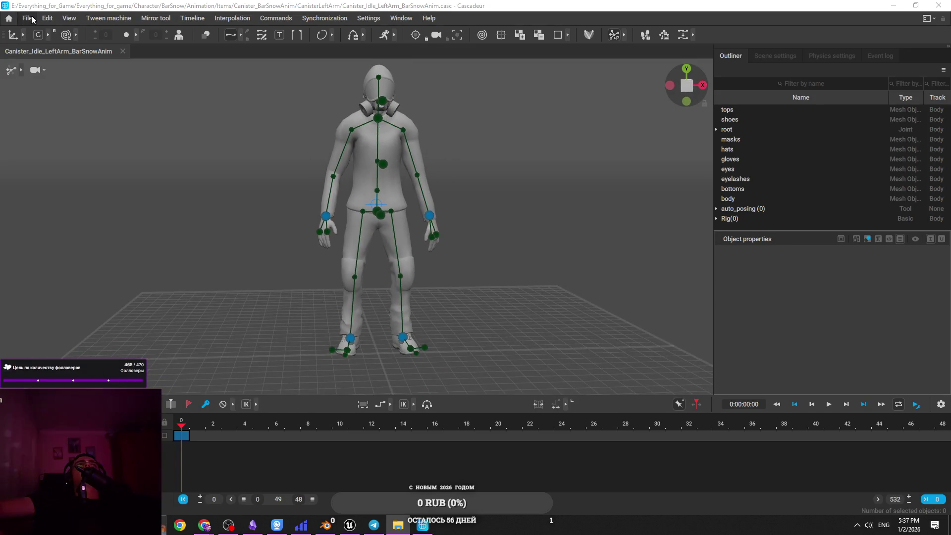
Drag the refCanistr model from the desktop into the scene and maximize Cascadeur.
{"action": "key", "text": "super+Down"}
{"action": "left_click_drag", "start_coordinate": [27, 283], "coordinate": [637, 234]}
{"action": "left_click", "coordinate": [743, 16]}
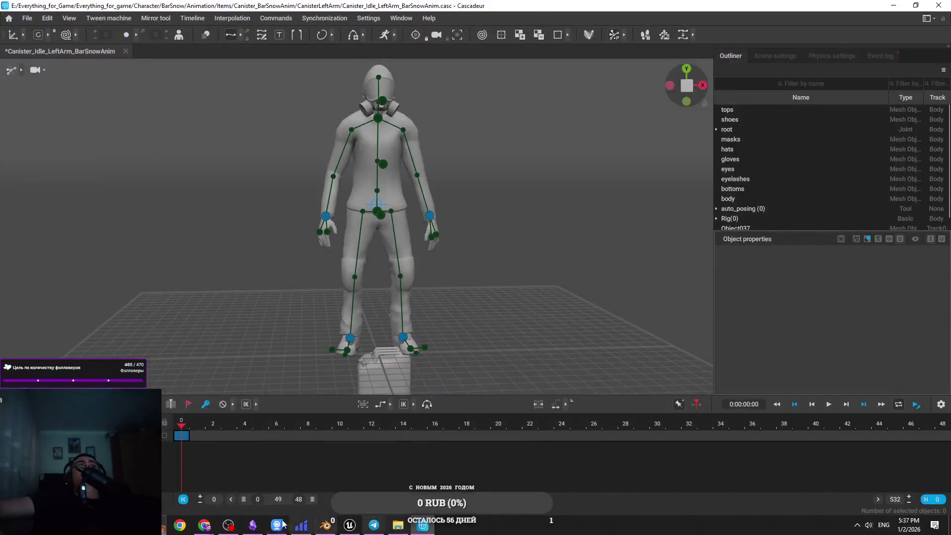
{"action": "left_click", "coordinate": [203, 527]}
{"action": "left_click", "coordinate": [256, 483]}
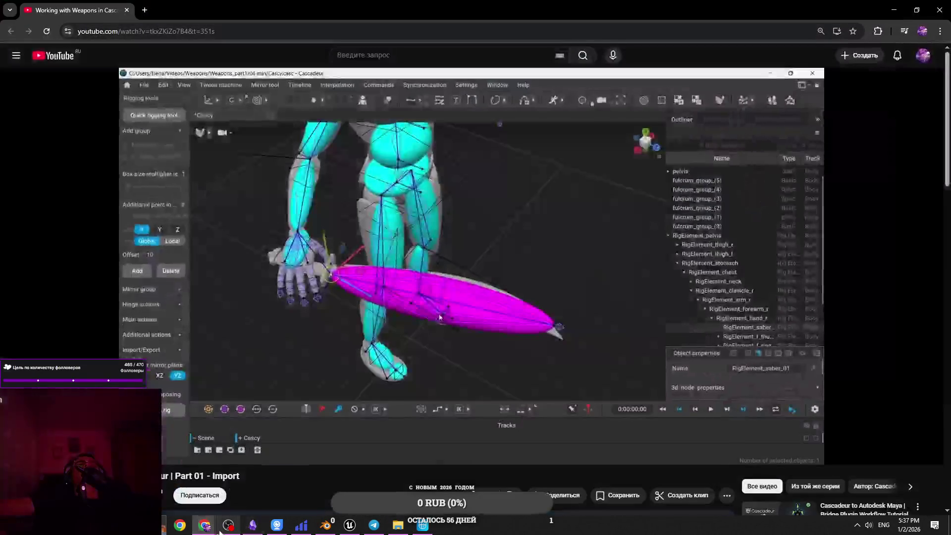
{"action": "left_click", "coordinate": [911, 7]}
{"action": "left_click", "coordinate": [590, 137]}
{"action": "key", "text": "alt+Tab"}
{"action": "scroll", "coordinate": [468, 288], "scroll_direction": "up", "scroll_amount": 3}
{"action": "scroll", "coordinate": [471, 292], "scroll_direction": "down", "scroll_amount": 2}
{"action": "mouse_move", "coordinate": [436, 183]}
{"action": "left_mouse_down"}
{"action": "mouse_move", "coordinate": [470, 312]}
{"action": "mouse_move", "coordinate": [373, 288]}
{"action": "left_mouse_up"}
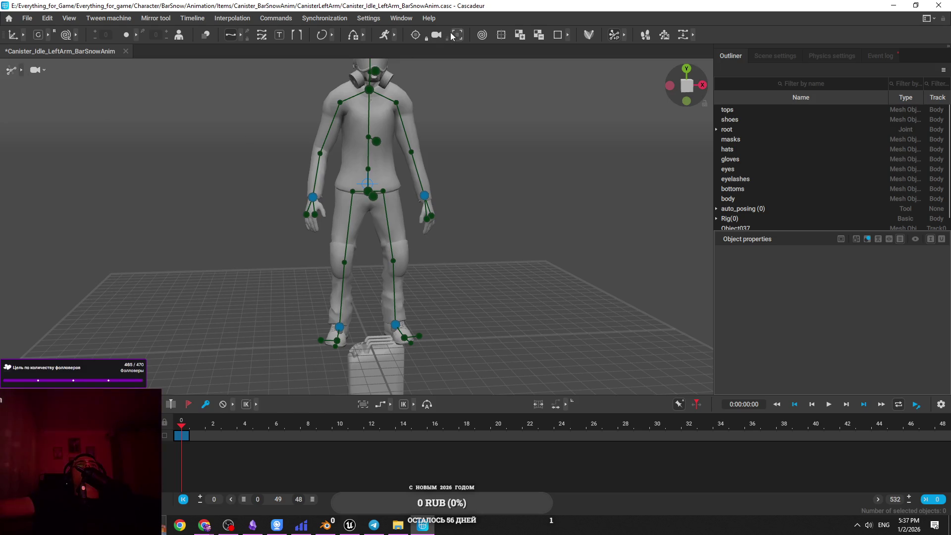
Enter rigging mode, view the rig from above, then exit and re-enter rig mode.
{"action": "left_click", "coordinate": [589, 35]}
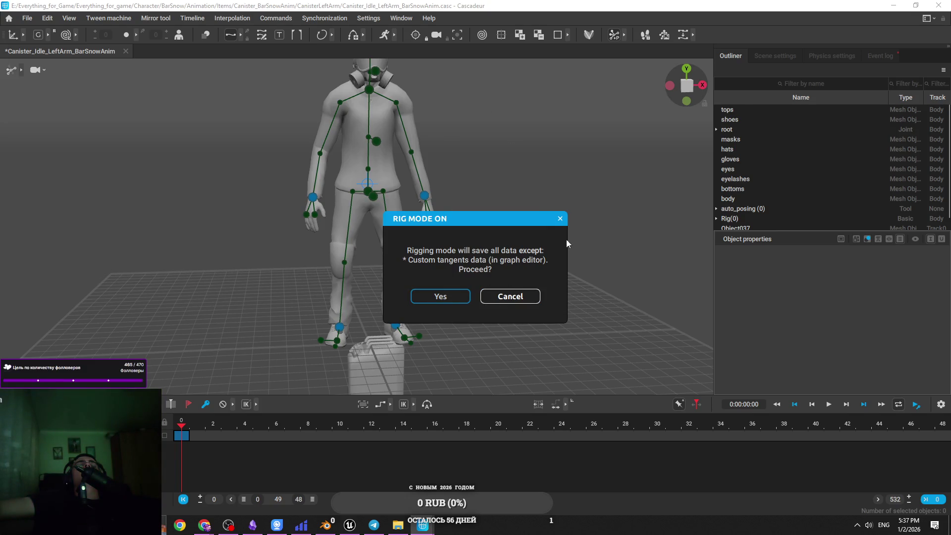
{"action": "key", "text": "Return"}
{"action": "scroll", "coordinate": [515, 295], "scroll_direction": "up", "scroll_amount": 3}
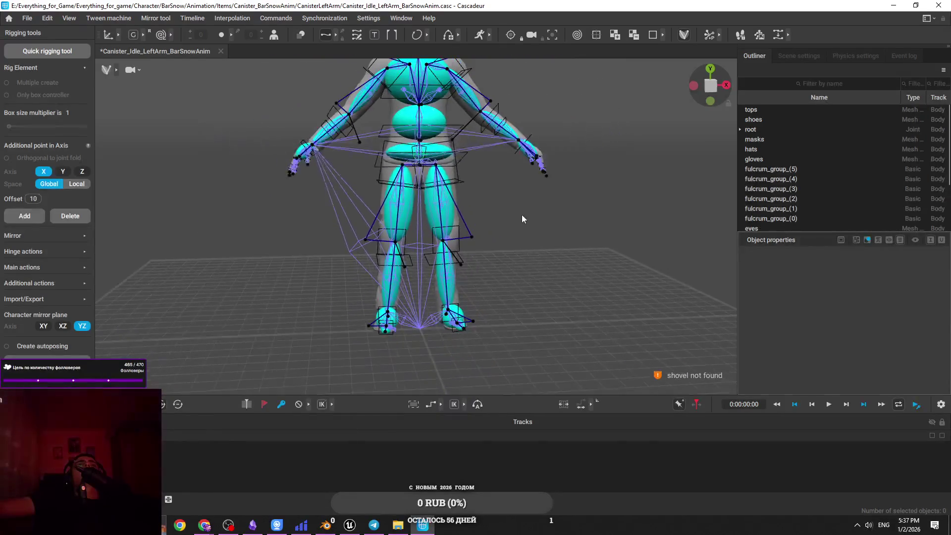
{"action": "scroll", "coordinate": [501, 278], "scroll_direction": "down", "scroll_amount": 3}
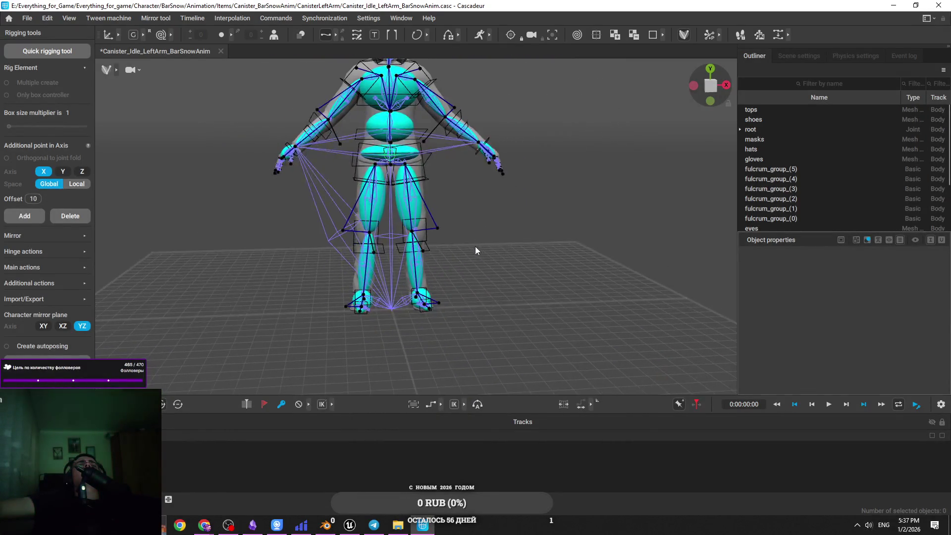
{"action": "scroll", "coordinate": [465, 243], "scroll_direction": "up", "scroll_amount": 2}
{"action": "scroll", "coordinate": [490, 272], "scroll_direction": "up", "scroll_amount": 1}
{"action": "mouse_move", "coordinate": [500, 293]}
{"action": "left_mouse_down"}
{"action": "mouse_move", "coordinate": [534, 215]}
{"action": "mouse_move", "coordinate": [491, 235]}
{"action": "mouse_move", "coordinate": [557, 214]}
{"action": "left_mouse_up"}
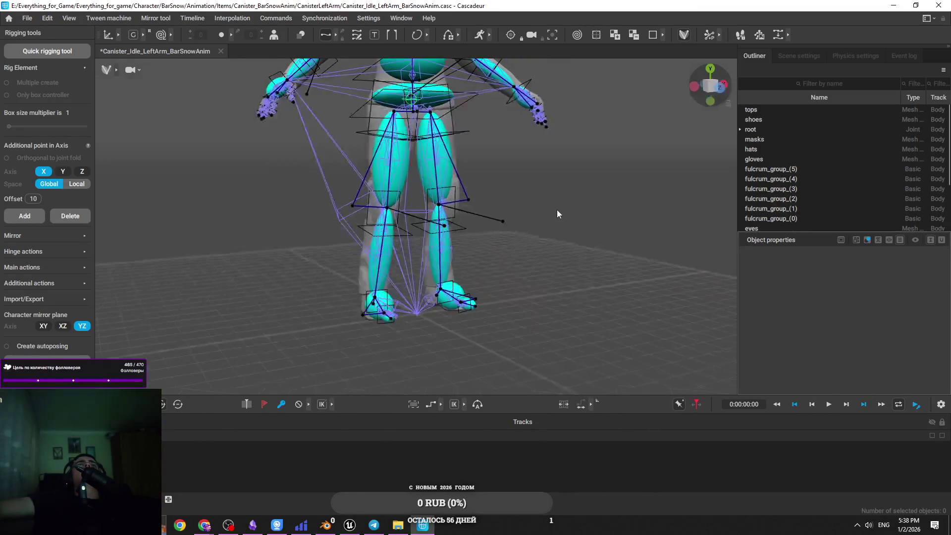
{"action": "key", "text": "Escape"}
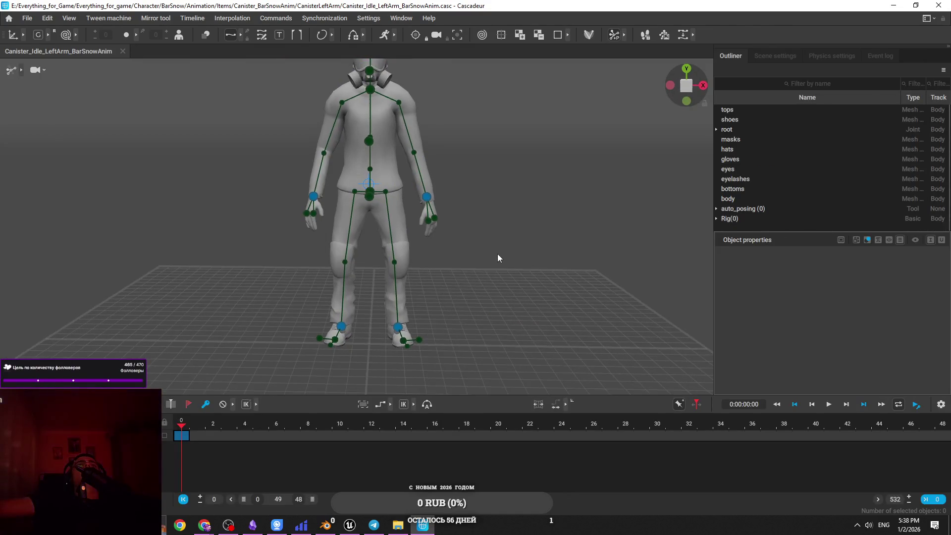
{"action": "left_click", "coordinate": [593, 36]}
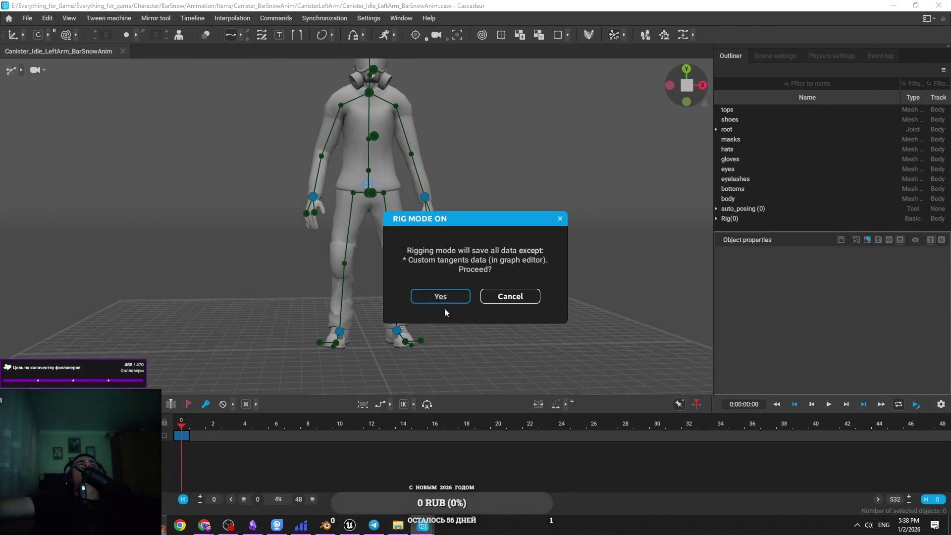
Close the CanisterLeftArm Explorer window.
{"action": "mouse_move", "coordinate": [398, 525]}
{"action": "left_click", "coordinate": [398, 468]}
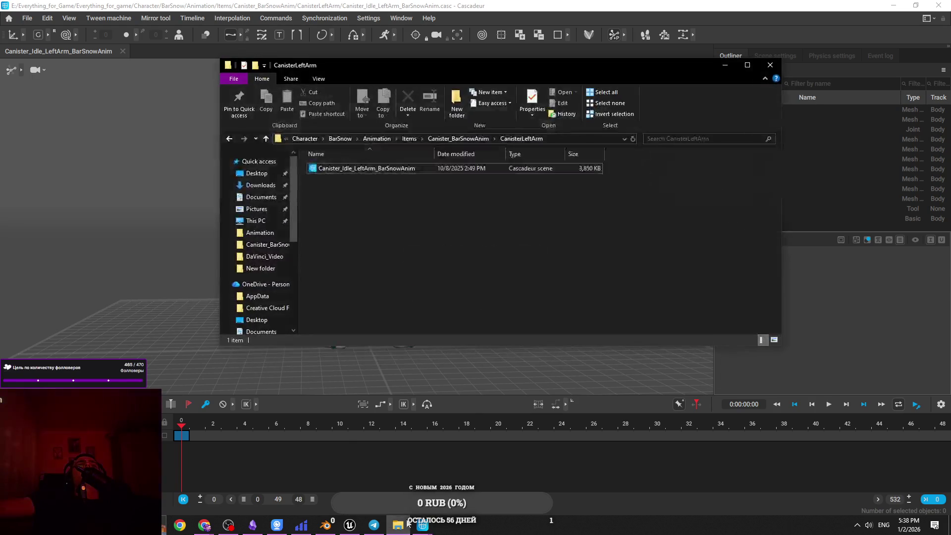
{"action": "left_click", "coordinate": [769, 65]}
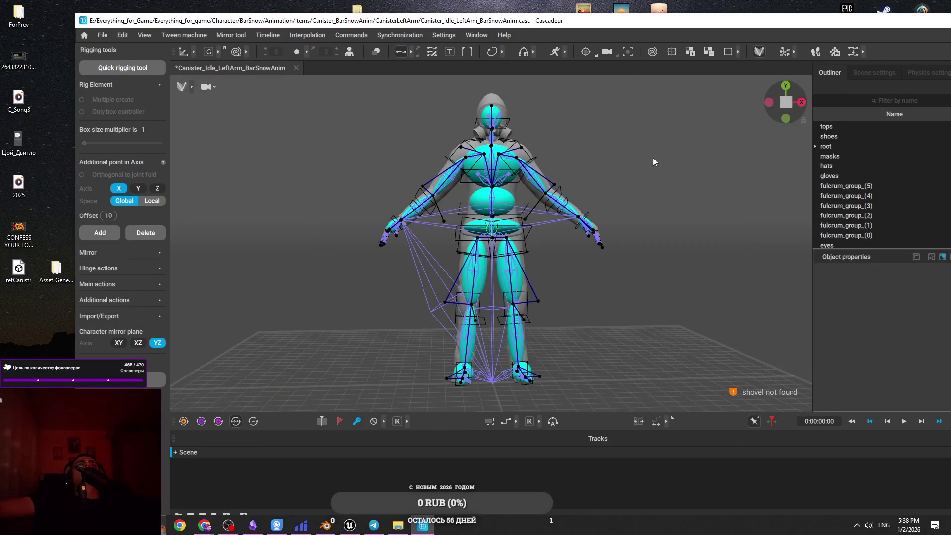
Import the canister scene, raise its Bone toward the left hand, and save.
{"action": "left_click_drag", "start_coordinate": [747, 21], "coordinate": [483, 27]}
{"action": "left_click", "coordinate": [726, 10]}
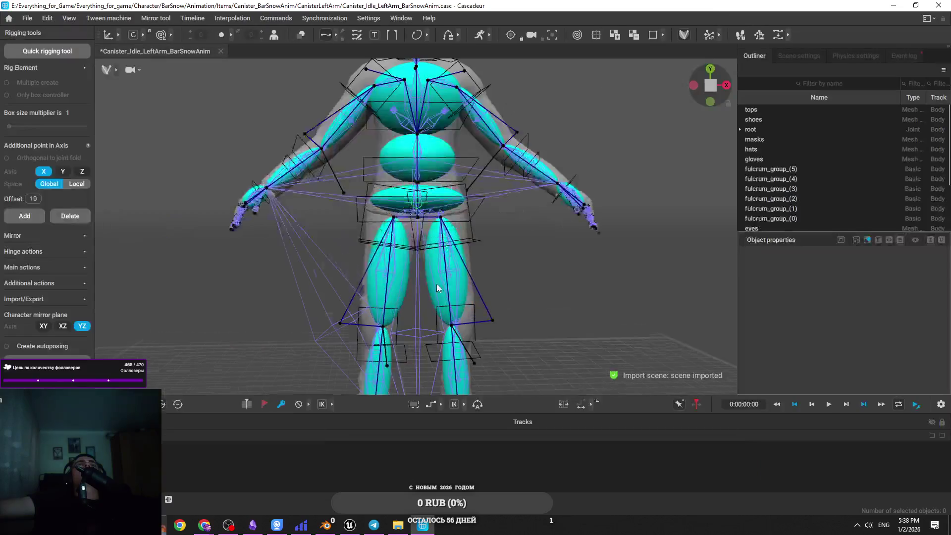
{"action": "scroll", "coordinate": [463, 203], "scroll_direction": "up", "scroll_amount": 3}
{"action": "left_click", "coordinate": [425, 288]}
{"action": "mouse_move", "coordinate": [436, 247]}
{"action": "left_mouse_down"}
{"action": "mouse_move", "coordinate": [435, 182]}
{"action": "mouse_move", "coordinate": [461, 201]}
{"action": "mouse_move", "coordinate": [591, 204]}
{"action": "mouse_move", "coordinate": [588, 237]}
{"action": "mouse_move", "coordinate": [603, 242]}
{"action": "left_mouse_up"}
{"action": "key", "text": "e"}
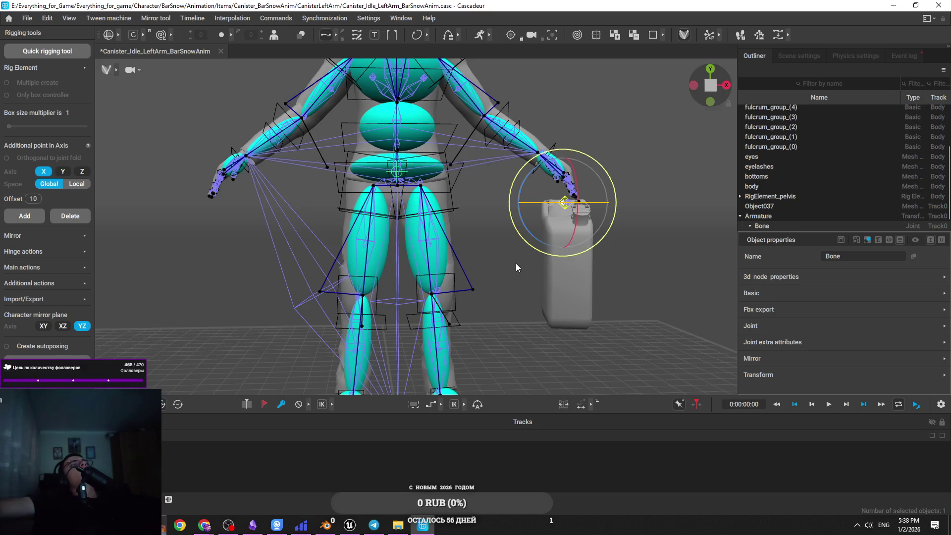
{"action": "key", "text": "ctrl+s"}
From a low angle, lower the canister Bone down into the left hand.
{"action": "scroll", "coordinate": [535, 287], "scroll_direction": "up", "scroll_amount": 5}
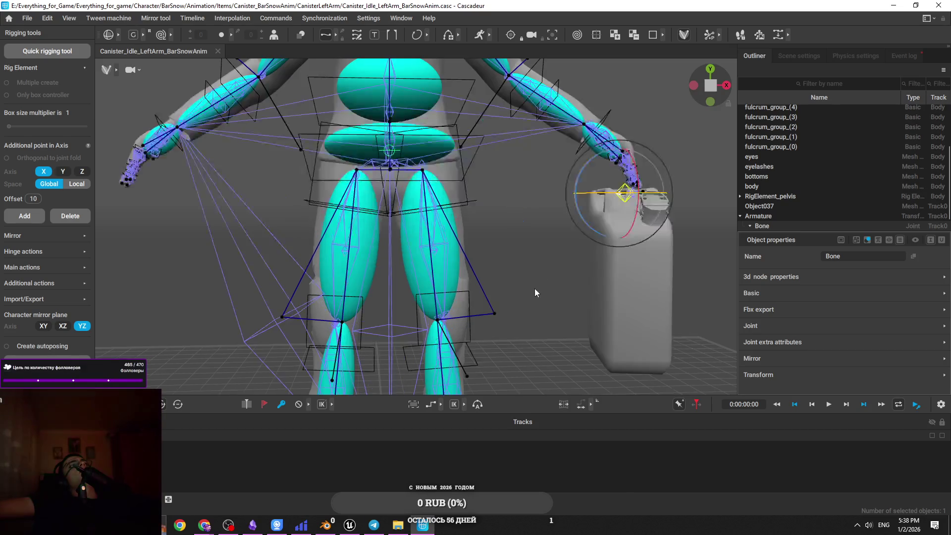
{"action": "mouse_move", "coordinate": [617, 149]}
{"action": "left_mouse_down"}
{"action": "mouse_move", "coordinate": [539, 260]}
{"action": "mouse_move", "coordinate": [468, 237]}
{"action": "mouse_move", "coordinate": [427, 292]}
{"action": "mouse_move", "coordinate": [484, 271]}
{"action": "mouse_move", "coordinate": [551, 287]}
{"action": "mouse_move", "coordinate": [553, 198]}
{"action": "left_mouse_up"}
{"action": "key", "text": "e"}
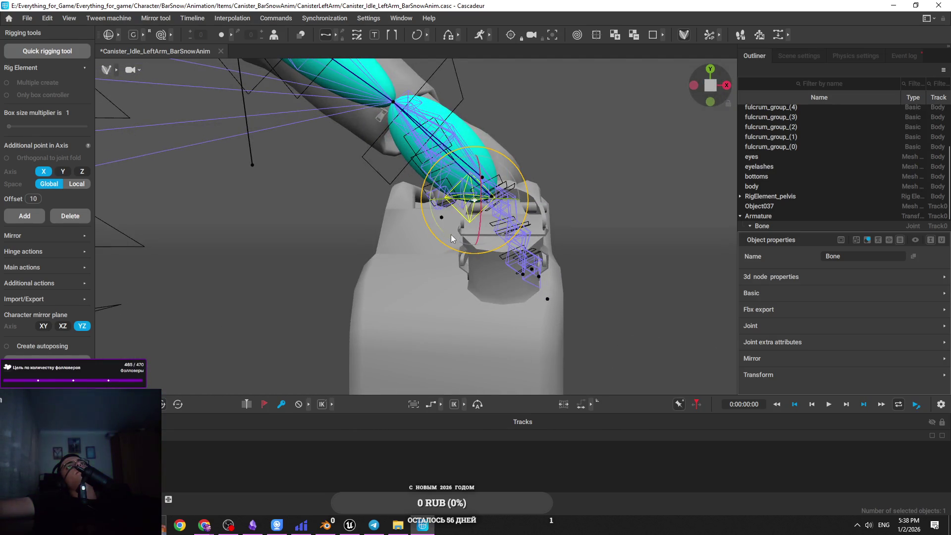
{"action": "key", "text": "w"}
{"action": "mouse_move", "coordinate": [474, 161]}
{"action": "left_mouse_down"}
{"action": "mouse_move", "coordinate": [474, 223]}
{"action": "mouse_move", "coordinate": [488, 171]}
{"action": "left_mouse_up"}
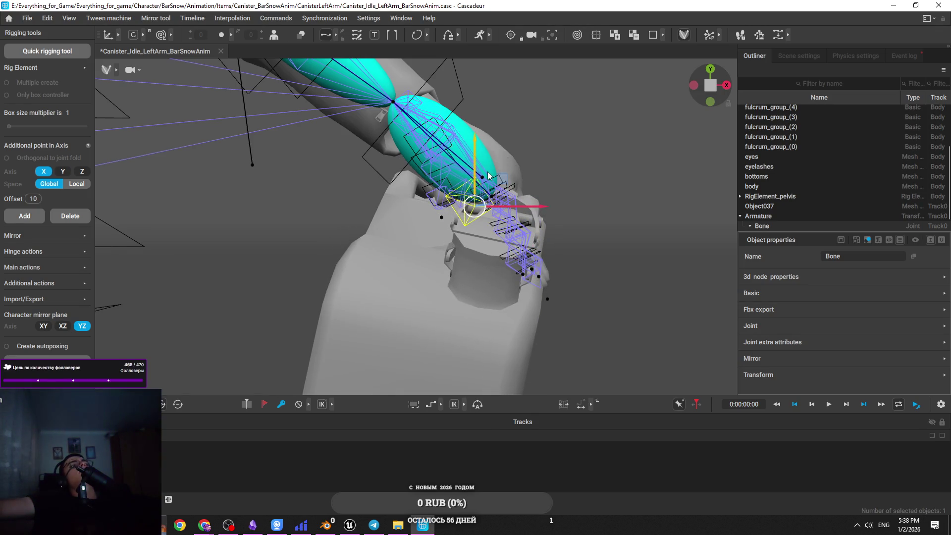
{"action": "mouse_move", "coordinate": [490, 178]}
{"action": "left_mouse_down"}
{"action": "mouse_move", "coordinate": [565, 190]}
{"action": "mouse_move", "coordinate": [575, 220]}
{"action": "mouse_move", "coordinate": [541, 269]}
{"action": "mouse_move", "coordinate": [524, 258]}
{"action": "mouse_move", "coordinate": [501, 277]}
{"action": "mouse_move", "coordinate": [489, 258]}
{"action": "mouse_move", "coordinate": [476, 312]}
{"action": "mouse_move", "coordinate": [493, 365]}
{"action": "mouse_move", "coordinate": [589, 262]}
{"action": "mouse_move", "coordinate": [535, 314]}
{"action": "mouse_move", "coordinate": [733, 252]}
{"action": "mouse_move", "coordinate": [610, 314]}
{"action": "mouse_move", "coordinate": [511, 325]}
{"action": "mouse_move", "coordinate": [400, 310]}
{"action": "left_mouse_up"}
{"action": "key", "text": "e"}
{"action": "key", "text": "w"}
Frame the left hand and canister, and enlarge the outliner to show Bone and Bone_end.
{"action": "scroll", "coordinate": [400, 314], "scroll_direction": "down", "scroll_amount": 10}
{"action": "left_click_drag", "start_coordinate": [445, 278], "coordinate": [494, 269]}
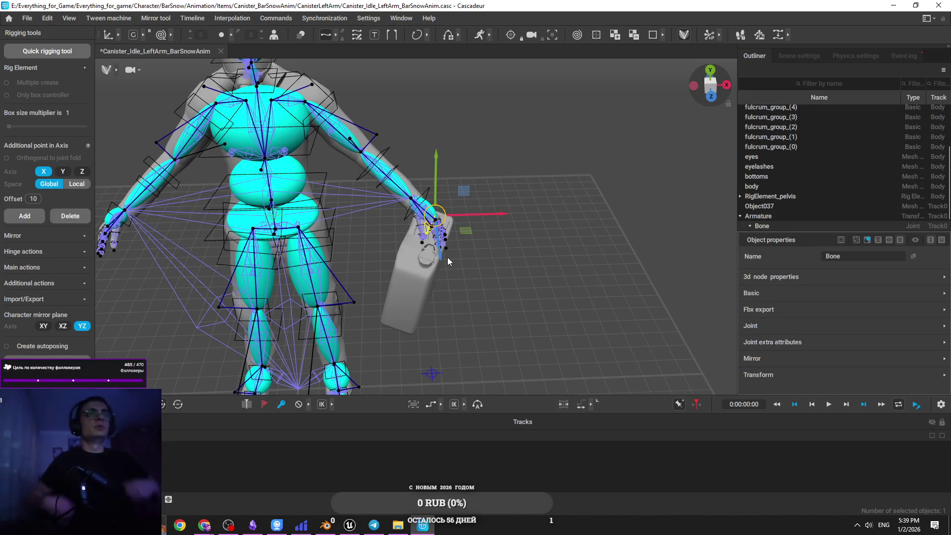
{"action": "scroll", "coordinate": [447, 257], "scroll_direction": "up", "scroll_amount": 5}
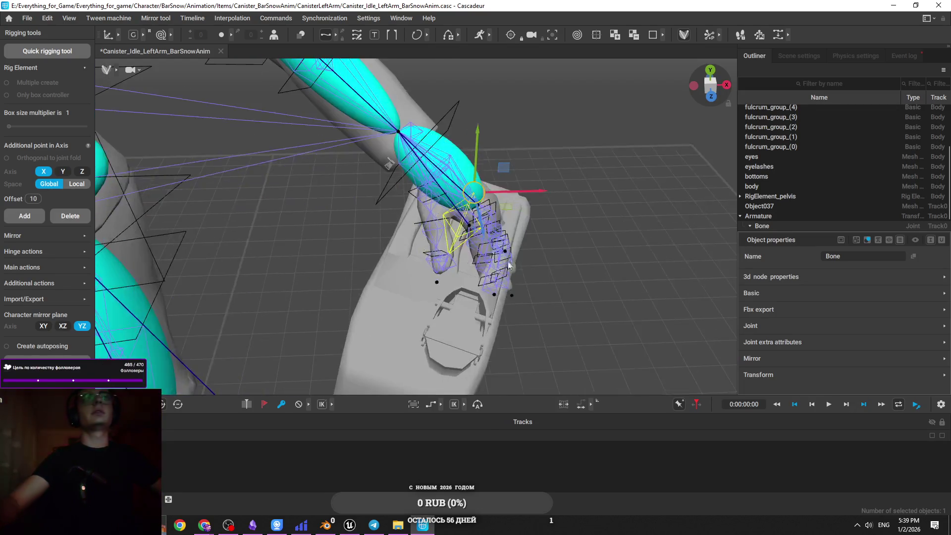
{"action": "mouse_move", "coordinate": [509, 266]}
{"action": "left_mouse_down"}
{"action": "mouse_move", "coordinate": [628, 197]}
{"action": "mouse_move", "coordinate": [644, 218]}
{"action": "mouse_move", "coordinate": [526, 219]}
{"action": "mouse_move", "coordinate": [505, 293]}
{"action": "mouse_move", "coordinate": [590, 280]}
{"action": "mouse_move", "coordinate": [579, 270]}
{"action": "mouse_move", "coordinate": [558, 283]}
{"action": "mouse_move", "coordinate": [598, 264]}
{"action": "left_mouse_up"}
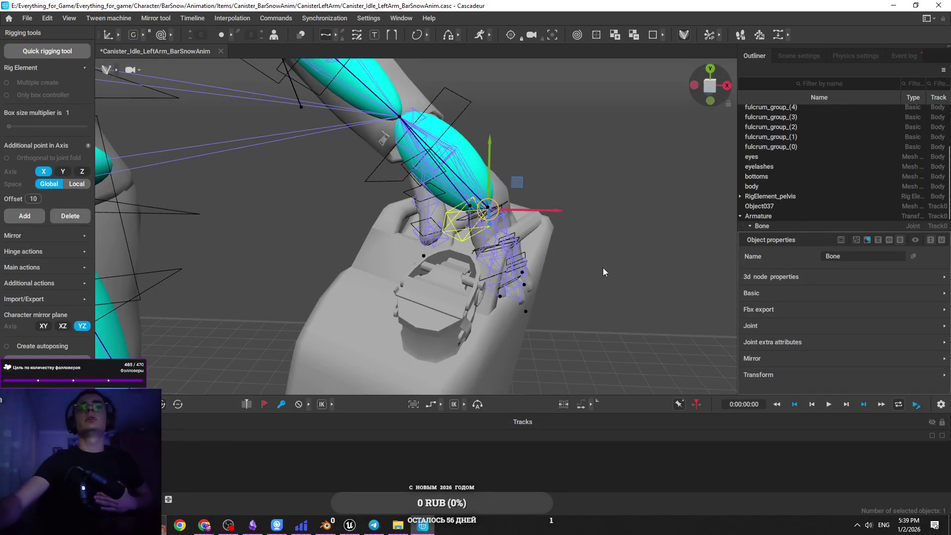
{"action": "mouse_move", "coordinate": [603, 272]}
{"action": "left_mouse_down"}
{"action": "mouse_move", "coordinate": [589, 237]}
{"action": "mouse_move", "coordinate": [576, 254]}
{"action": "mouse_move", "coordinate": [611, 177]}
{"action": "mouse_move", "coordinate": [713, 154]}
{"action": "mouse_move", "coordinate": [625, 166]}
{"action": "mouse_move", "coordinate": [591, 191]}
{"action": "mouse_move", "coordinate": [619, 143]}
{"action": "mouse_move", "coordinate": [536, 177]}
{"action": "mouse_move", "coordinate": [492, 180]}
{"action": "mouse_move", "coordinate": [489, 154]}
{"action": "mouse_move", "coordinate": [518, 224]}
{"action": "mouse_move", "coordinate": [508, 241]}
{"action": "mouse_move", "coordinate": [523, 263]}
{"action": "left_mouse_up"}
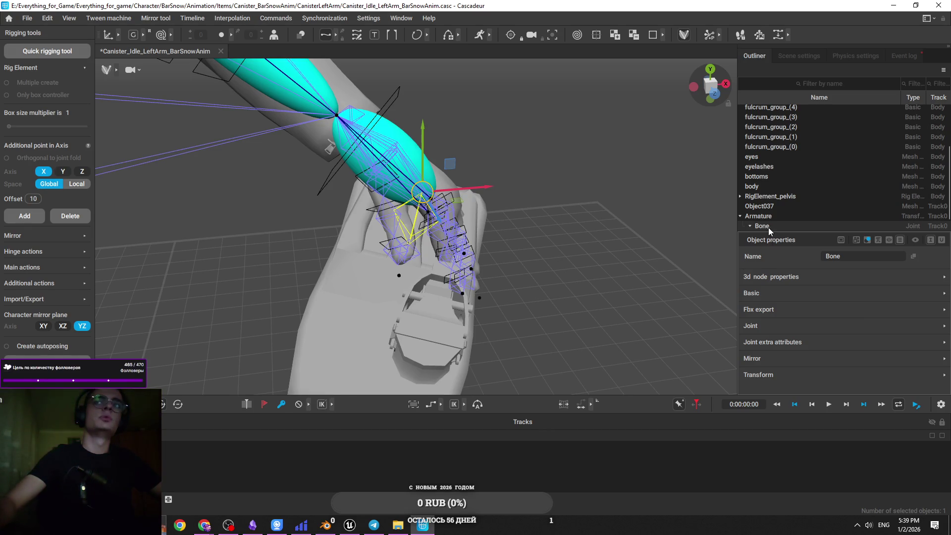
{"action": "left_click_drag", "start_coordinate": [766, 234], "coordinate": [804, 369]}
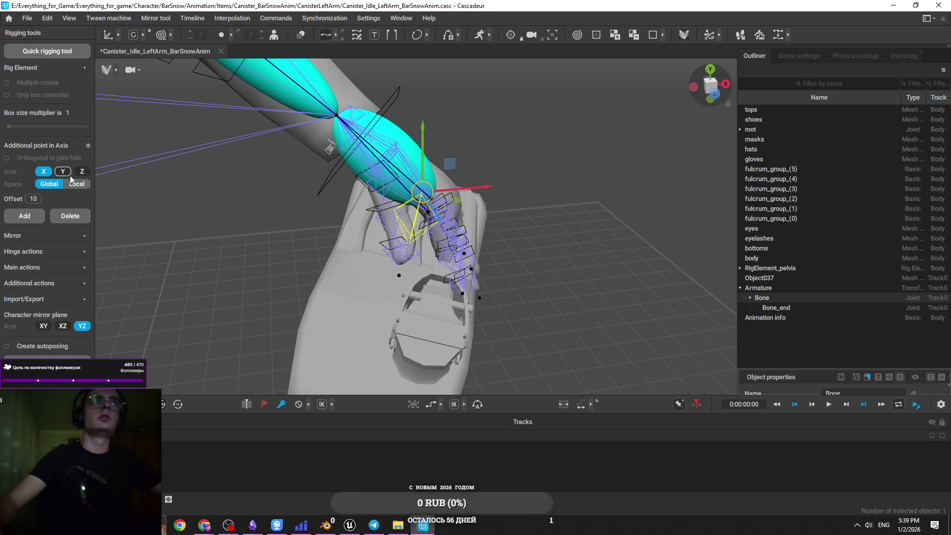
Add RigElement_Bone for the canister Bone and parent it under RigElement_hand_l.
{"action": "left_click", "coordinate": [42, 220]}
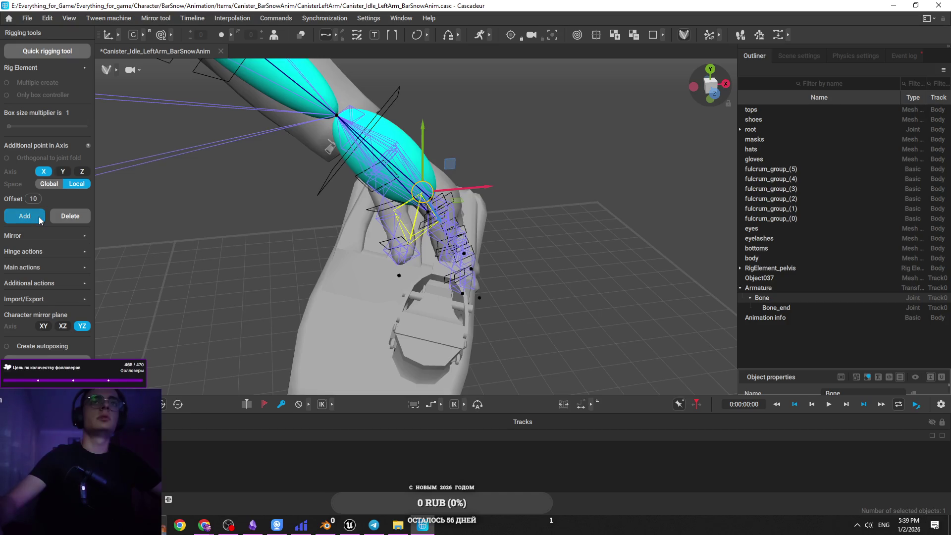
{"action": "left_click", "coordinate": [422, 223]}
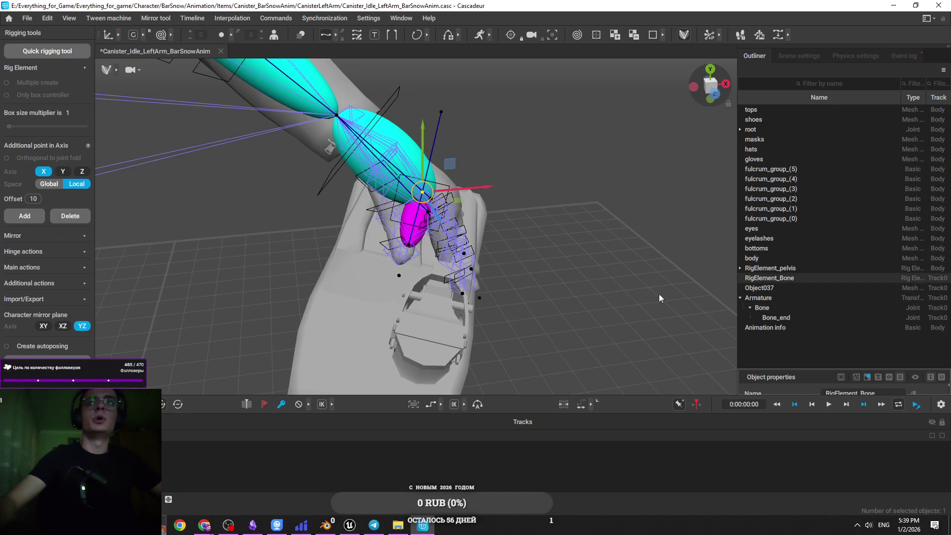
{"action": "left_click", "coordinate": [410, 169]}
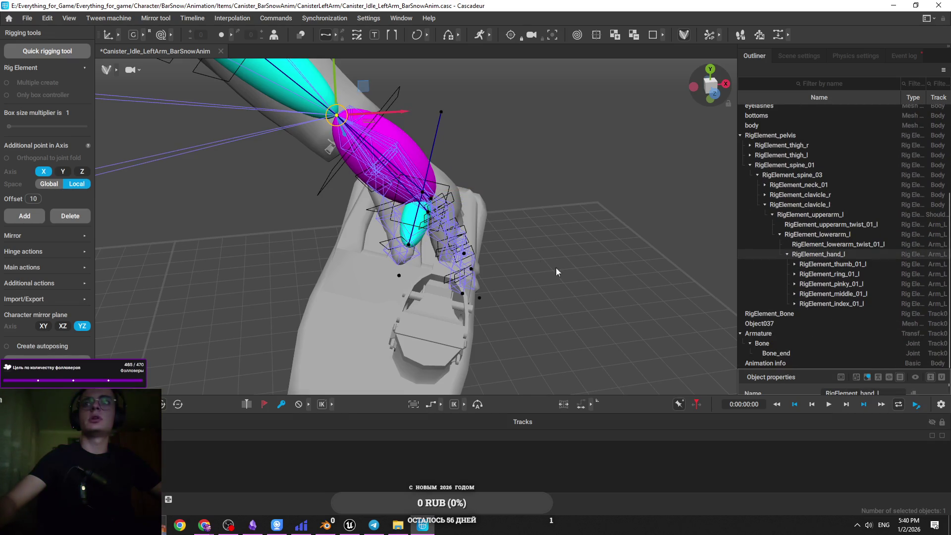
{"action": "left_click", "coordinate": [422, 224]}
{"action": "left_click_drag", "start_coordinate": [820, 315], "coordinate": [825, 255]}
{"action": "scroll", "coordinate": [504, 261], "scroll_direction": "down", "scroll_amount": 3}
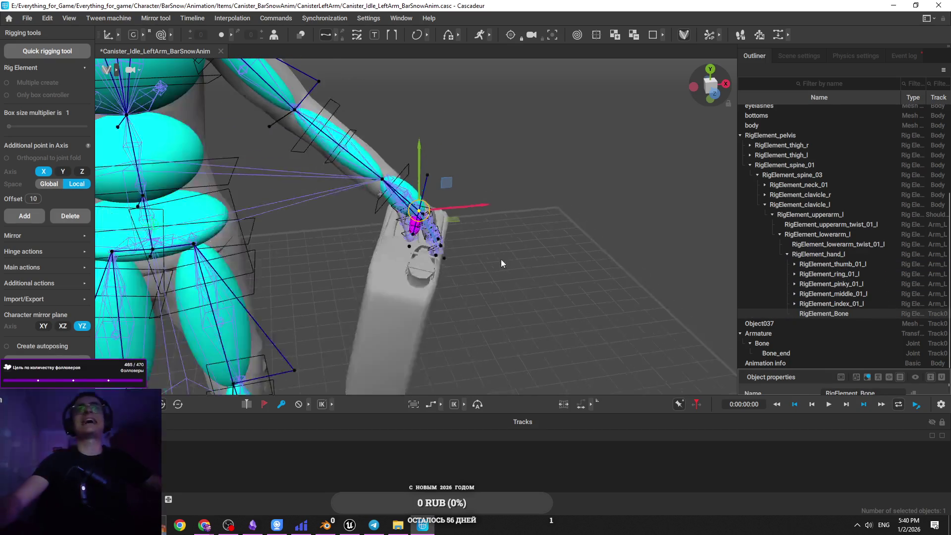
{"action": "left_click", "coordinate": [492, 234]}
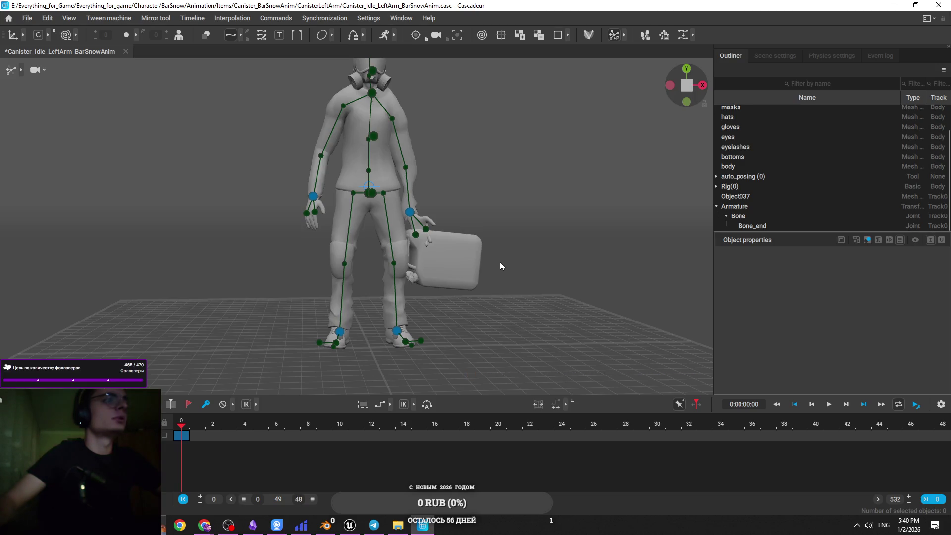
Select hand_l and test shifting the left hand with the canister from a front view.
{"action": "scroll", "coordinate": [499, 261], "scroll_direction": "up", "scroll_amount": 4}
{"action": "mouse_move", "coordinate": [508, 251]}
{"action": "left_mouse_down"}
{"action": "mouse_move", "coordinate": [525, 263]}
{"action": "mouse_move", "coordinate": [442, 293]}
{"action": "left_mouse_up"}
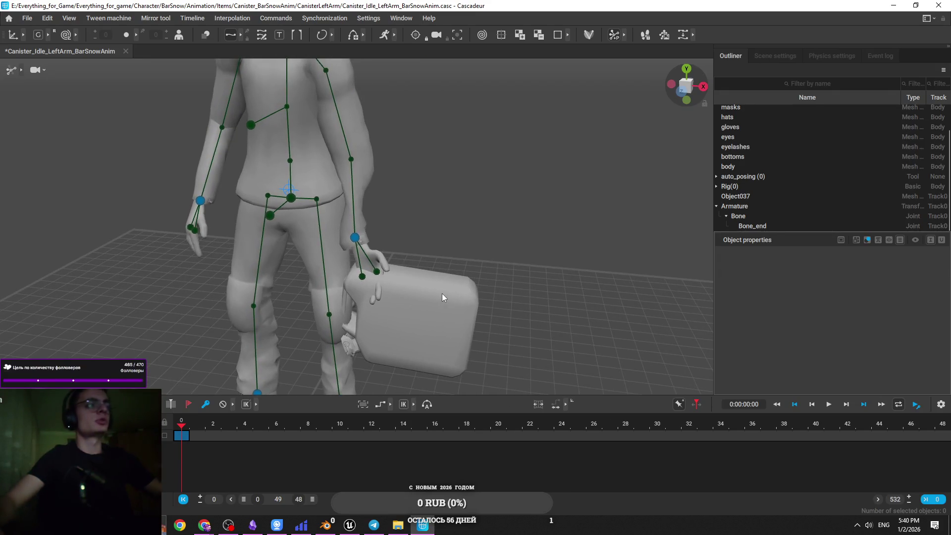
{"action": "left_click", "coordinate": [355, 238]}
{"action": "left_click_drag", "start_coordinate": [357, 238], "coordinate": [515, 234]}
{"action": "mouse_move", "coordinate": [458, 251]}
{"action": "left_mouse_down"}
{"action": "mouse_move", "coordinate": [477, 250]}
{"action": "mouse_move", "coordinate": [479, 195]}
{"action": "mouse_move", "coordinate": [433, 302]}
{"action": "mouse_move", "coordinate": [490, 293]}
{"action": "left_mouse_up"}
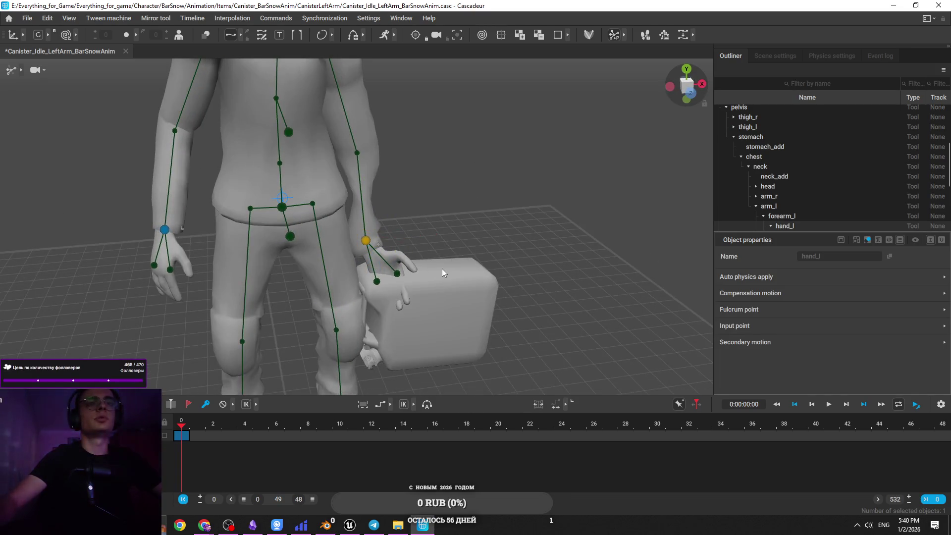
{"action": "key", "text": "ctrl+z"}
{"action": "mouse_move", "coordinate": [426, 264]}
{"action": "left_mouse_down"}
{"action": "mouse_move", "coordinate": [399, 233]}
{"action": "mouse_move", "coordinate": [441, 322]}
{"action": "left_mouse_up"}
{"action": "mouse_move", "coordinate": [456, 278]}
{"action": "left_mouse_down"}
{"action": "mouse_move", "coordinate": [403, 265]}
{"action": "mouse_move", "coordinate": [437, 292]}
{"action": "left_mouse_up"}
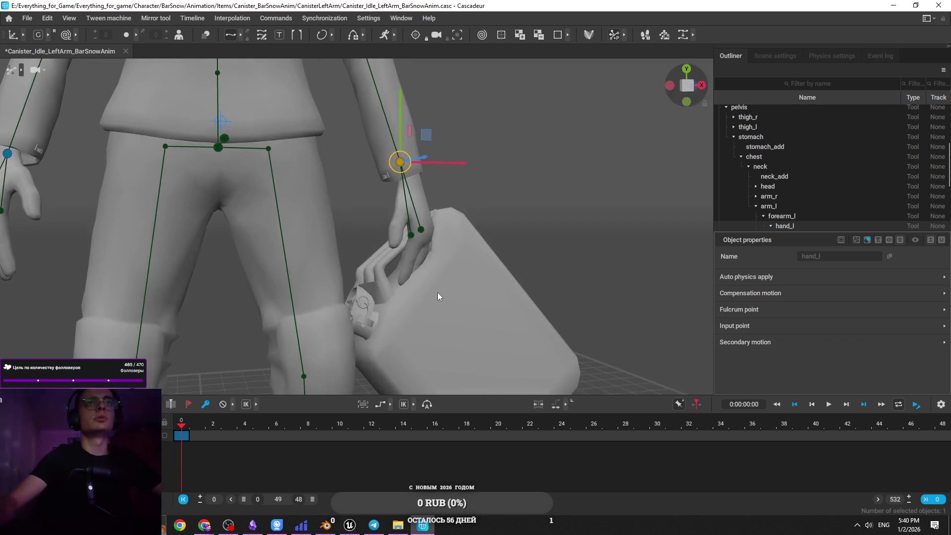
Switch the viewport display to the rig's box controllers.
{"action": "left_click", "coordinate": [22, 72]}
{"action": "left_click", "coordinate": [55, 74]}
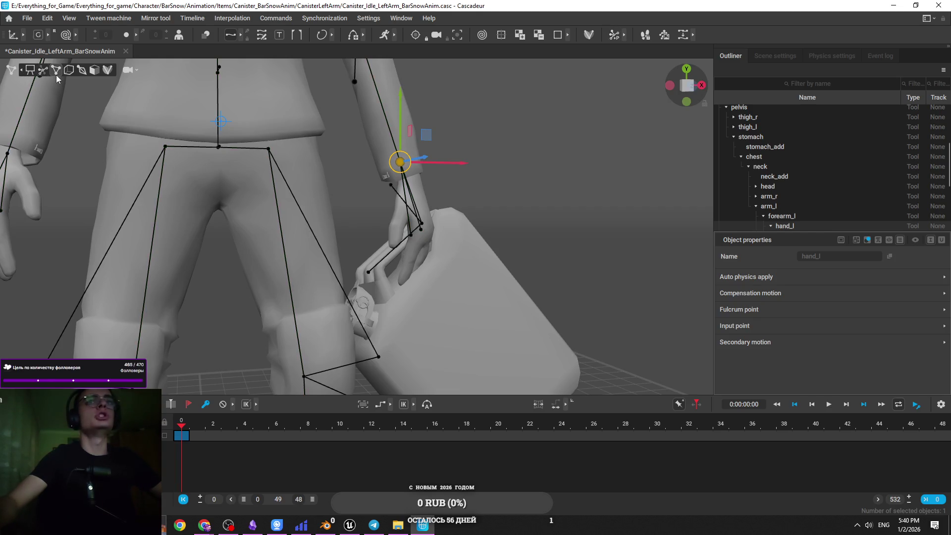
{"action": "left_click", "coordinate": [368, 268]}
{"action": "left_click", "coordinate": [70, 69]}
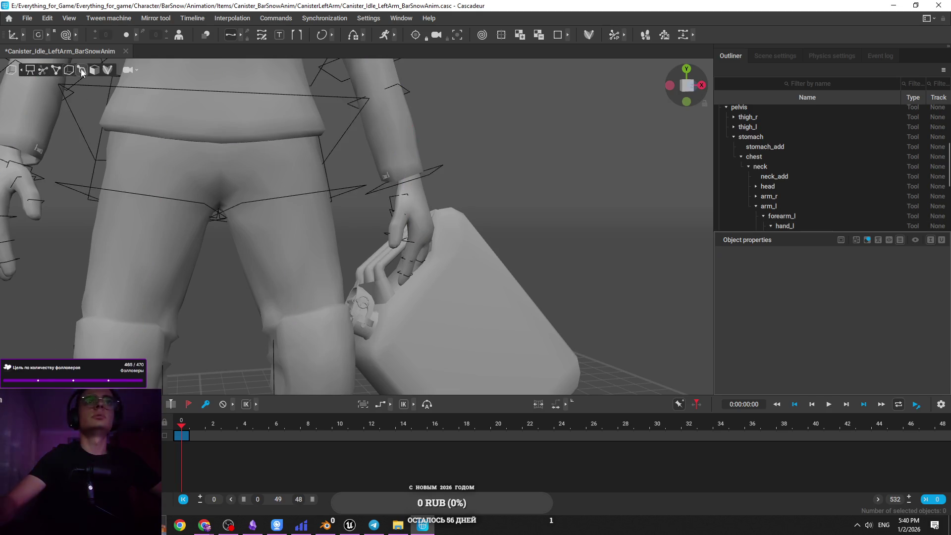
{"action": "scroll", "coordinate": [463, 293], "scroll_direction": "up", "scroll_amount": 5}
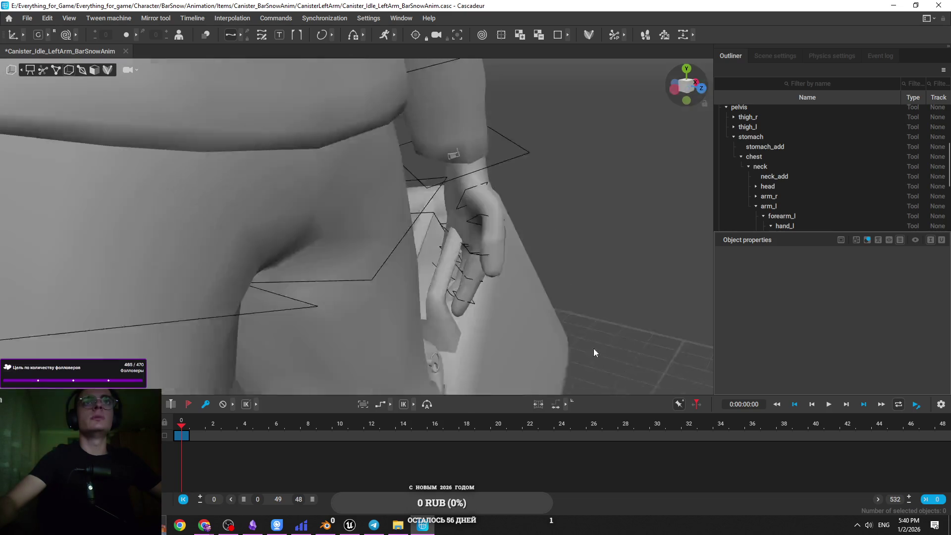
Test-rotate the canister's Bone_Box, undo it, and return to joint display.
{"action": "left_click", "coordinate": [495, 247]}
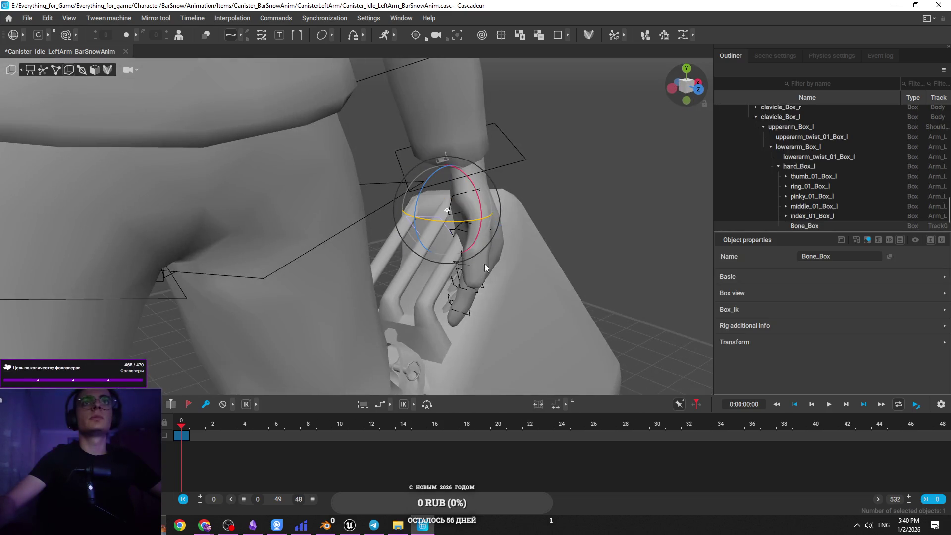
{"action": "mouse_move", "coordinate": [479, 234]}
{"action": "left_mouse_down"}
{"action": "mouse_move", "coordinate": [500, 217]}
{"action": "mouse_move", "coordinate": [535, 221]}
{"action": "mouse_move", "coordinate": [475, 174]}
{"action": "left_mouse_up"}
{"action": "mouse_move", "coordinate": [421, 193]}
{"action": "left_mouse_down"}
{"action": "mouse_move", "coordinate": [436, 213]}
{"action": "mouse_move", "coordinate": [426, 208]}
{"action": "mouse_move", "coordinate": [538, 224]}
{"action": "left_mouse_up"}
{"action": "key", "text": "ctrl+z"}
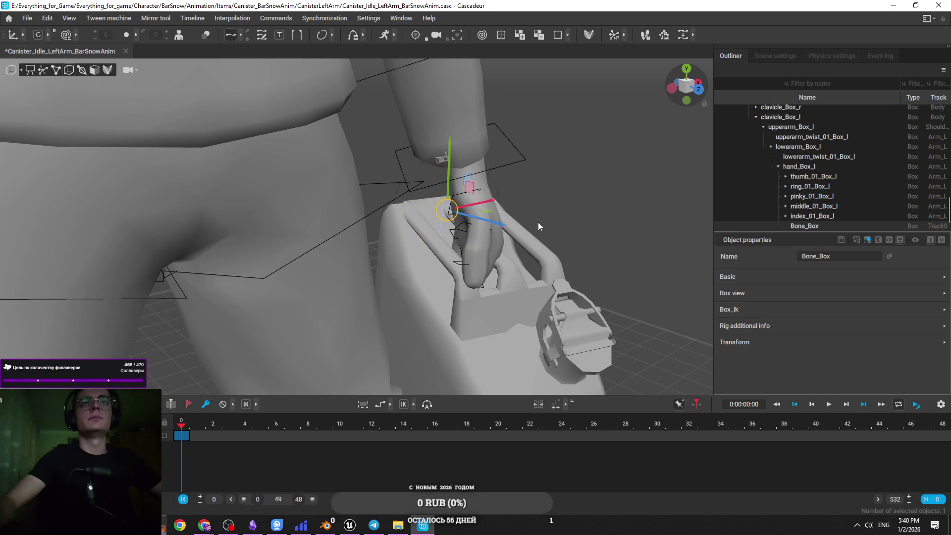
{"action": "key", "text": "w"}
{"action": "scroll", "coordinate": [539, 224], "scroll_direction": "down", "scroll_amount": 5}
{"action": "left_click", "coordinate": [42, 70]}
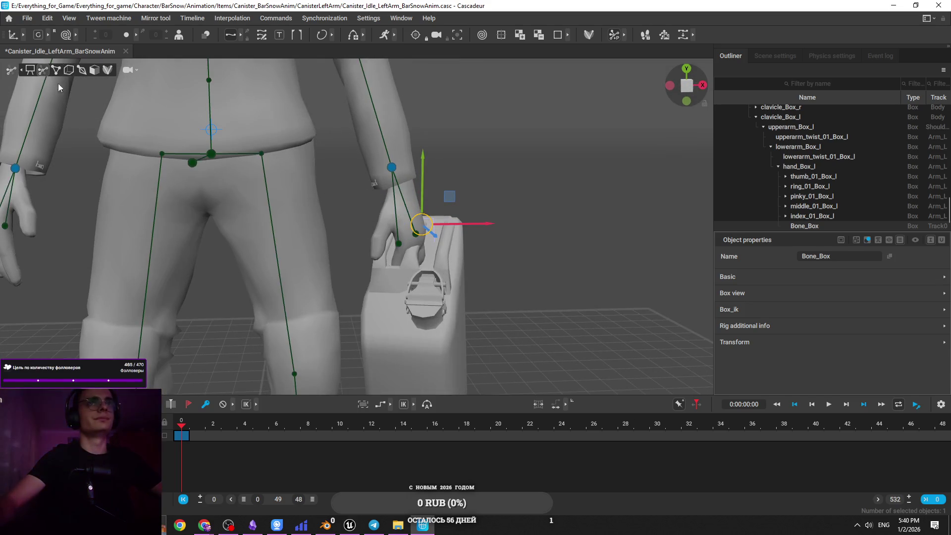
Orbit around the character, checking the pelvis, centre of mass and chest controllers.
{"action": "left_click", "coordinate": [390, 166]}
{"action": "scroll", "coordinate": [400, 228], "scroll_direction": "down", "scroll_amount": 2}
{"action": "scroll", "coordinate": [400, 229], "scroll_direction": "down", "scroll_amount": 3}
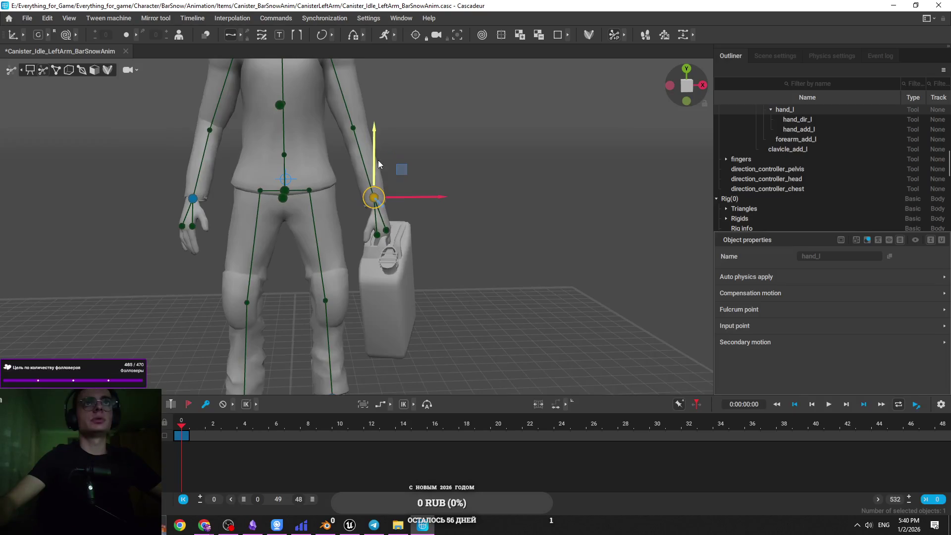
{"action": "left_click", "coordinate": [290, 198]}
{"action": "mouse_move", "coordinate": [291, 200]}
{"action": "left_mouse_down"}
{"action": "mouse_move", "coordinate": [376, 242]}
{"action": "mouse_move", "coordinate": [334, 261]}
{"action": "left_mouse_up"}
{"action": "left_click", "coordinate": [288, 227]}
{"action": "mouse_move", "coordinate": [289, 227]}
{"action": "left_mouse_down"}
{"action": "mouse_move", "coordinate": [524, 186]}
{"action": "mouse_move", "coordinate": [357, 244]}
{"action": "left_mouse_up"}
{"action": "left_click", "coordinate": [768, 146]}
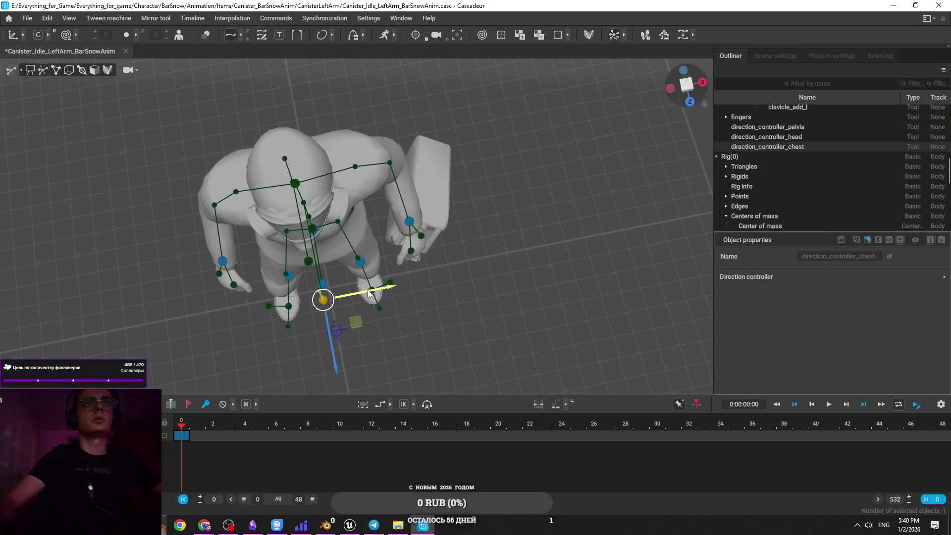
{"action": "left_click", "coordinate": [409, 222]}
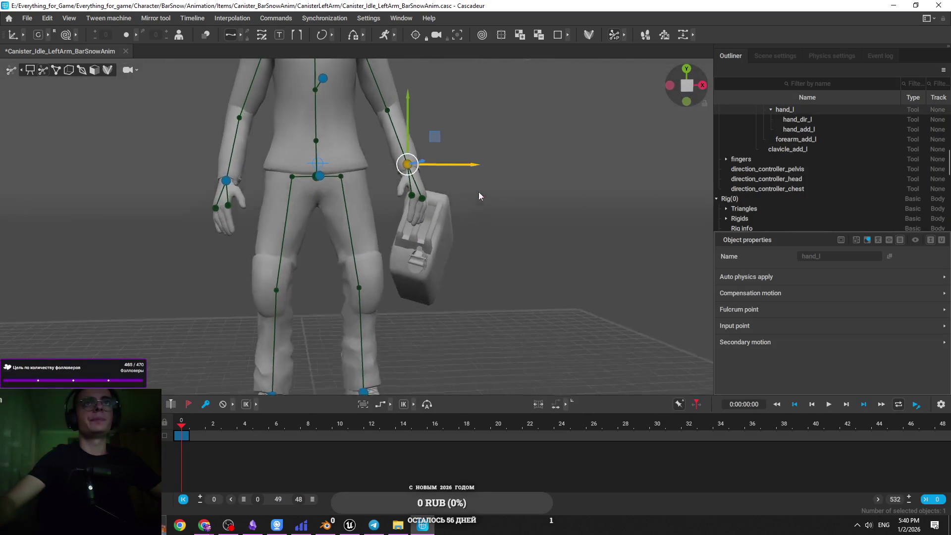
{"action": "left_click", "coordinate": [390, 169]}
Raise hand_l slightly so the canister follows, then view the hand from the side.
{"action": "left_click", "coordinate": [404, 165]}
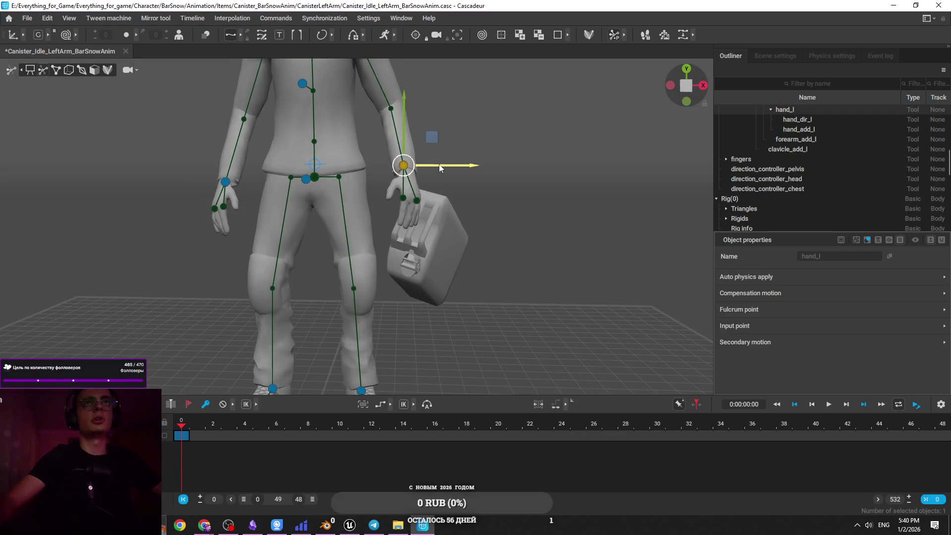
{"action": "mouse_move", "coordinate": [406, 130]}
{"action": "left_mouse_down"}
{"action": "mouse_move", "coordinate": [408, 122]}
{"action": "mouse_move", "coordinate": [350, 204]}
{"action": "mouse_move", "coordinate": [315, 165]}
{"action": "mouse_move", "coordinate": [337, 159]}
{"action": "mouse_move", "coordinate": [608, 218]}
{"action": "mouse_move", "coordinate": [325, 207]}
{"action": "left_mouse_up"}
{"action": "left_click", "coordinate": [312, 216]}
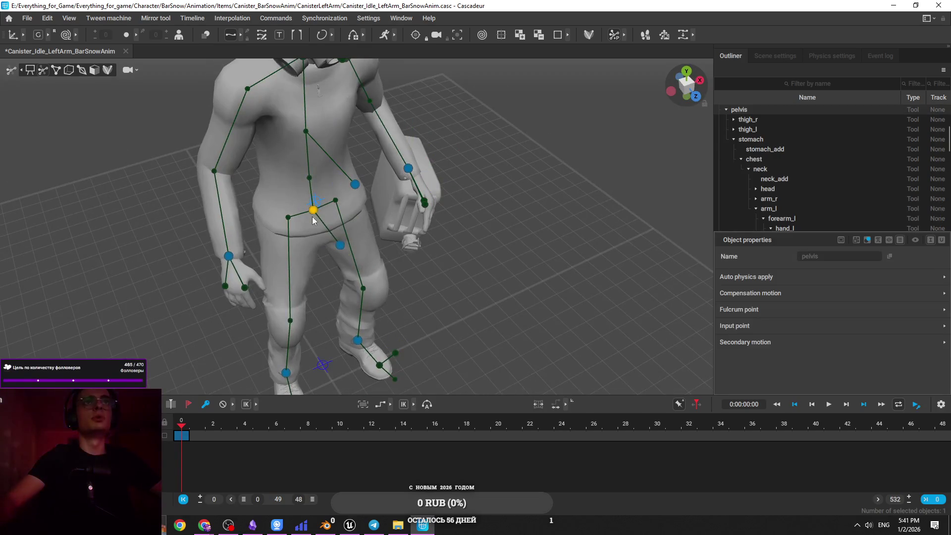
{"action": "left_click_drag", "start_coordinate": [349, 151], "coordinate": [325, 106]}
{"action": "left_click", "coordinate": [319, 91]}
{"action": "left_click", "coordinate": [421, 197]}
{"action": "mouse_move", "coordinate": [421, 197]}
{"action": "left_mouse_down"}
{"action": "mouse_move", "coordinate": [270, 198]}
{"action": "mouse_move", "coordinate": [302, 194]}
{"action": "mouse_move", "coordinate": [338, 230]}
{"action": "mouse_move", "coordinate": [381, 201]}
{"action": "mouse_move", "coordinate": [455, 180]}
{"action": "left_mouse_up"}
Switch to rig outline display and zoom in on the hand.
{"action": "left_click", "coordinate": [64, 72]}
{"action": "scroll", "coordinate": [473, 269], "scroll_direction": "down", "scroll_amount": 3}
{"action": "left_click", "coordinate": [471, 219]}
{"action": "scroll", "coordinate": [471, 216], "scroll_direction": "down", "scroll_amount": 1}
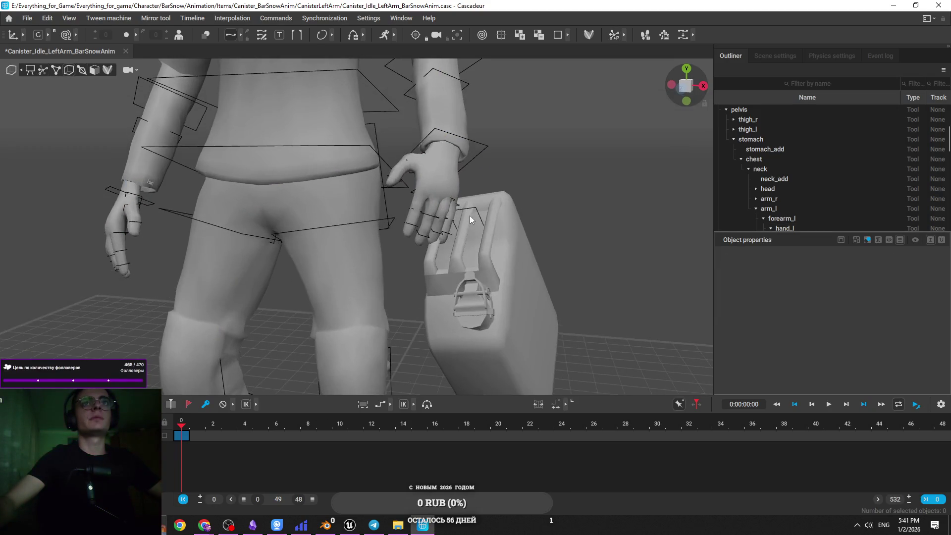
In joint display, check the hand_add_l and hand_dir_l controllers, then select hand_l.
{"action": "left_click", "coordinate": [49, 70]}
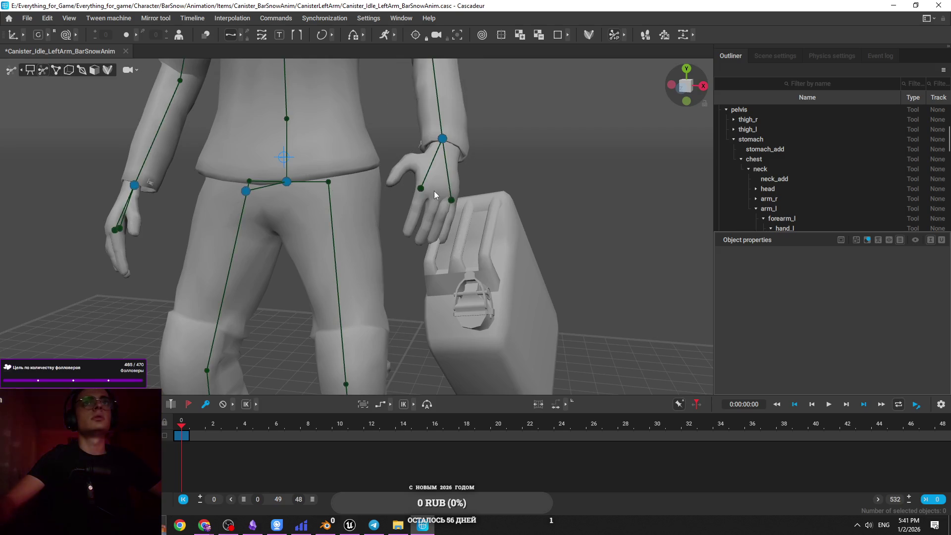
{"action": "left_click", "coordinate": [421, 189]}
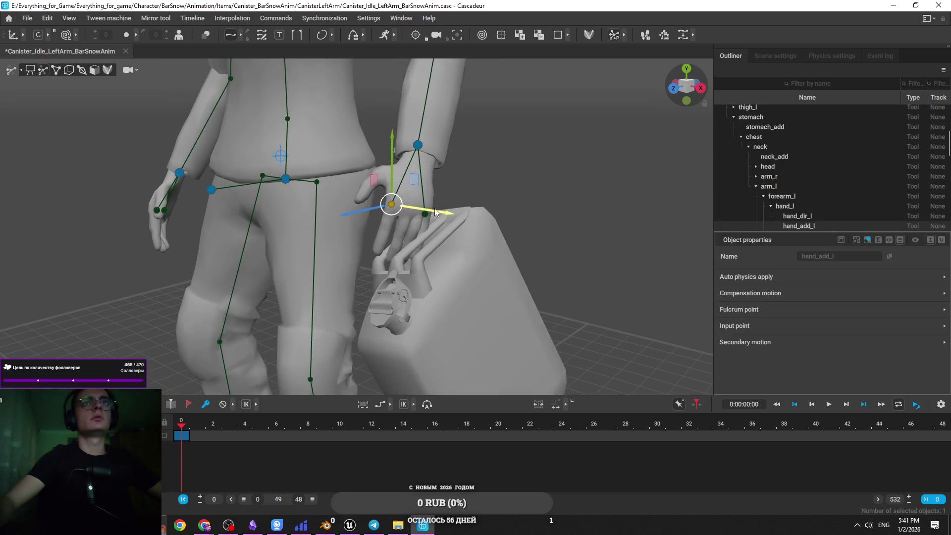
{"action": "left_click_drag", "start_coordinate": [421, 209], "coordinate": [360, 239]}
{"action": "left_click", "coordinate": [327, 220]}
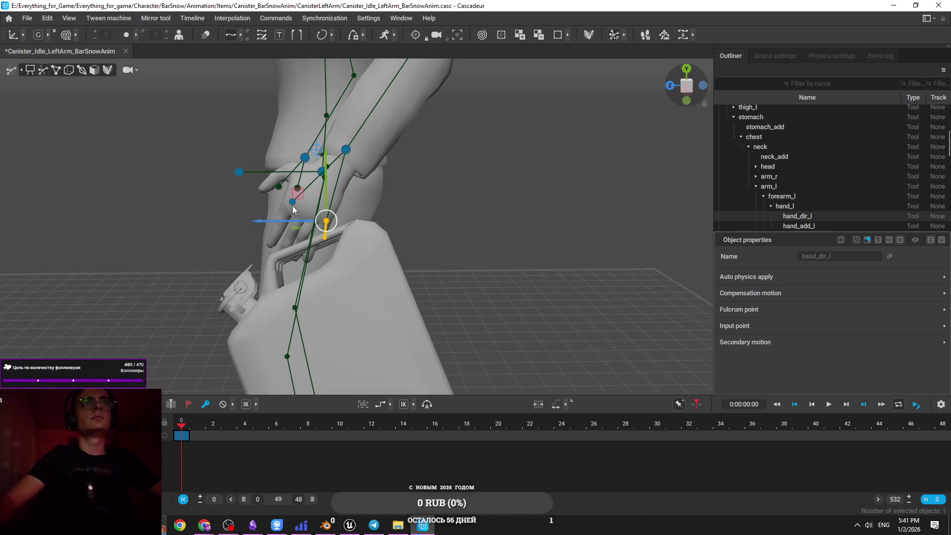
{"action": "left_click", "coordinate": [287, 224]}
{"action": "left_click", "coordinate": [327, 220]}
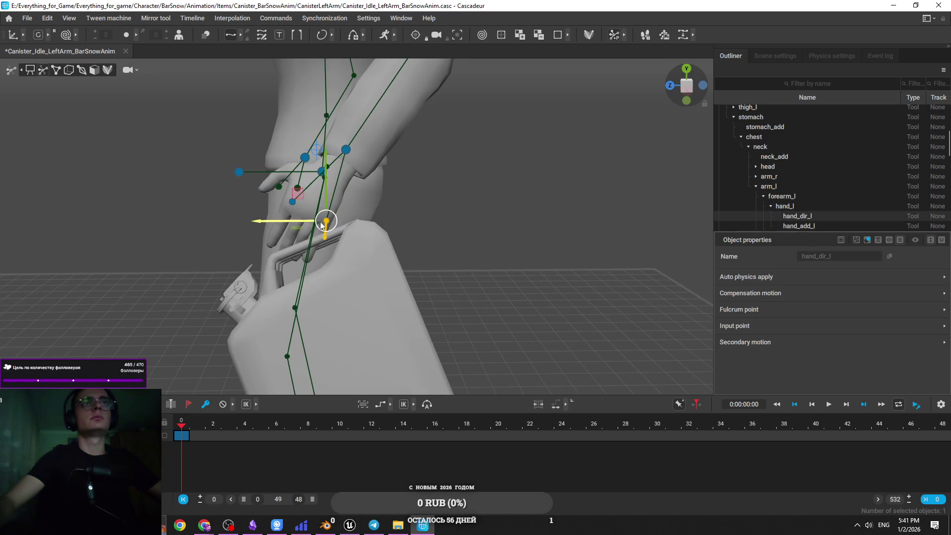
{"action": "left_click", "coordinate": [292, 202]}
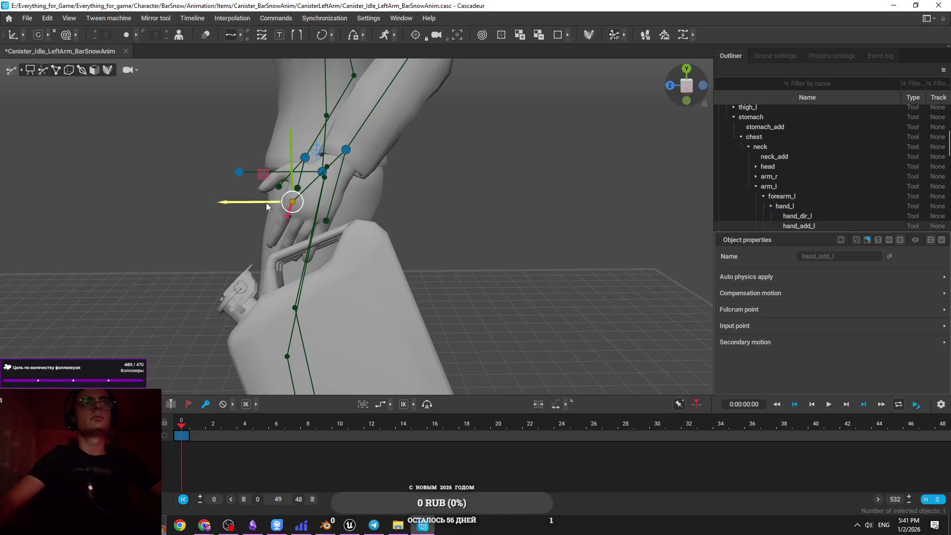
{"action": "left_click", "coordinate": [346, 149]}
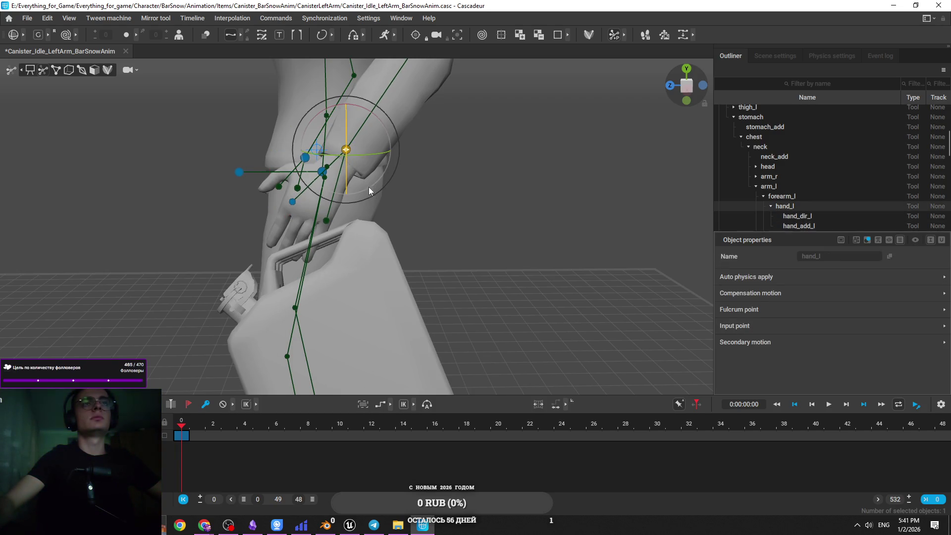
{"action": "scroll", "coordinate": [369, 185], "scroll_direction": "up", "scroll_amount": 3}
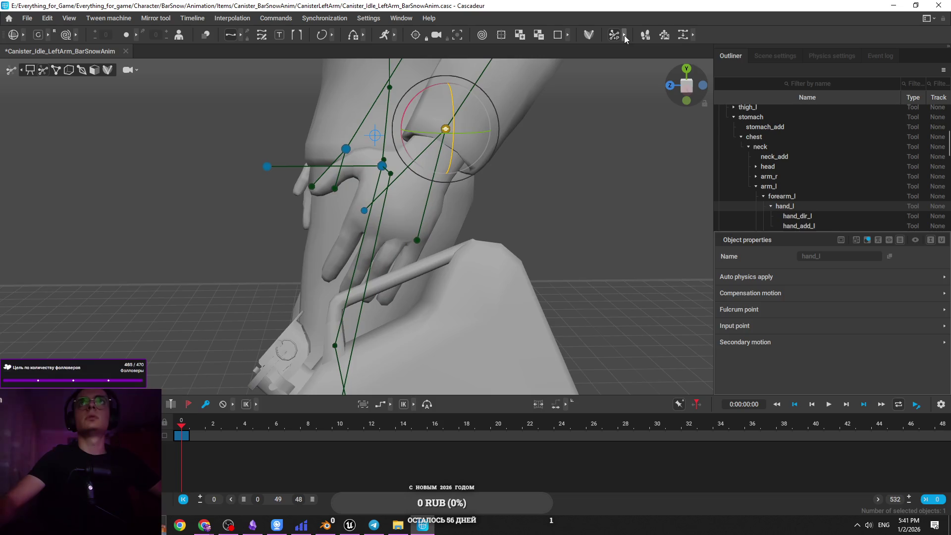
Show the finger tip controllers and pull tip_index_l to curl the fingers.
{"action": "left_click", "coordinate": [624, 34]}
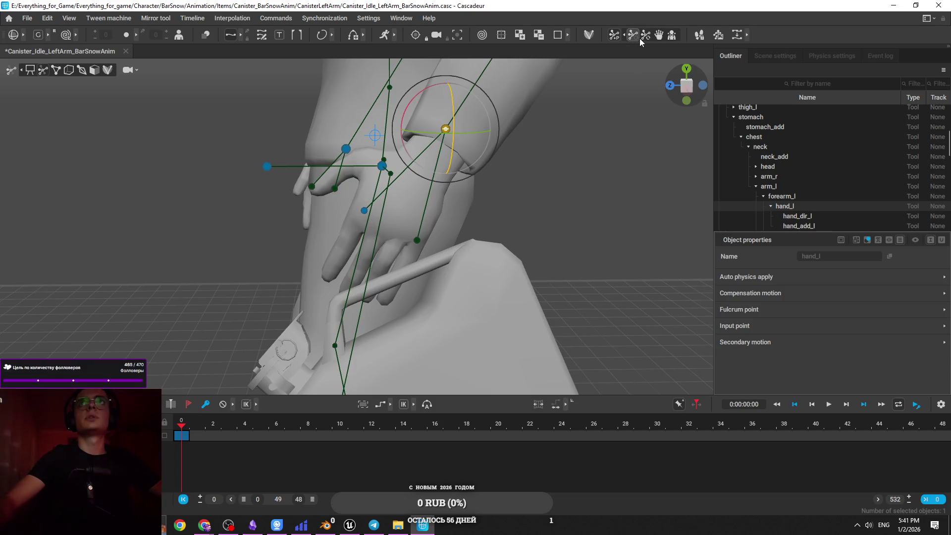
{"action": "left_click", "coordinate": [659, 35]}
{"action": "scroll", "coordinate": [309, 297], "scroll_direction": "up", "scroll_amount": 2}
{"action": "left_click", "coordinate": [309, 310]}
{"action": "scroll", "coordinate": [305, 331], "scroll_direction": "down", "scroll_amount": 5}
{"action": "mouse_move", "coordinate": [306, 331]}
{"action": "left_mouse_down"}
{"action": "mouse_move", "coordinate": [495, 326]}
{"action": "mouse_move", "coordinate": [517, 297]}
{"action": "left_mouse_up"}
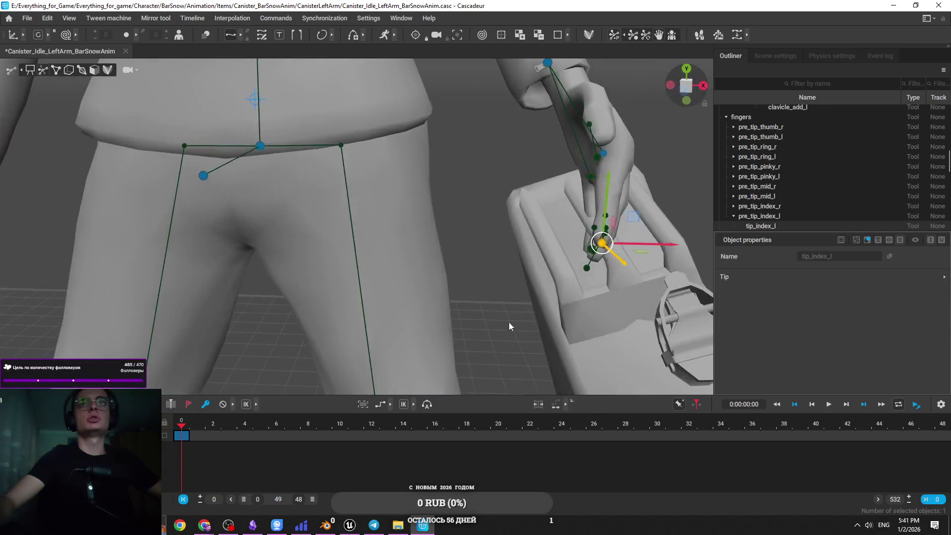
{"action": "left_click_drag", "start_coordinate": [497, 222], "coordinate": [492, 211]}
{"action": "mouse_move", "coordinate": [535, 253]}
{"action": "left_mouse_down"}
{"action": "mouse_move", "coordinate": [551, 268]}
{"action": "mouse_move", "coordinate": [589, 232]}
{"action": "mouse_move", "coordinate": [380, 243]}
{"action": "mouse_move", "coordinate": [299, 278]}
{"action": "mouse_move", "coordinate": [323, 220]}
{"action": "mouse_move", "coordinate": [354, 237]}
{"action": "mouse_move", "coordinate": [319, 257]}
{"action": "mouse_move", "coordinate": [366, 260]}
{"action": "mouse_move", "coordinate": [357, 258]}
{"action": "mouse_move", "coordinate": [452, 295]}
{"action": "mouse_move", "coordinate": [496, 224]}
{"action": "mouse_move", "coordinate": [492, 208]}
{"action": "mouse_move", "coordinate": [488, 241]}
{"action": "mouse_move", "coordinate": [414, 239]}
{"action": "mouse_move", "coordinate": [374, 188]}
{"action": "mouse_move", "coordinate": [469, 247]}
{"action": "left_mouse_up"}
Rotate the left hand toward the canister handle and orbit to check it.
{"action": "left_click", "coordinate": [374, 187]}
{"action": "key", "text": "e"}
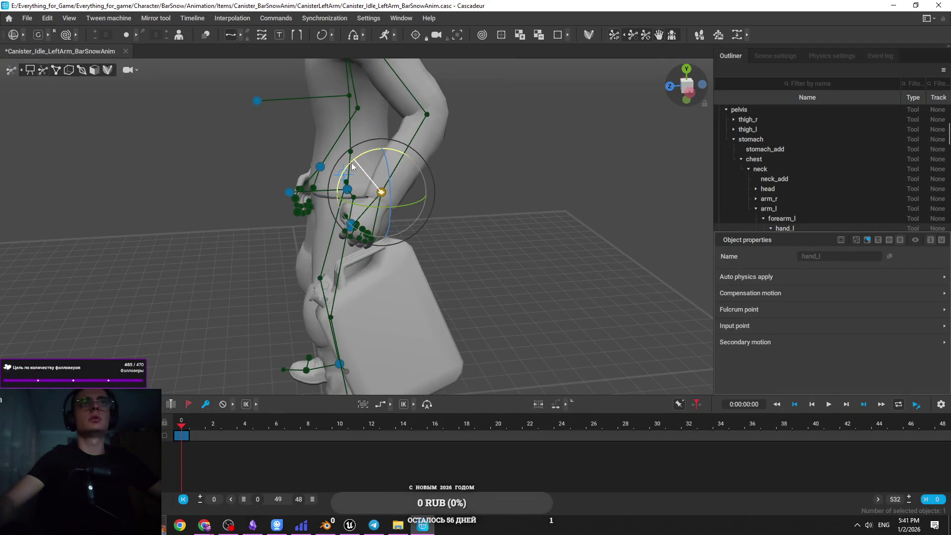
{"action": "left_click_drag", "start_coordinate": [354, 165], "coordinate": [348, 165]}
{"action": "key", "text": "w"}
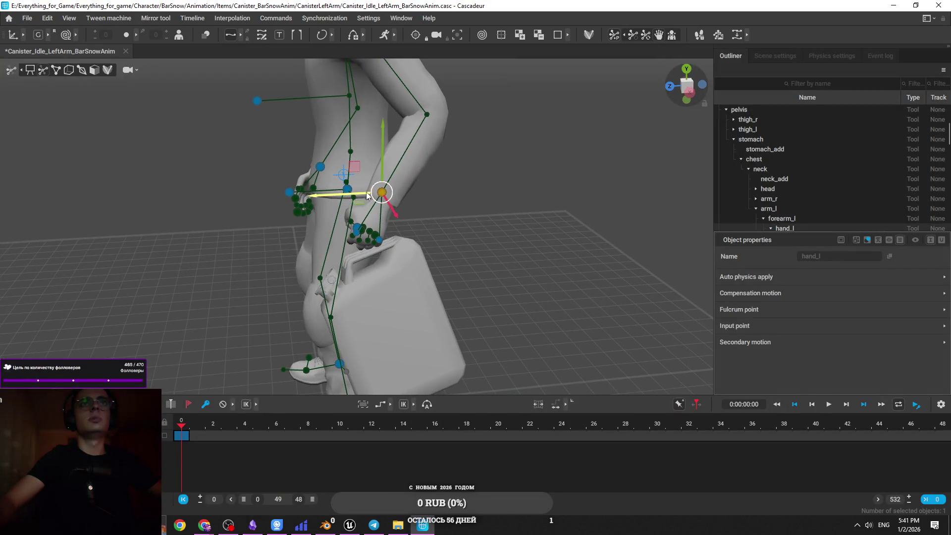
{"action": "mouse_move", "coordinate": [360, 207]}
{"action": "left_mouse_down"}
{"action": "mouse_move", "coordinate": [539, 209]}
{"action": "mouse_move", "coordinate": [382, 213]}
{"action": "mouse_move", "coordinate": [364, 177]}
{"action": "left_mouse_up"}
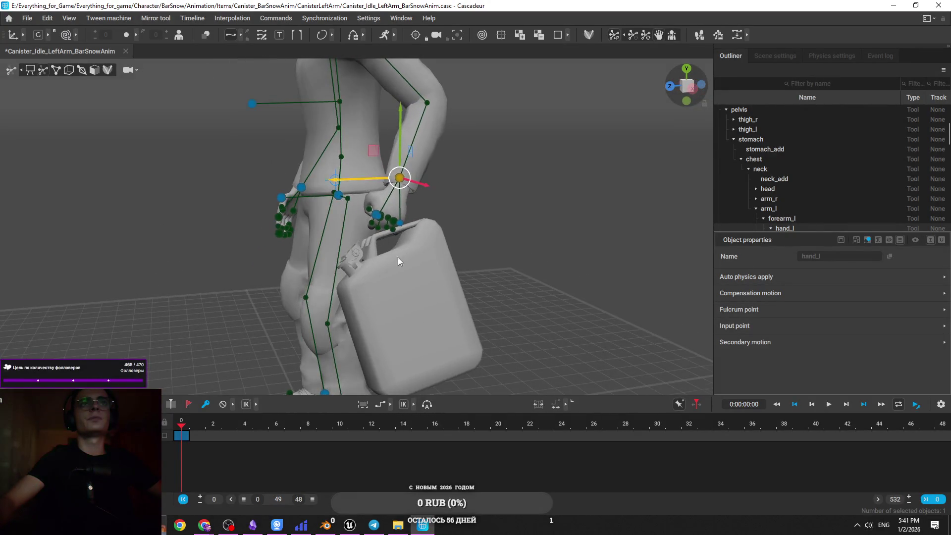
{"action": "left_click_drag", "start_coordinate": [385, 249], "coordinate": [517, 272]}
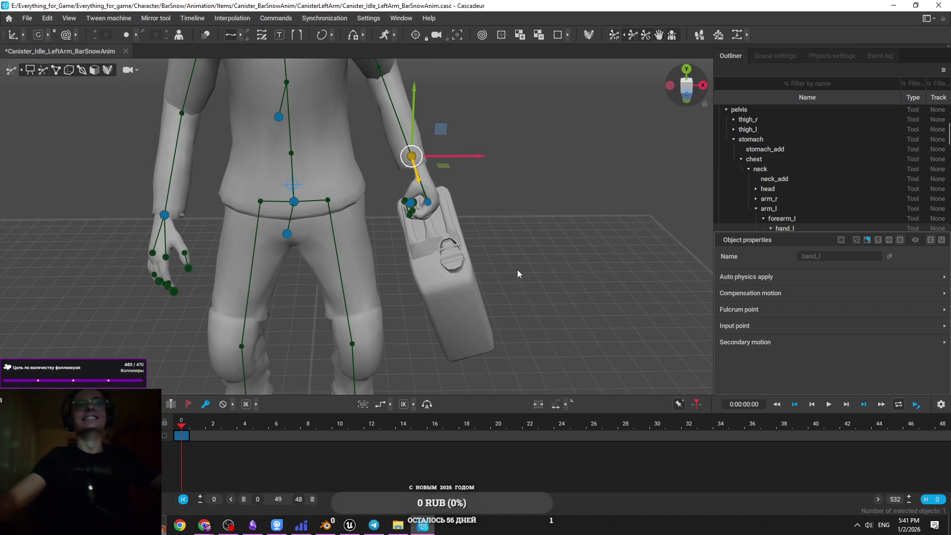
Orbit in close on the hand and select the left forearm controller, then deselect.
{"action": "scroll", "coordinate": [517, 270], "scroll_direction": "up", "scroll_amount": 3}
{"action": "mouse_move", "coordinate": [517, 258]}
{"action": "left_mouse_down"}
{"action": "mouse_move", "coordinate": [513, 231]}
{"action": "mouse_move", "coordinate": [356, 203]}
{"action": "mouse_move", "coordinate": [380, 134]}
{"action": "mouse_move", "coordinate": [378, 146]}
{"action": "mouse_move", "coordinate": [424, 151]}
{"action": "left_mouse_up"}
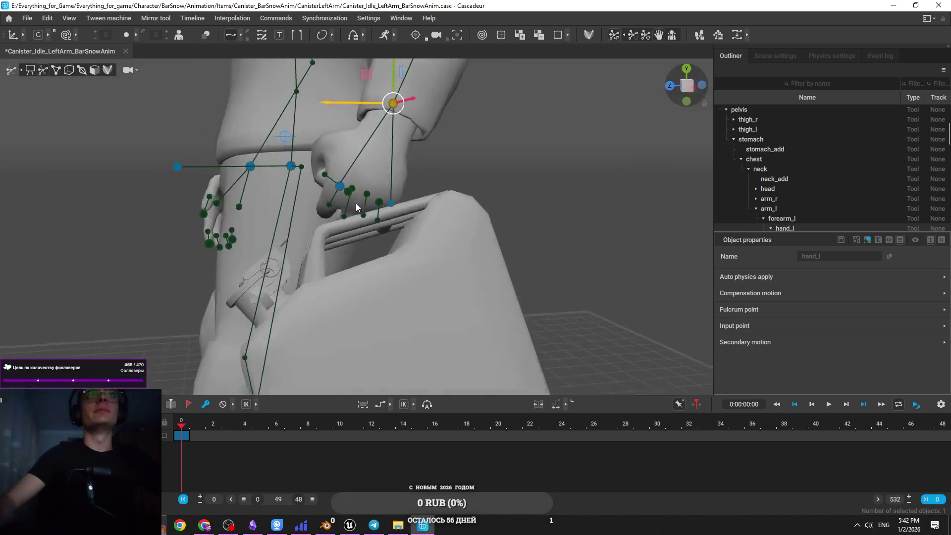
{"action": "key", "text": "e"}
{"action": "scroll", "coordinate": [423, 151], "scroll_direction": "down", "scroll_amount": 5}
{"action": "key", "text": "w"}
{"action": "left_click", "coordinate": [429, 148]}
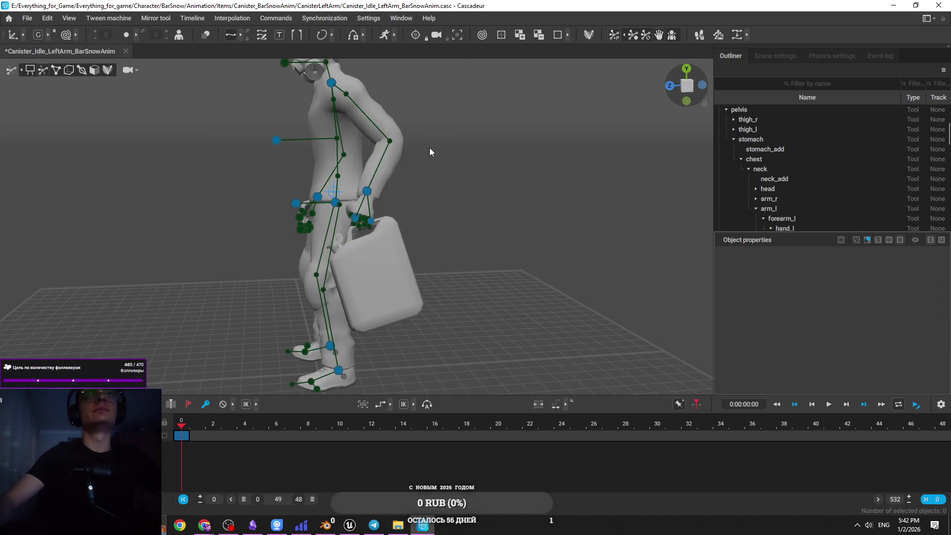
{"action": "left_click", "coordinate": [391, 143]}
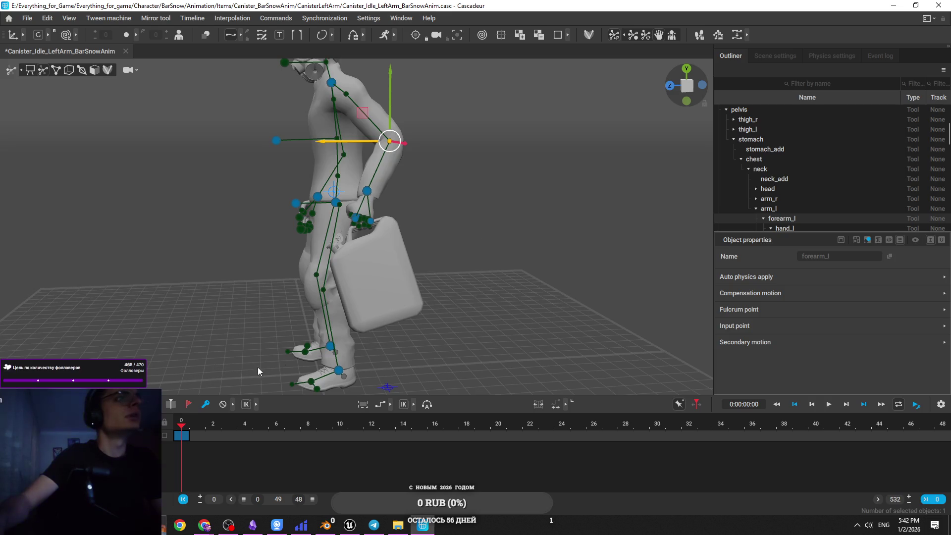
{"action": "left_click", "coordinate": [353, 298]}
Zoom in and orbit around the hand holding the canister.
{"action": "scroll", "coordinate": [397, 294], "scroll_direction": "up", "scroll_amount": 2}
{"action": "scroll", "coordinate": [387, 260], "scroll_direction": "up", "scroll_amount": 2}
{"action": "scroll", "coordinate": [378, 248], "scroll_direction": "up", "scroll_amount": 2}
{"action": "mouse_move", "coordinate": [364, 218]}
{"action": "left_mouse_down"}
{"action": "mouse_move", "coordinate": [516, 265]}
{"action": "mouse_move", "coordinate": [462, 221]}
{"action": "left_mouse_up"}
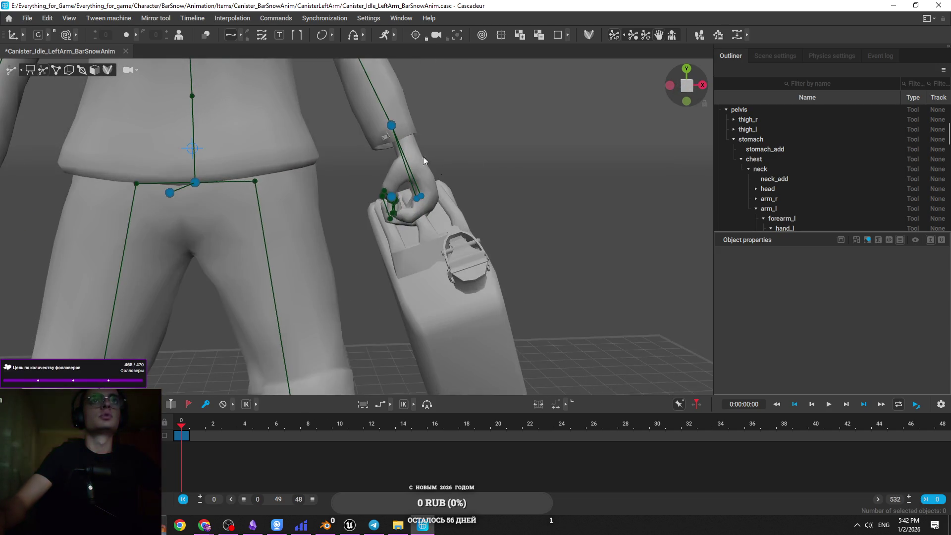
{"action": "left_click_drag", "start_coordinate": [503, 194], "coordinate": [440, 200]}
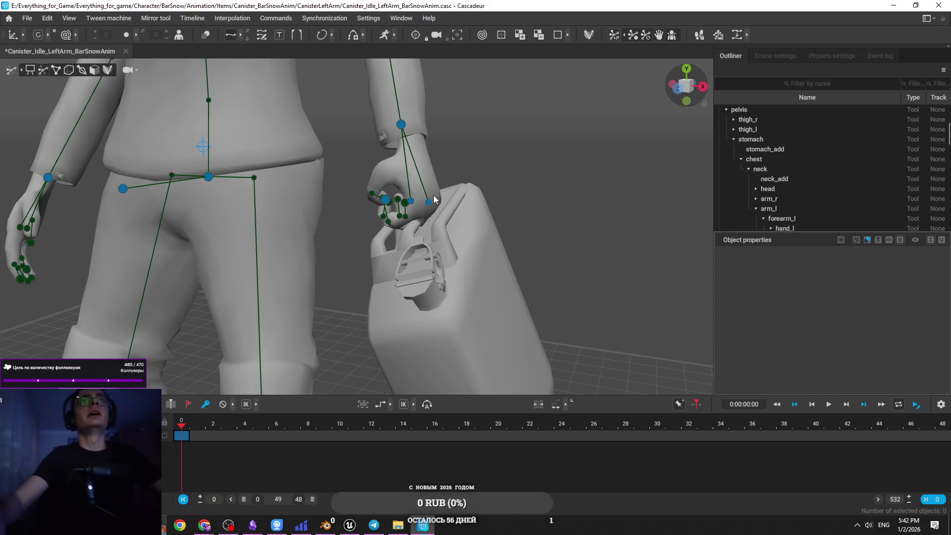
{"action": "scroll", "coordinate": [210, 138], "scroll_direction": "up", "scroll_amount": 5}
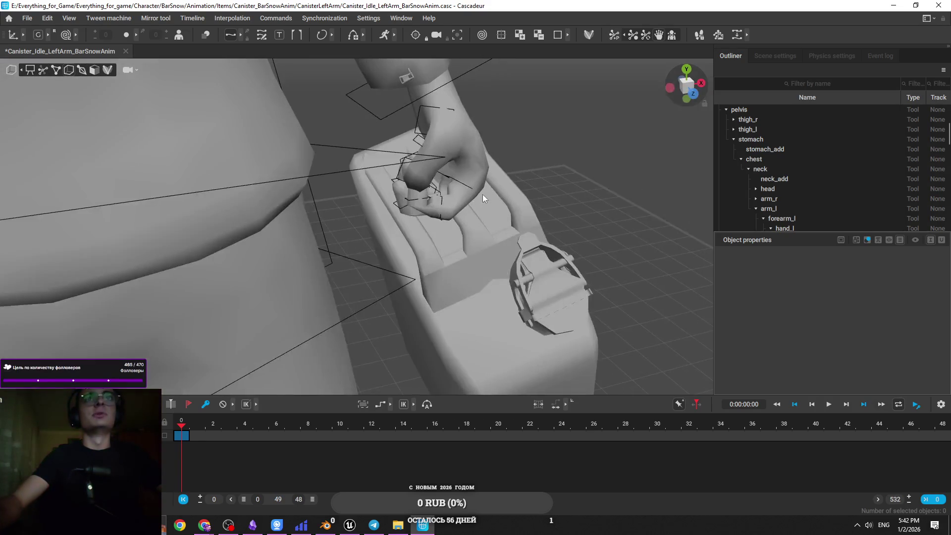
Select the canister's Bone_Box and rotate and move it into the hand's grip.
{"action": "scroll", "coordinate": [482, 197], "scroll_direction": "up", "scroll_amount": 5}
{"action": "left_click", "coordinate": [496, 210]}
{"action": "scroll", "coordinate": [484, 246], "scroll_direction": "up", "scroll_amount": 5}
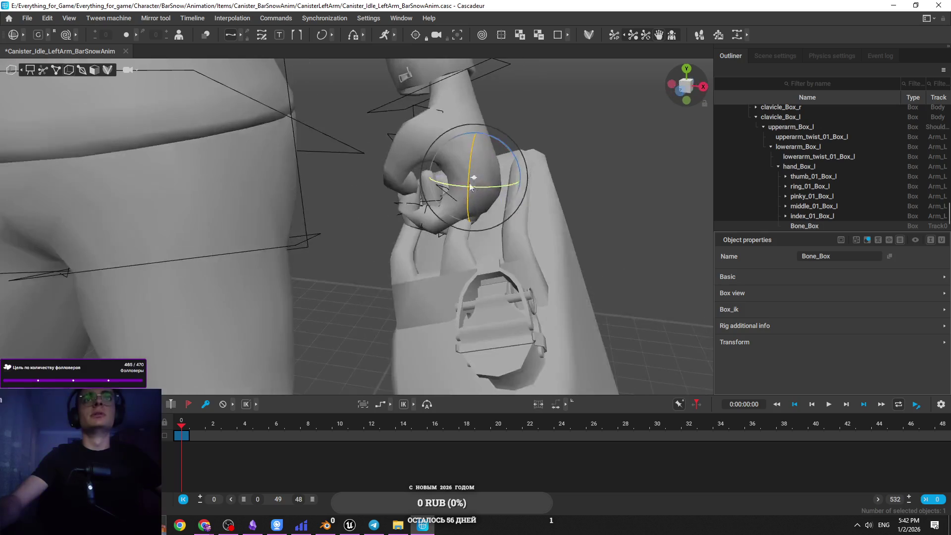
{"action": "mouse_move", "coordinate": [475, 161]}
{"action": "left_mouse_down"}
{"action": "mouse_move", "coordinate": [521, 168]}
{"action": "mouse_move", "coordinate": [476, 189]}
{"action": "mouse_move", "coordinate": [495, 185]}
{"action": "mouse_move", "coordinate": [483, 206]}
{"action": "mouse_move", "coordinate": [511, 216]}
{"action": "mouse_move", "coordinate": [341, 240]}
{"action": "mouse_move", "coordinate": [328, 228]}
{"action": "mouse_move", "coordinate": [376, 256]}
{"action": "mouse_move", "coordinate": [407, 291]}
{"action": "left_mouse_up"}
{"action": "key", "text": "w"}
{"action": "key", "text": "e"}
{"action": "key", "text": "w"}
Inspect the grip from several angles, reselecting the canister's bone box.
{"action": "mouse_move", "coordinate": [461, 349]}
{"action": "left_mouse_down"}
{"action": "mouse_move", "coordinate": [402, 379]}
{"action": "mouse_move", "coordinate": [417, 299]}
{"action": "mouse_move", "coordinate": [466, 348]}
{"action": "left_mouse_up"}
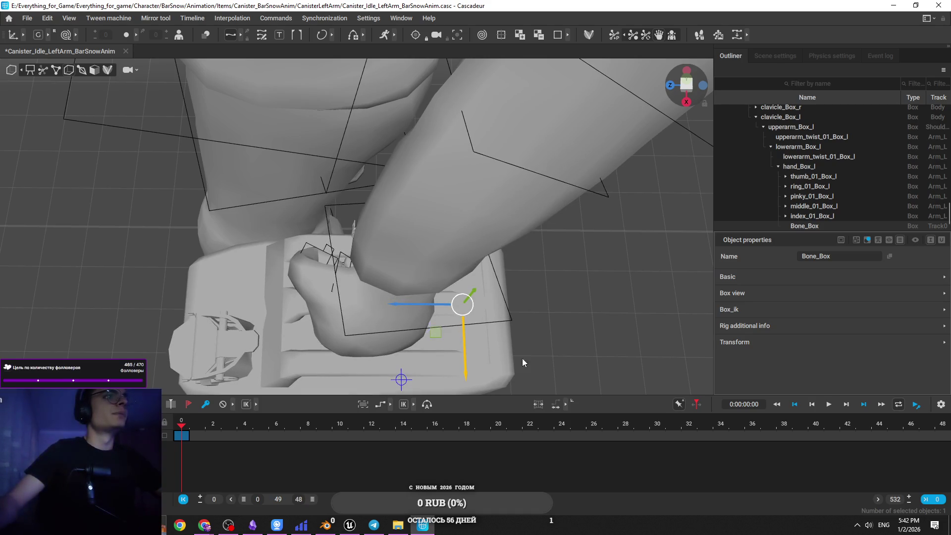
{"action": "mouse_move", "coordinate": [284, 298]}
{"action": "left_mouse_down"}
{"action": "mouse_move", "coordinate": [397, 247]}
{"action": "mouse_move", "coordinate": [430, 300]}
{"action": "left_mouse_up"}
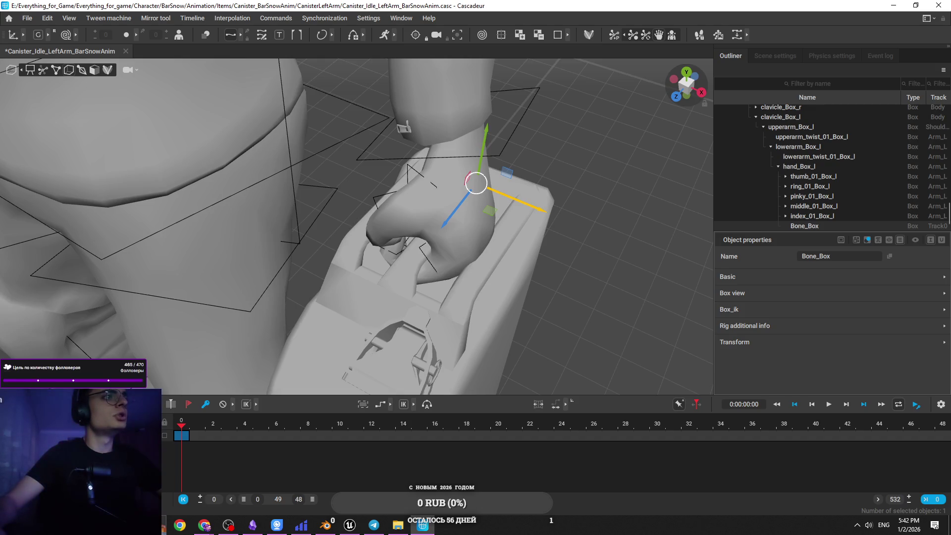
{"action": "key", "text": "alt+Tab"}
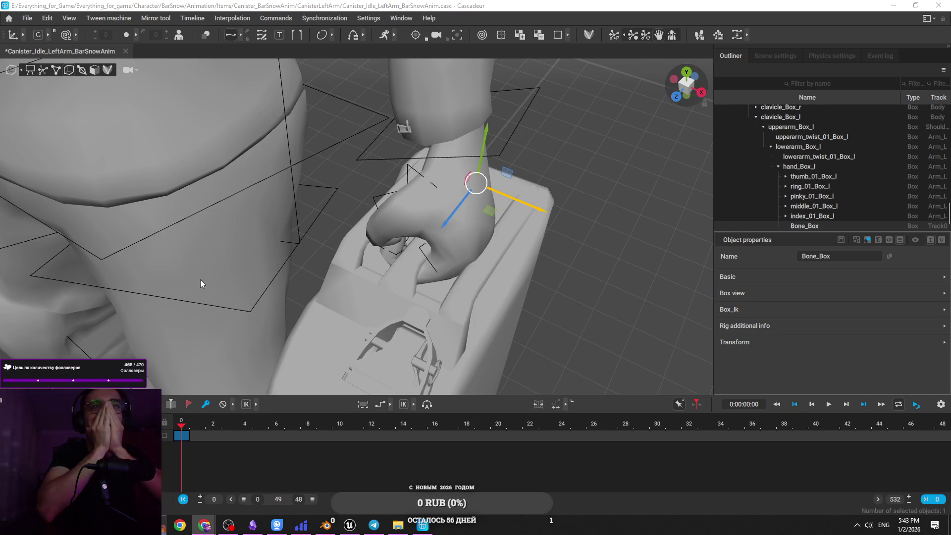
{"action": "mouse_move", "coordinate": [247, 278]}
{"action": "left_mouse_down"}
{"action": "mouse_move", "coordinate": [574, 173]}
{"action": "mouse_move", "coordinate": [500, 149]}
{"action": "mouse_move", "coordinate": [496, 117]}
{"action": "mouse_move", "coordinate": [507, 185]}
{"action": "left_mouse_up"}
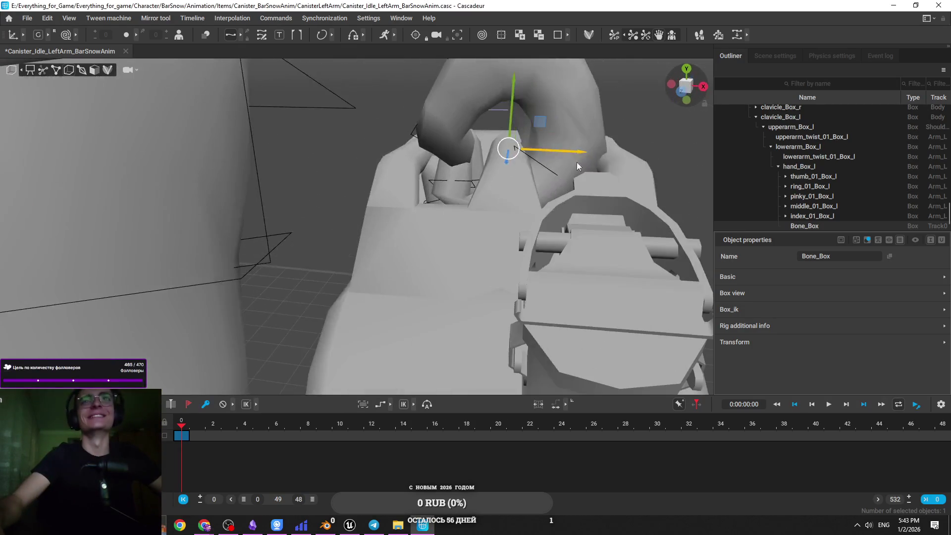
{"action": "left_click", "coordinate": [520, 221]}
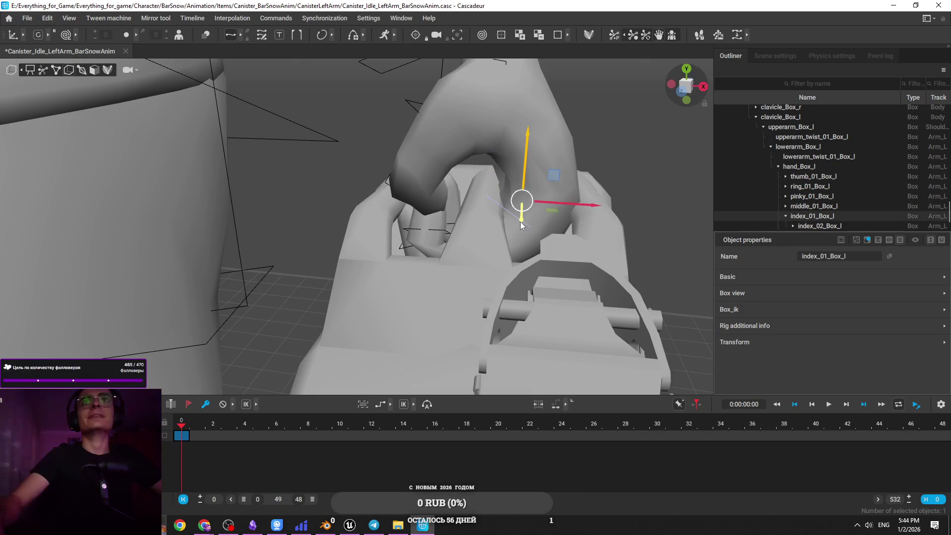
{"action": "left_click_drag", "start_coordinate": [520, 221], "coordinate": [499, 236]}
{"action": "left_click", "coordinate": [466, 245]}
{"action": "left_click", "coordinate": [460, 252]}
{"action": "mouse_move", "coordinate": [454, 272]}
{"action": "left_mouse_down"}
{"action": "mouse_move", "coordinate": [658, 268]}
{"action": "mouse_move", "coordinate": [569, 135]}
{"action": "mouse_move", "coordinate": [534, 129]}
{"action": "mouse_move", "coordinate": [470, 196]}
{"action": "mouse_move", "coordinate": [572, 273]}
{"action": "mouse_move", "coordinate": [637, 277]}
{"action": "left_mouse_up"}
{"action": "left_click", "coordinate": [535, 110]}
{"action": "left_click", "coordinate": [572, 272]}
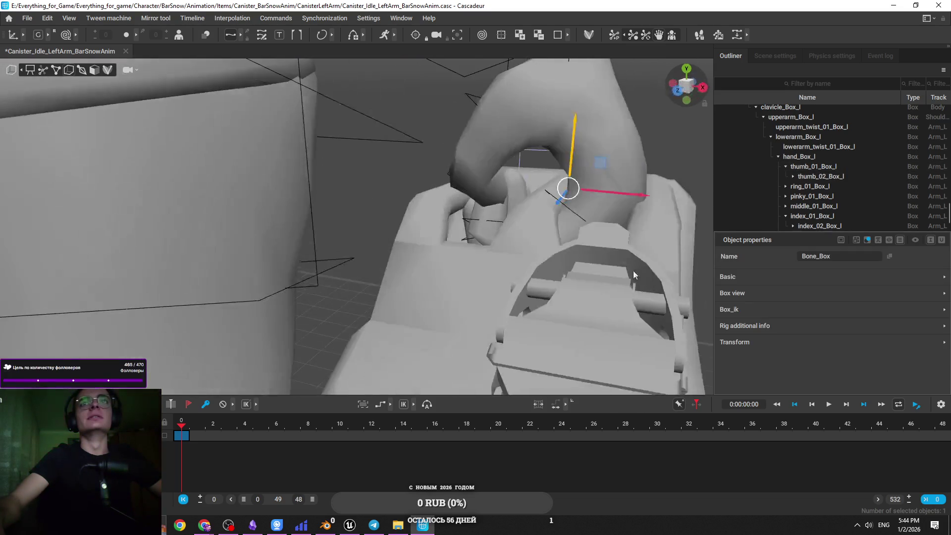
{"action": "mouse_move", "coordinate": [571, 143]}
{"action": "left_mouse_down"}
{"action": "mouse_move", "coordinate": [571, 126]}
{"action": "mouse_move", "coordinate": [602, 169]}
{"action": "mouse_move", "coordinate": [533, 206]}
{"action": "left_mouse_up"}
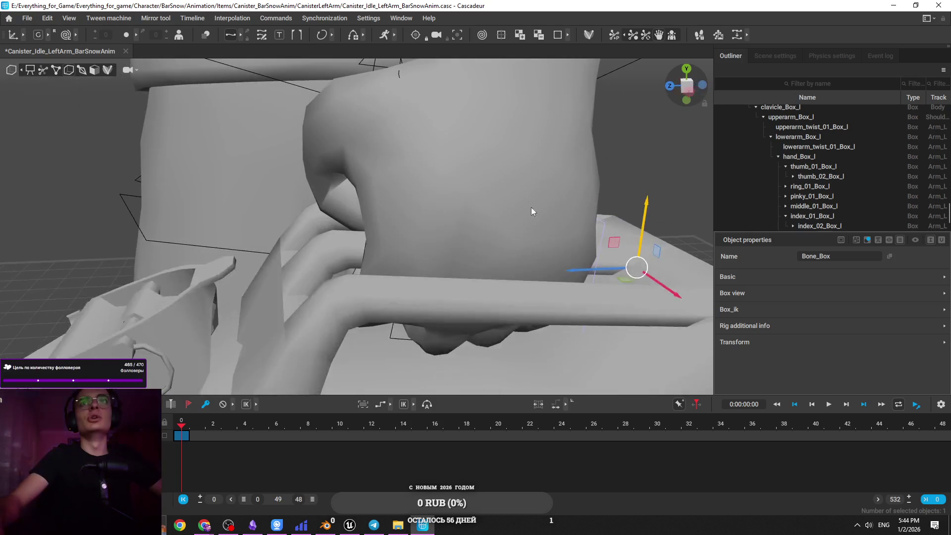
Switch to point display and select the canister's main and top points.
{"action": "left_click", "coordinate": [42, 69]}
{"action": "left_click", "coordinate": [637, 268]}
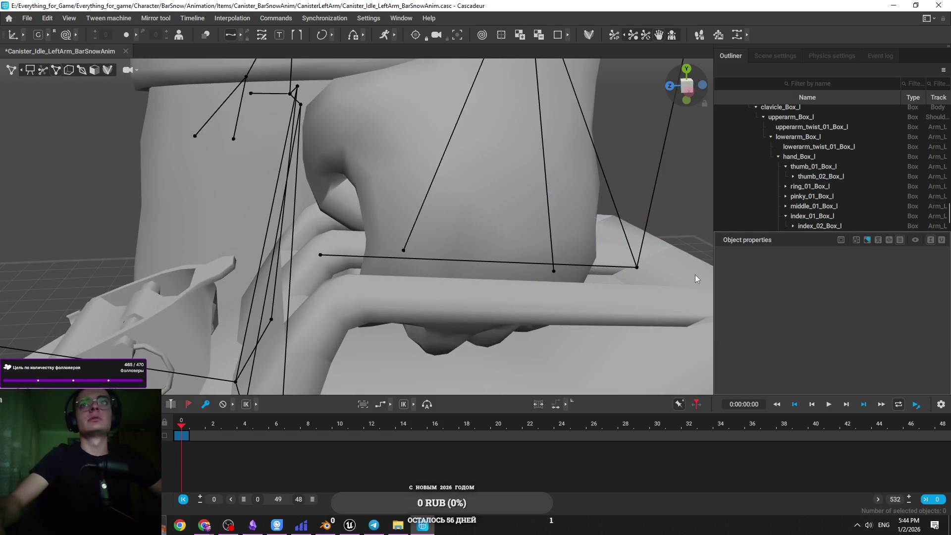
{"action": "mouse_move", "coordinate": [640, 260]}
{"action": "left_mouse_down"}
{"action": "mouse_move", "coordinate": [568, 138]}
{"action": "mouse_move", "coordinate": [548, 164]}
{"action": "left_mouse_up"}
{"action": "left_click", "coordinate": [565, 117], "text": "shift"}
{"action": "mouse_move", "coordinate": [547, 160]}
{"action": "left_mouse_down"}
{"action": "mouse_move", "coordinate": [554, 222]}
{"action": "mouse_move", "coordinate": [608, 209]}
{"action": "mouse_move", "coordinate": [532, 162]}
{"action": "mouse_move", "coordinate": [632, 280]}
{"action": "mouse_move", "coordinate": [515, 103]}
{"action": "mouse_move", "coordinate": [361, 215]}
{"action": "mouse_move", "coordinate": [352, 203]}
{"action": "mouse_move", "coordinate": [344, 260]}
{"action": "mouse_move", "coordinate": [396, 233]}
{"action": "mouse_move", "coordinate": [347, 219]}
{"action": "mouse_move", "coordinate": [332, 312]}
{"action": "mouse_move", "coordinate": [523, 275]}
{"action": "mouse_move", "coordinate": [500, 288]}
{"action": "mouse_move", "coordinate": [487, 260]}
{"action": "mouse_move", "coordinate": [299, 359]}
{"action": "mouse_move", "coordinate": [255, 359]}
{"action": "mouse_move", "coordinate": [281, 362]}
{"action": "mouse_move", "coordinate": [246, 343]}
{"action": "mouse_move", "coordinate": [272, 332]}
{"action": "mouse_move", "coordinate": [392, 327]}
{"action": "left_mouse_up"}
{"action": "left_click", "coordinate": [299, 358]}
{"action": "left_click", "coordinate": [277, 360]}
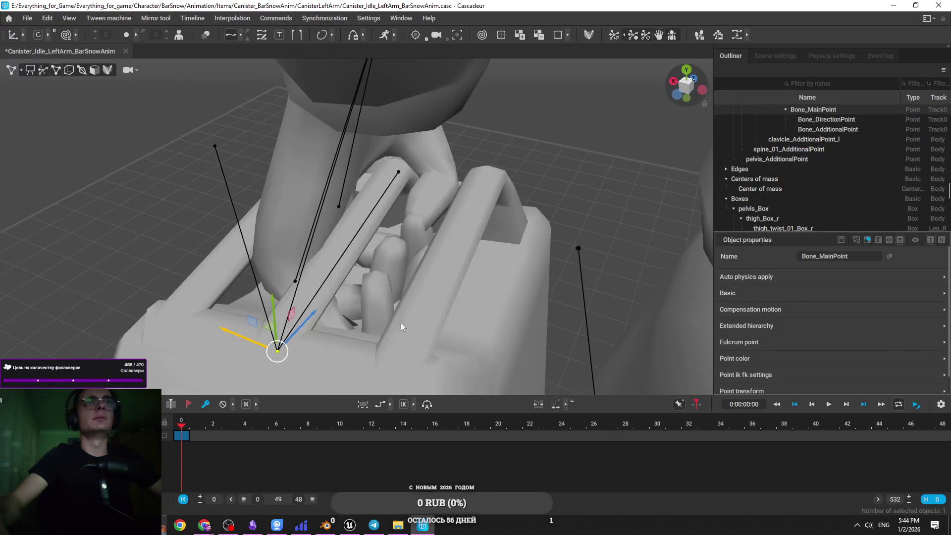
{"action": "left_click_drag", "start_coordinate": [259, 347], "coordinate": [423, 311]}
{"action": "left_click", "coordinate": [399, 171]}
{"action": "left_click", "coordinate": [251, 340], "text": "shift"}
{"action": "left_click_drag", "start_coordinate": [252, 341], "coordinate": [236, 343]}
{"action": "left_click", "coordinate": [251, 349]}
{"action": "left_click", "coordinate": [245, 345]}
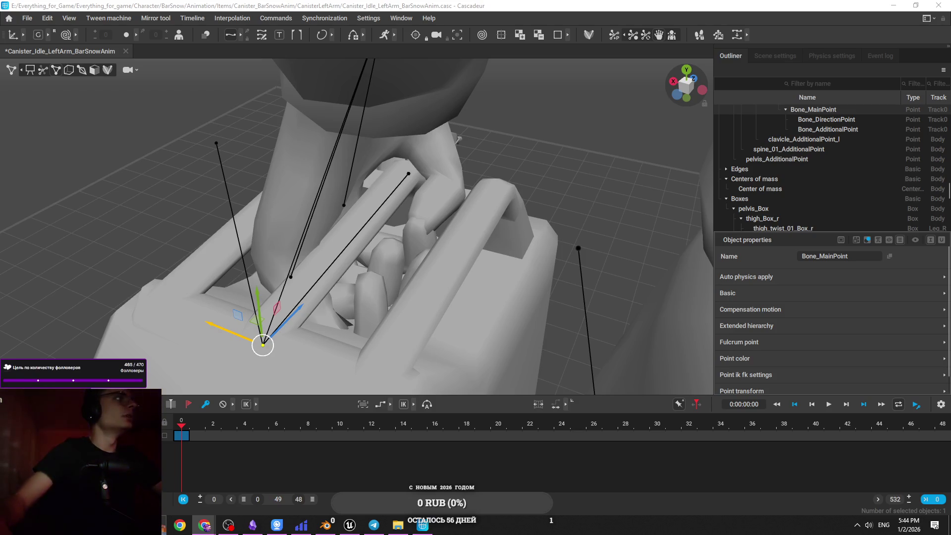
{"action": "key", "text": "alt+shift"}
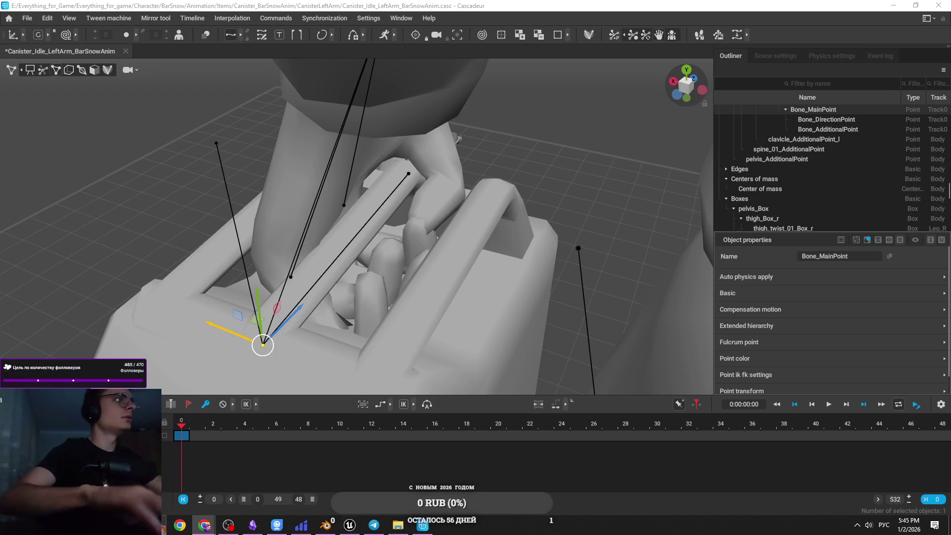
Toggle the keyboard layout and bring the Chrome YouTube Shorts window forward.
{"action": "key", "text": "alt+shift"}
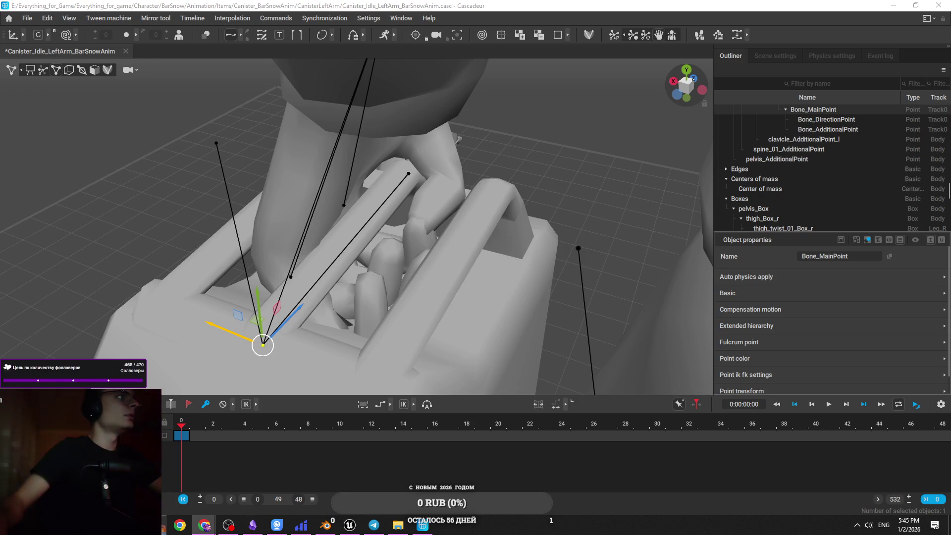
{"action": "key", "text": "alt+shift"}
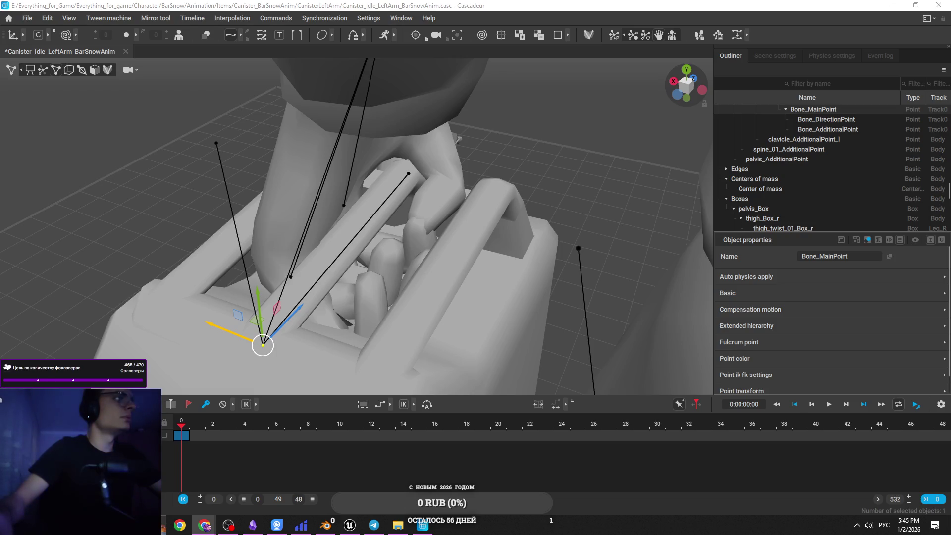
{"action": "key", "text": "alt+Tab"}
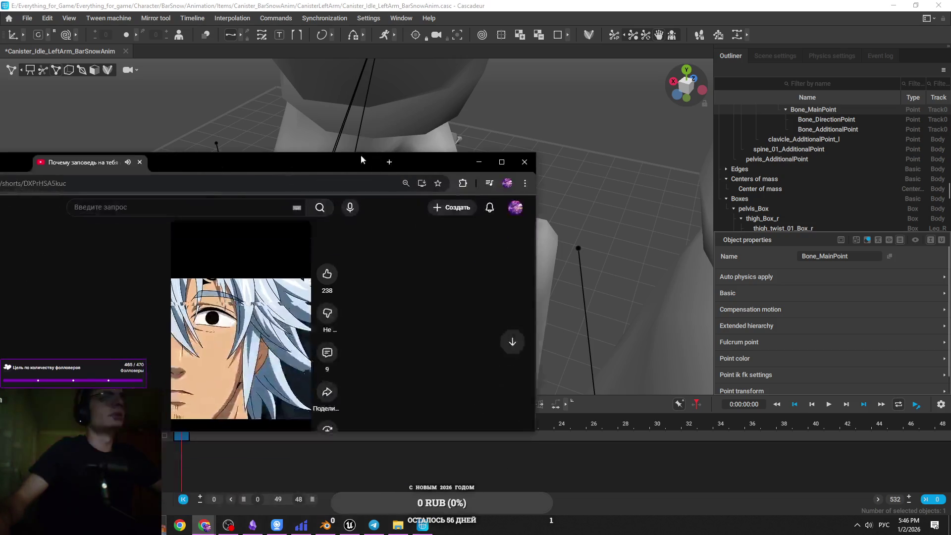
Maximize Chrome to watch the Short, then go back to Cascadeur's arm and canister.
{"action": "double_click", "coordinate": [352, 157]}
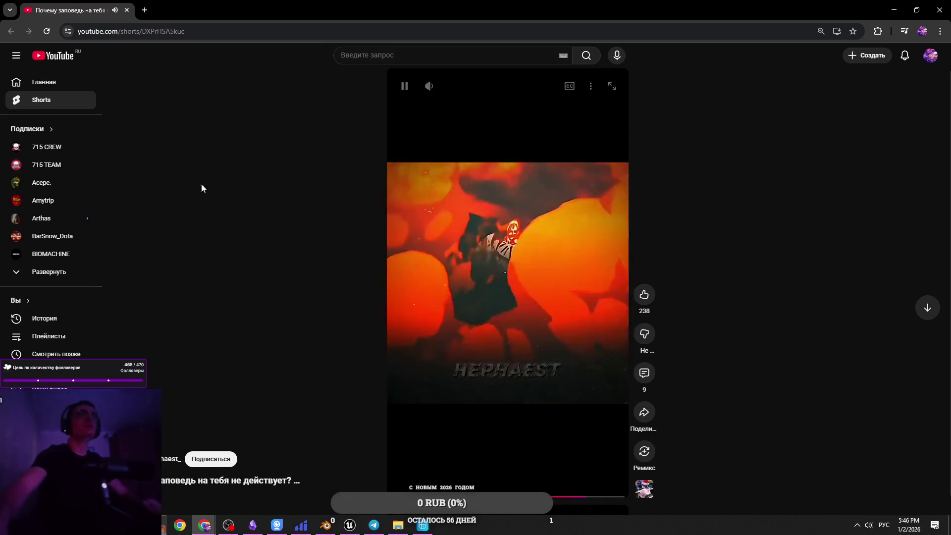
{"action": "key", "text": "alt+Tab"}
{"action": "left_click_drag", "start_coordinate": [378, 227], "coordinate": [425, 269]}
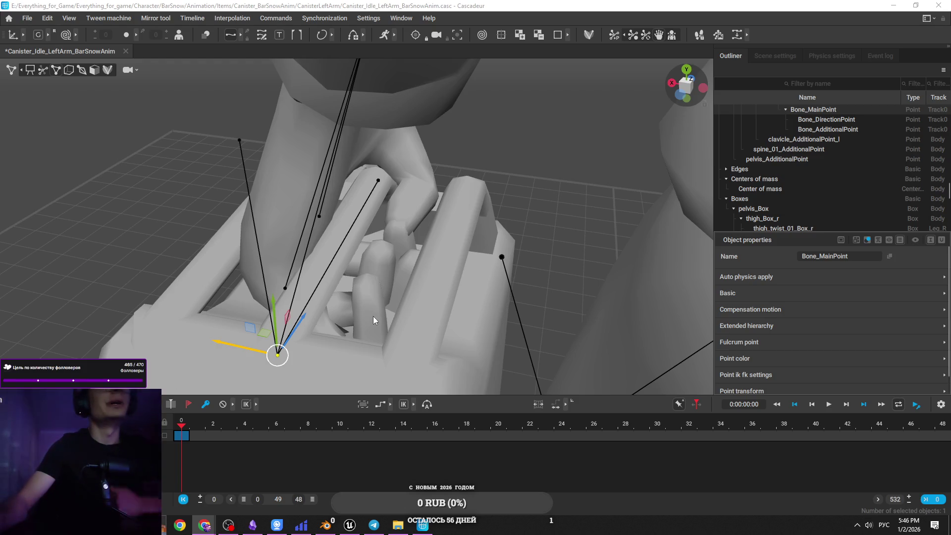
Orbit in close around the canister and left hand, then clear the selection.
{"action": "mouse_move", "coordinate": [278, 358]}
{"action": "left_mouse_down"}
{"action": "mouse_move", "coordinate": [366, 355]}
{"action": "mouse_move", "coordinate": [395, 313]}
{"action": "mouse_move", "coordinate": [285, 266]}
{"action": "mouse_move", "coordinate": [384, 296]}
{"action": "mouse_move", "coordinate": [429, 286]}
{"action": "mouse_move", "coordinate": [399, 277]}
{"action": "left_mouse_up"}
{"action": "left_click", "coordinate": [364, 251]}
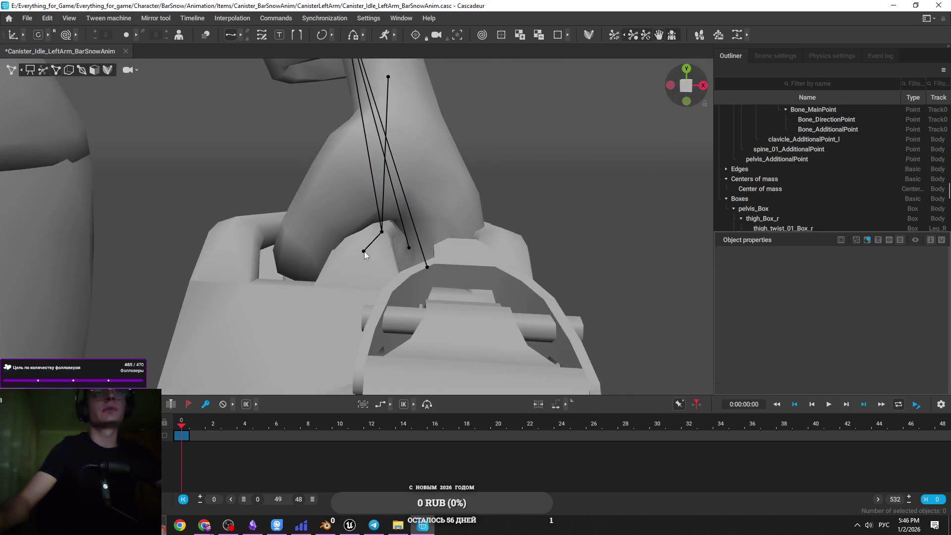
{"action": "mouse_move", "coordinate": [364, 251]}
{"action": "left_mouse_down"}
{"action": "mouse_move", "coordinate": [377, 261]}
{"action": "mouse_move", "coordinate": [317, 297]}
{"action": "mouse_move", "coordinate": [584, 316]}
{"action": "mouse_move", "coordinate": [335, 309]}
{"action": "mouse_move", "coordinate": [351, 280]}
{"action": "mouse_move", "coordinate": [343, 200]}
{"action": "mouse_move", "coordinate": [388, 247]}
{"action": "left_mouse_up"}
{"action": "mouse_move", "coordinate": [369, 213]}
{"action": "left_mouse_down"}
{"action": "mouse_move", "coordinate": [482, 261]}
{"action": "mouse_move", "coordinate": [585, 352]}
{"action": "mouse_move", "coordinate": [390, 230]}
{"action": "mouse_move", "coordinate": [378, 204]}
{"action": "mouse_move", "coordinate": [389, 208]}
{"action": "left_mouse_up"}
{"action": "left_click", "coordinate": [462, 268]}
{"action": "scroll", "coordinate": [585, 354], "scroll_direction": "down", "scroll_amount": 5}
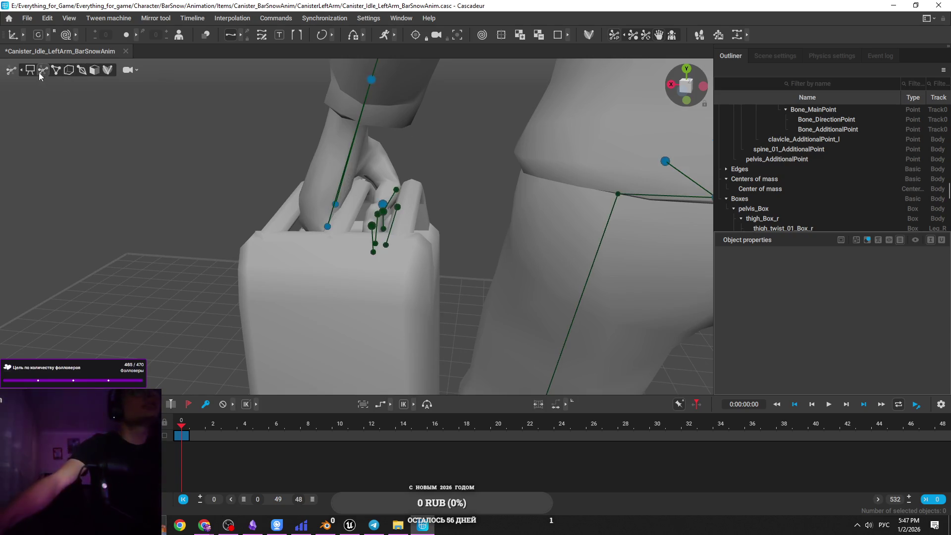
{"action": "scroll", "coordinate": [246, 155], "scroll_direction": "up", "scroll_amount": 2}
Show the finger controllers again and move tip_pinky_l to curl the pinky around the handle.
{"action": "left_click", "coordinate": [45, 71]}
{"action": "mouse_move", "coordinate": [371, 207]}
{"action": "left_mouse_down"}
{"action": "mouse_move", "coordinate": [389, 232]}
{"action": "mouse_move", "coordinate": [370, 226]}
{"action": "mouse_move", "coordinate": [391, 222]}
{"action": "mouse_move", "coordinate": [346, 196]}
{"action": "mouse_move", "coordinate": [347, 153]}
{"action": "mouse_move", "coordinate": [309, 160]}
{"action": "mouse_move", "coordinate": [316, 221]}
{"action": "mouse_move", "coordinate": [290, 179]}
{"action": "mouse_move", "coordinate": [416, 200]}
{"action": "left_mouse_up"}
{"action": "left_click", "coordinate": [392, 227]}
{"action": "left_click", "coordinate": [386, 219]}
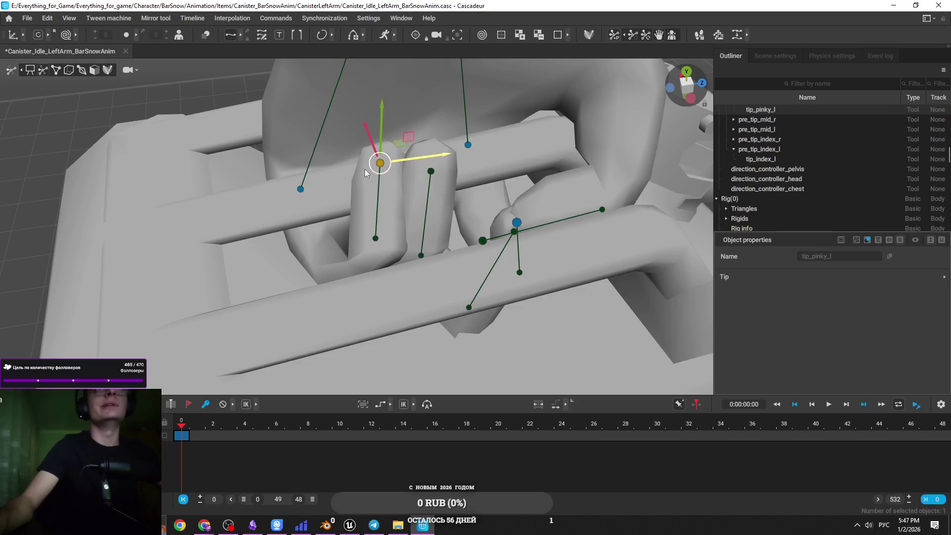
Bend the middle finger onto the handle by sliding tip_mid_l left and raising it.
{"action": "mouse_move", "coordinate": [501, 204]}
{"action": "left_mouse_down"}
{"action": "mouse_move", "coordinate": [482, 290]}
{"action": "mouse_move", "coordinate": [503, 174]}
{"action": "mouse_move", "coordinate": [498, 146]}
{"action": "mouse_move", "coordinate": [540, 212]}
{"action": "mouse_move", "coordinate": [423, 166]}
{"action": "mouse_move", "coordinate": [527, 184]}
{"action": "left_mouse_up"}
{"action": "left_click", "coordinate": [474, 291]}
{"action": "left_click", "coordinate": [490, 207]}
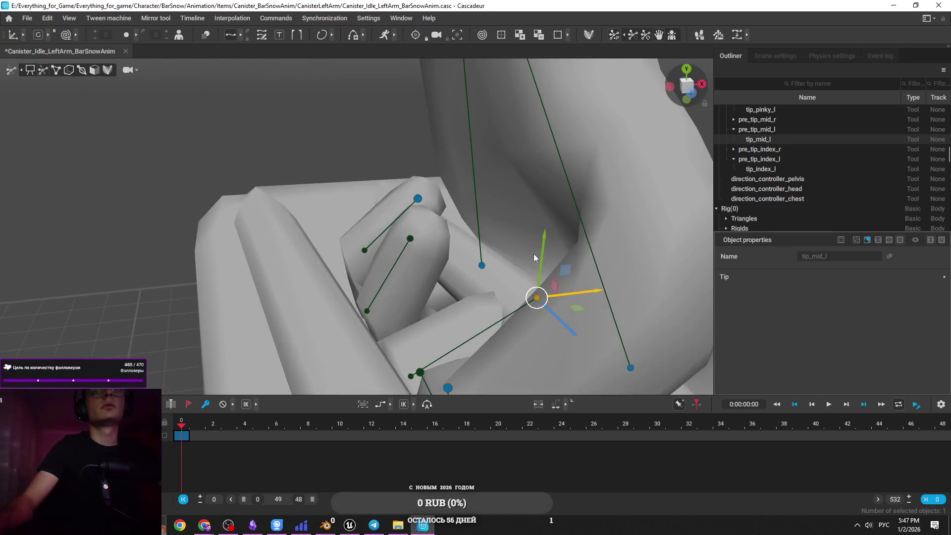
{"action": "key", "text": "ctrl+z"}
{"action": "key", "text": "ctrl+z"}
{"action": "key", "text": "ctrl+z"}
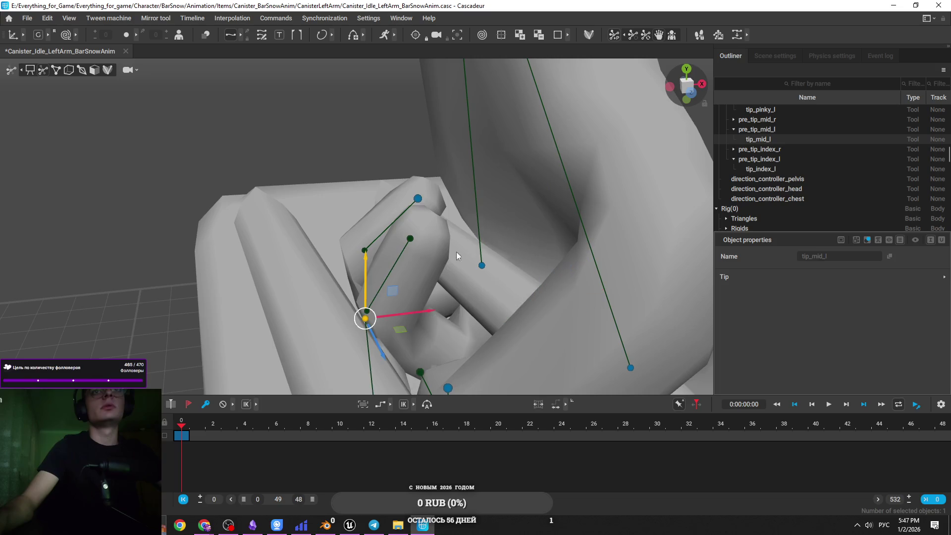
{"action": "key", "text": "ctrl+z"}
{"action": "left_click_drag", "start_coordinate": [574, 297], "coordinate": [497, 295]}
{"action": "mouse_move", "coordinate": [480, 210]}
{"action": "left_mouse_down"}
{"action": "mouse_move", "coordinate": [498, 138]}
{"action": "mouse_move", "coordinate": [552, 178]}
{"action": "mouse_move", "coordinate": [450, 275]}
{"action": "mouse_move", "coordinate": [557, 304]}
{"action": "mouse_move", "coordinate": [498, 141]}
{"action": "mouse_move", "coordinate": [494, 201]}
{"action": "mouse_move", "coordinate": [434, 103]}
{"action": "mouse_move", "coordinate": [426, 110]}
{"action": "left_mouse_up"}
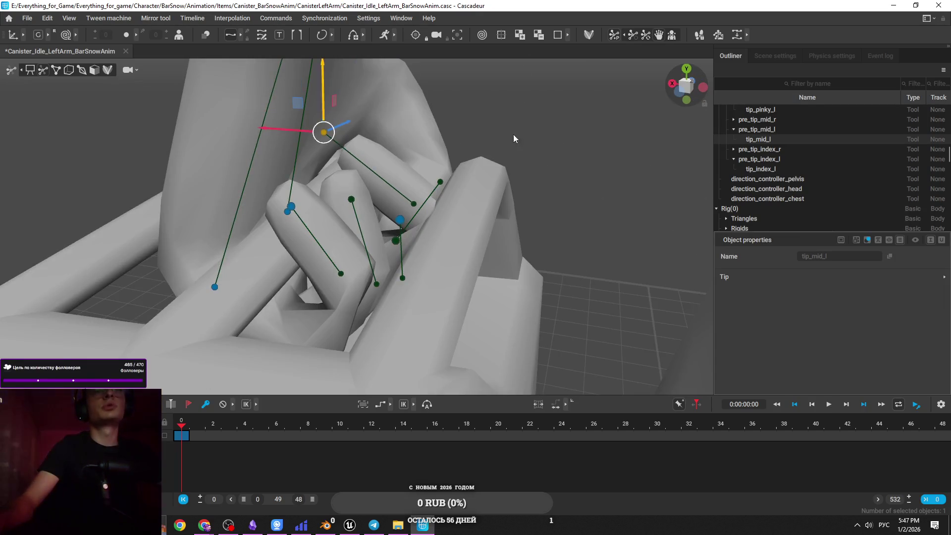
Orbit around the hand, checking the ring, middle and thumb joint controls.
{"action": "left_click_drag", "start_coordinate": [518, 129], "coordinate": [382, 192]}
{"action": "left_click", "coordinate": [393, 204]}
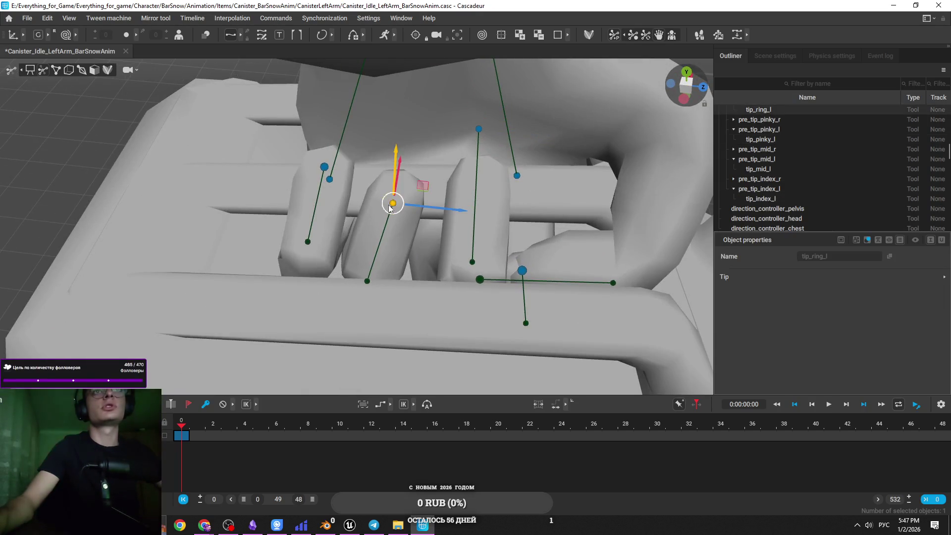
{"action": "left_click", "coordinate": [367, 281]}
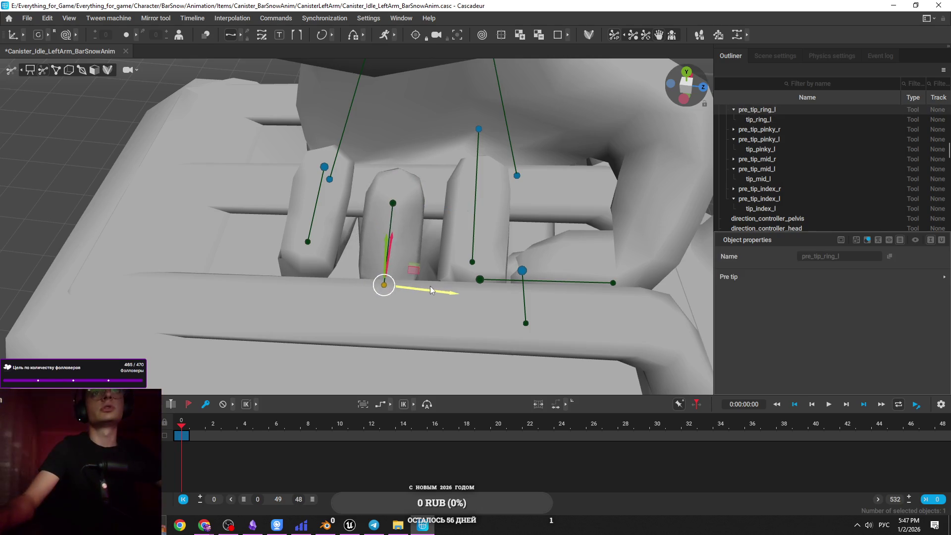
{"action": "left_click", "coordinate": [472, 262]}
{"action": "mouse_move", "coordinate": [600, 244]}
{"action": "left_mouse_down"}
{"action": "mouse_move", "coordinate": [507, 315]}
{"action": "mouse_move", "coordinate": [519, 315]}
{"action": "left_mouse_up"}
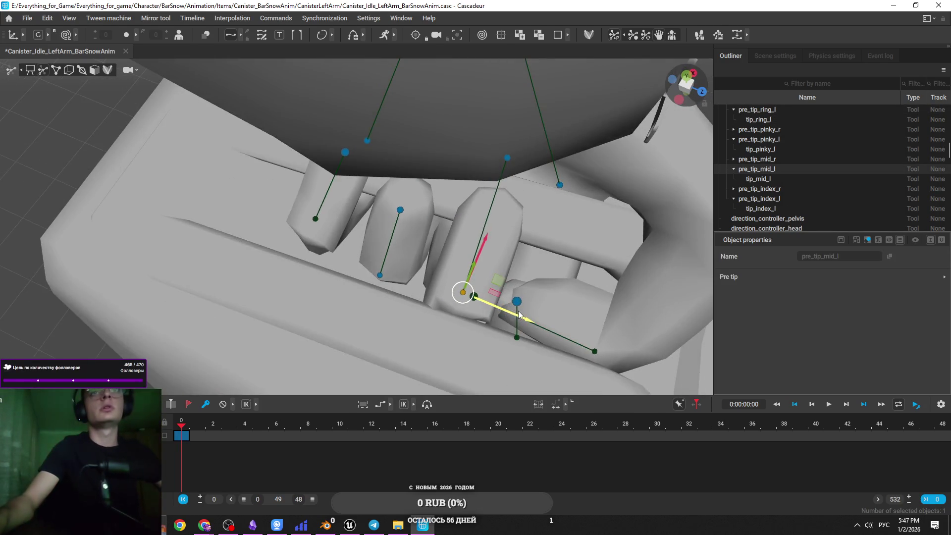
{"action": "left_click", "coordinate": [510, 161]}
{"action": "mouse_move", "coordinate": [512, 166]}
{"action": "left_mouse_down"}
{"action": "mouse_move", "coordinate": [541, 257]}
{"action": "mouse_move", "coordinate": [574, 230]}
{"action": "mouse_move", "coordinate": [543, 169]}
{"action": "left_mouse_up"}
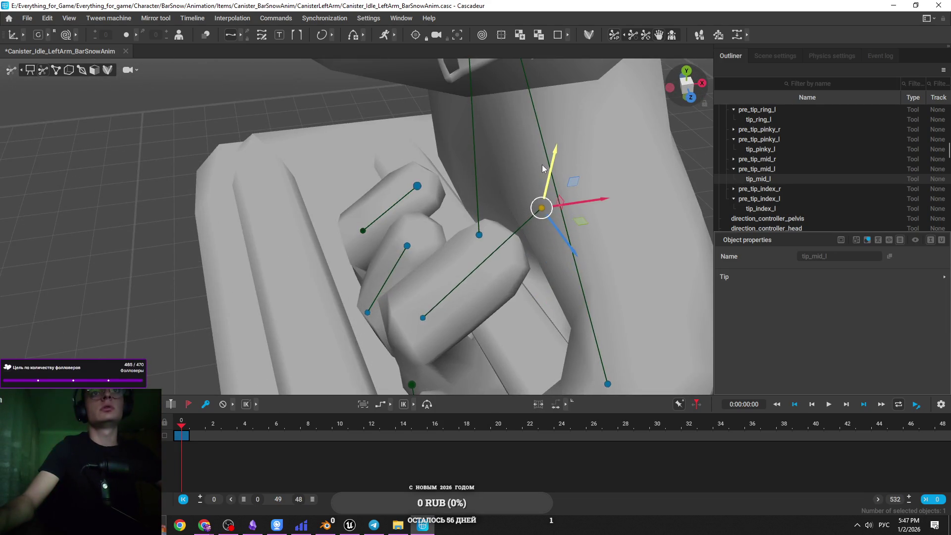
{"action": "mouse_move", "coordinate": [510, 252]}
{"action": "left_mouse_down"}
{"action": "mouse_move", "coordinate": [548, 316]}
{"action": "mouse_move", "coordinate": [513, 312]}
{"action": "mouse_move", "coordinate": [543, 288]}
{"action": "mouse_move", "coordinate": [607, 299]}
{"action": "mouse_move", "coordinate": [382, 286]}
{"action": "left_mouse_up"}
{"action": "left_click", "coordinate": [542, 277]}
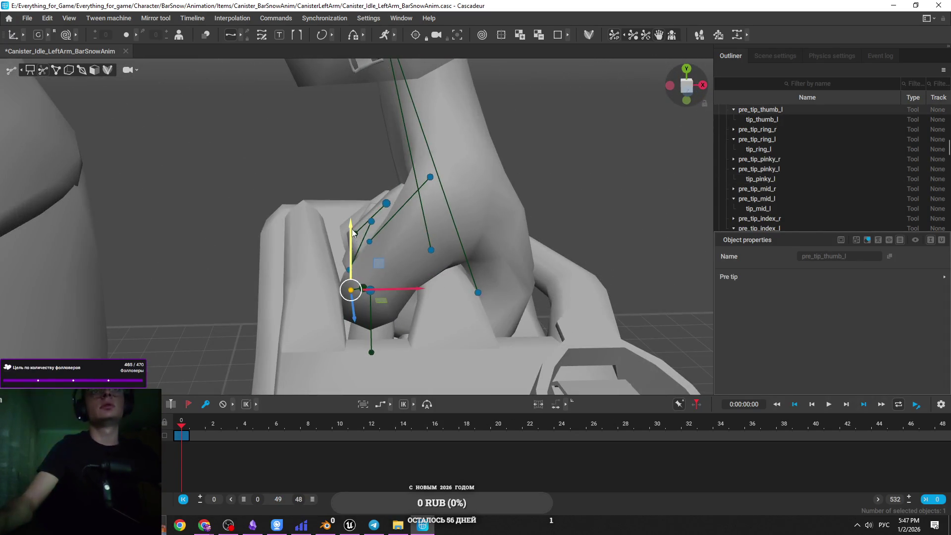
{"action": "scroll", "coordinate": [353, 221], "scroll_direction": "up", "scroll_amount": 5}
{"action": "mouse_move", "coordinate": [353, 221]}
{"action": "left_mouse_down"}
{"action": "mouse_move", "coordinate": [480, 283]}
{"action": "mouse_move", "coordinate": [406, 342]}
{"action": "mouse_move", "coordinate": [388, 324]}
{"action": "mouse_move", "coordinate": [448, 273]}
{"action": "left_mouse_up"}
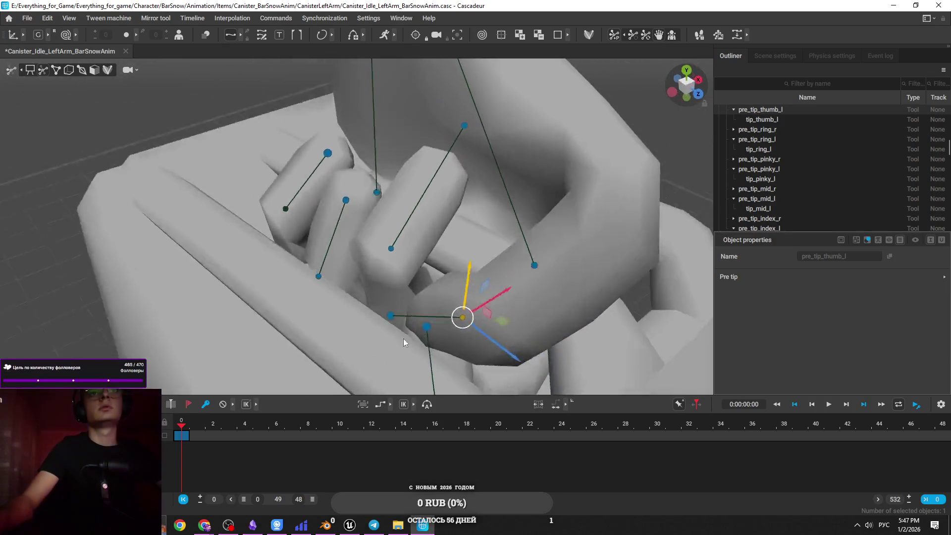
Raise tip_index_l to bend the index finger over the handle.
{"action": "left_click", "coordinate": [391, 331]}
{"action": "left_click", "coordinate": [459, 316]}
{"action": "left_click", "coordinate": [458, 309]}
{"action": "left_click", "coordinate": [465, 302]}
{"action": "left_click", "coordinate": [459, 308]}
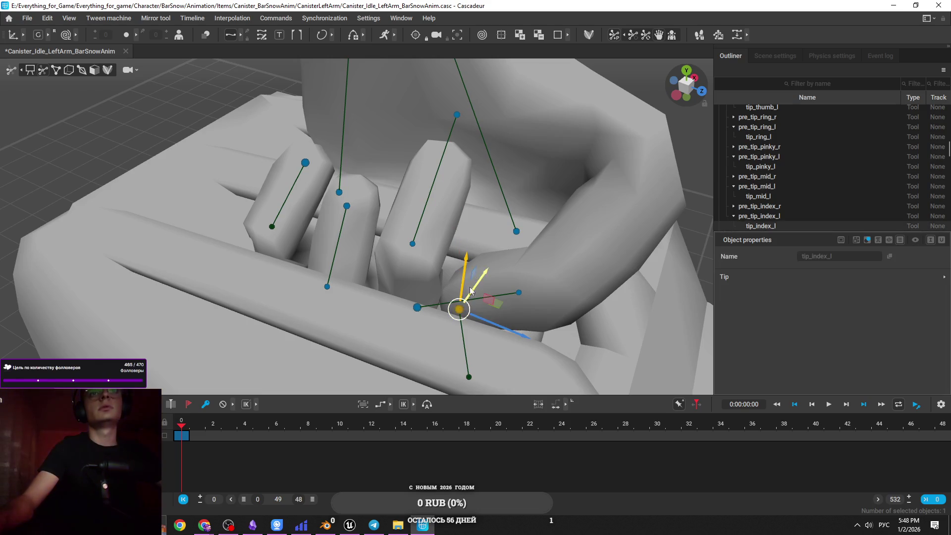
{"action": "left_click_drag", "start_coordinate": [485, 226], "coordinate": [488, 199]}
Move the thumb's pre-tip and tip controls down against the handle.
{"action": "left_click", "coordinate": [543, 273]}
{"action": "mouse_move", "coordinate": [516, 287]}
{"action": "left_mouse_down"}
{"action": "mouse_move", "coordinate": [494, 340]}
{"action": "mouse_move", "coordinate": [426, 372]}
{"action": "mouse_move", "coordinate": [488, 328]}
{"action": "left_mouse_up"}
{"action": "left_click", "coordinate": [425, 374]}
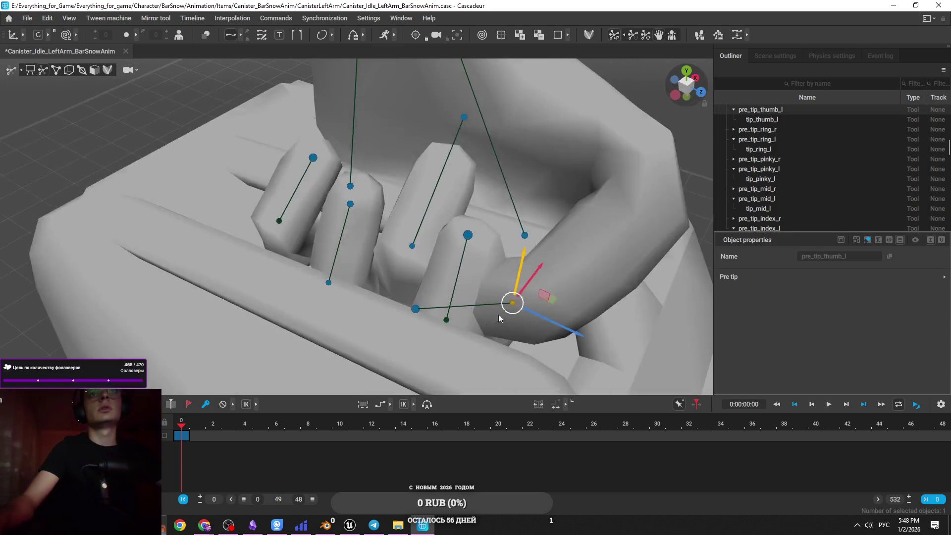
{"action": "left_click", "coordinate": [416, 309], "text": "shift"}
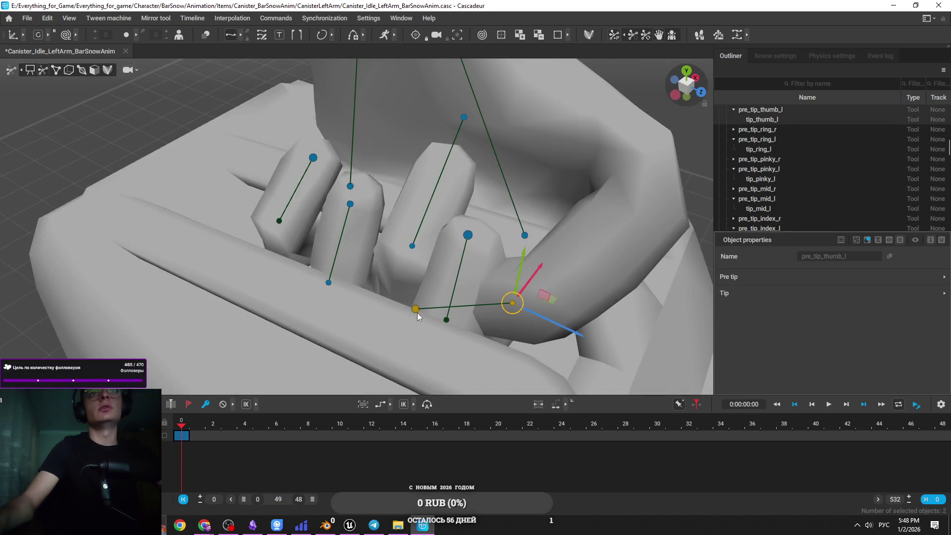
{"action": "mouse_move", "coordinate": [573, 334]}
{"action": "left_mouse_down"}
{"action": "mouse_move", "coordinate": [621, 354]}
{"action": "mouse_move", "coordinate": [455, 278]}
{"action": "left_mouse_up"}
Slide the index fingertip controller left to bend the index finger further.
{"action": "left_click", "coordinate": [454, 267]}
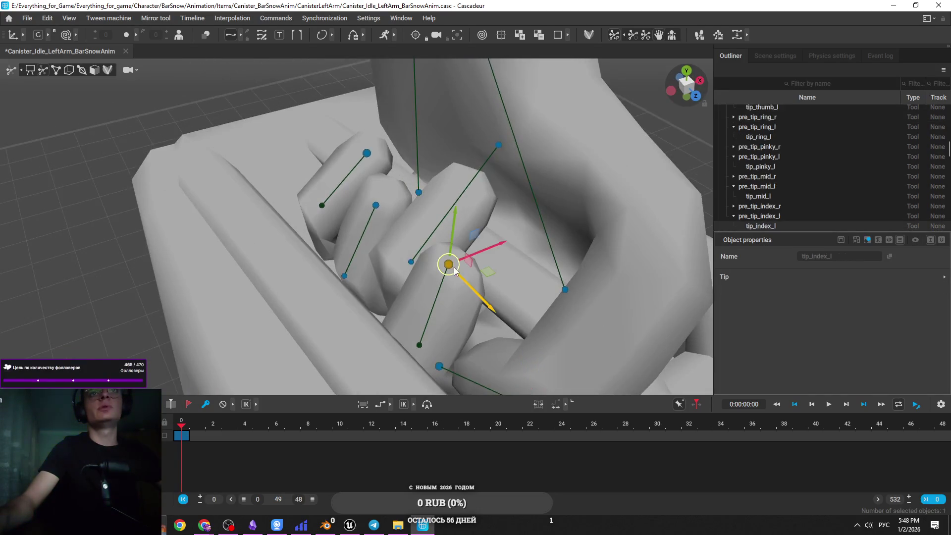
{"action": "mouse_move", "coordinate": [492, 251]}
{"action": "left_mouse_down"}
{"action": "mouse_move", "coordinate": [563, 225]}
{"action": "mouse_move", "coordinate": [634, 305]}
{"action": "mouse_move", "coordinate": [478, 221]}
{"action": "mouse_move", "coordinate": [382, 256]}
{"action": "mouse_move", "coordinate": [397, 263]}
{"action": "left_mouse_up"}
{"action": "left_click", "coordinate": [377, 261]}
{"action": "left_click", "coordinate": [368, 131]}
{"action": "mouse_move", "coordinate": [395, 133]}
{"action": "left_mouse_down"}
{"action": "mouse_move", "coordinate": [446, 265]}
{"action": "mouse_move", "coordinate": [433, 290]}
{"action": "left_mouse_up"}
{"action": "left_click", "coordinate": [433, 289]}
{"action": "left_click_drag", "start_coordinate": [463, 324], "coordinate": [485, 286]}
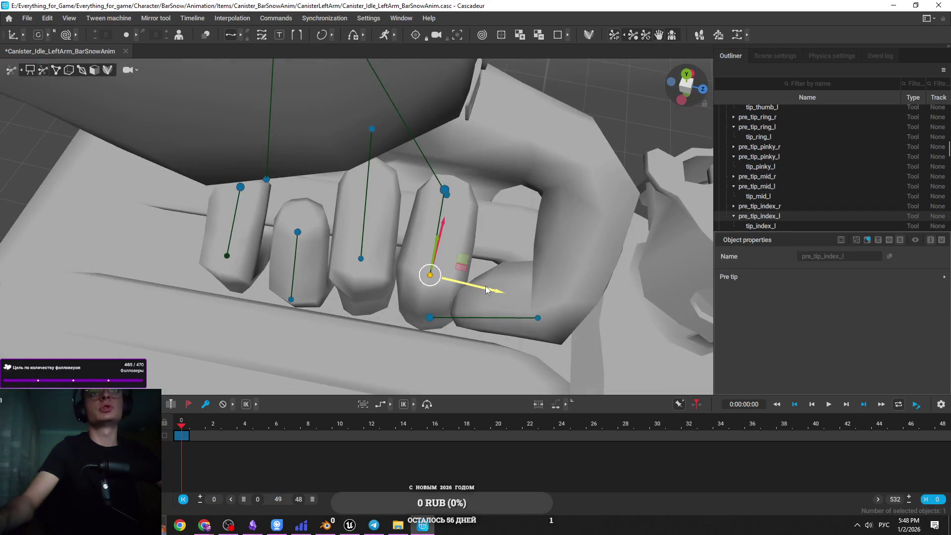
{"action": "left_click", "coordinate": [445, 193]}
{"action": "mouse_move", "coordinate": [525, 244]}
{"action": "left_mouse_down"}
{"action": "mouse_move", "coordinate": [341, 176]}
{"action": "mouse_move", "coordinate": [471, 224]}
{"action": "mouse_move", "coordinate": [454, 282]}
{"action": "left_mouse_up"}
{"action": "left_click_drag", "start_coordinate": [453, 239], "coordinate": [441, 240]}
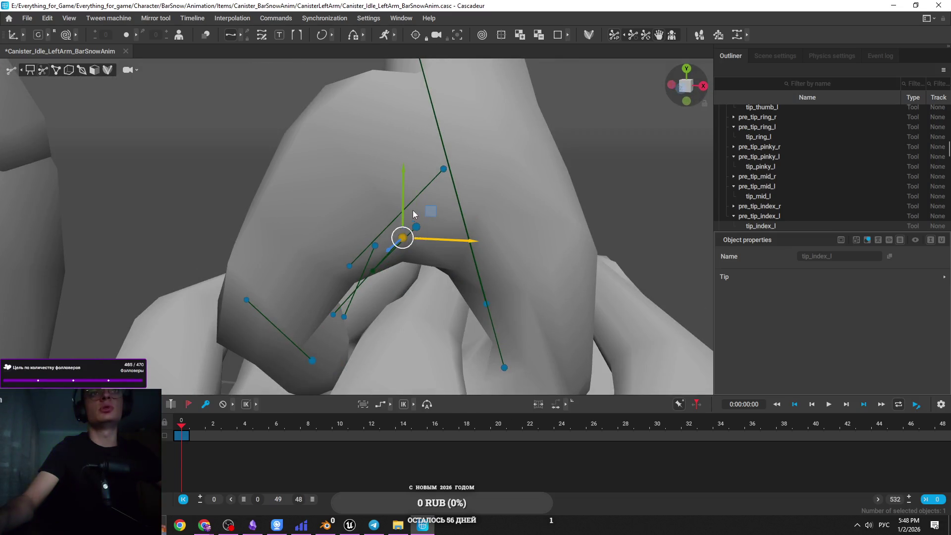
Zoom out to view the whole grip and select the middle finger's pre-tip joint alone.
{"action": "mouse_move", "coordinate": [402, 191]}
{"action": "left_mouse_down"}
{"action": "mouse_move", "coordinate": [464, 353]}
{"action": "mouse_move", "coordinate": [433, 263]}
{"action": "mouse_move", "coordinate": [538, 310]}
{"action": "left_mouse_up"}
{"action": "left_click", "coordinate": [485, 280]}
{"action": "scroll", "coordinate": [486, 280], "scroll_direction": "down", "scroll_amount": 5}
{"action": "mouse_move", "coordinate": [486, 332]}
{"action": "left_mouse_down"}
{"action": "mouse_move", "coordinate": [408, 289]}
{"action": "mouse_move", "coordinate": [445, 283]}
{"action": "mouse_move", "coordinate": [274, 233]}
{"action": "mouse_move", "coordinate": [406, 197]}
{"action": "left_mouse_up"}
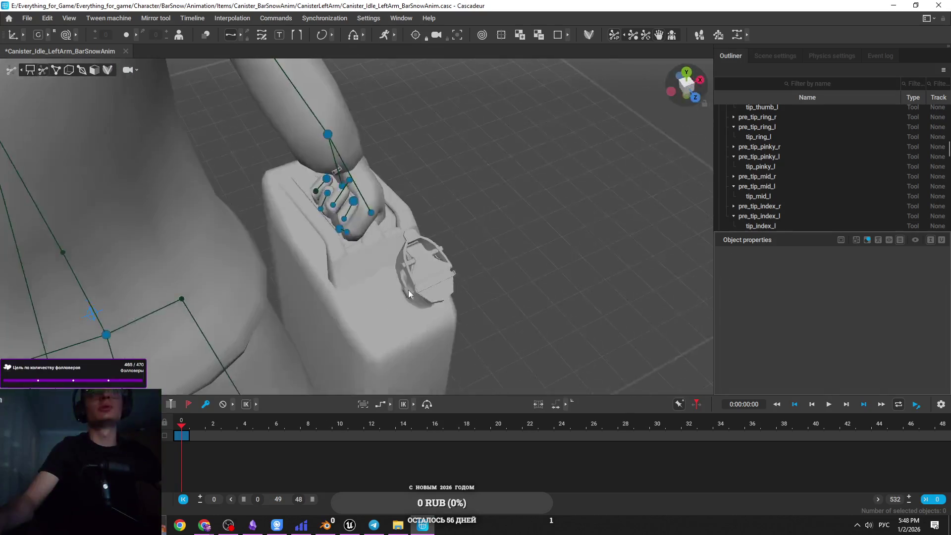
{"action": "scroll", "coordinate": [274, 233], "scroll_direction": "up", "scroll_amount": 6}
{"action": "left_click", "coordinate": [405, 199]}
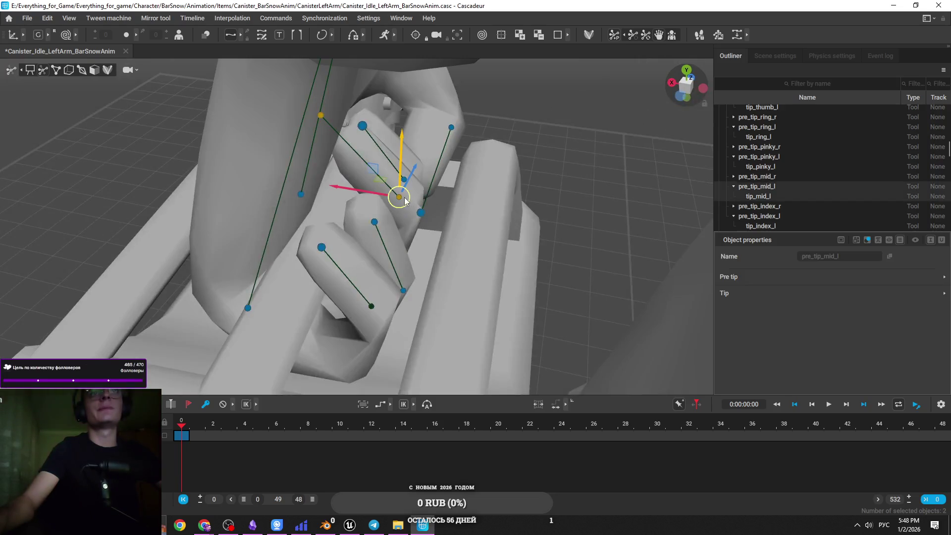
{"action": "left_click", "coordinate": [321, 115], "text": "ctrl"}
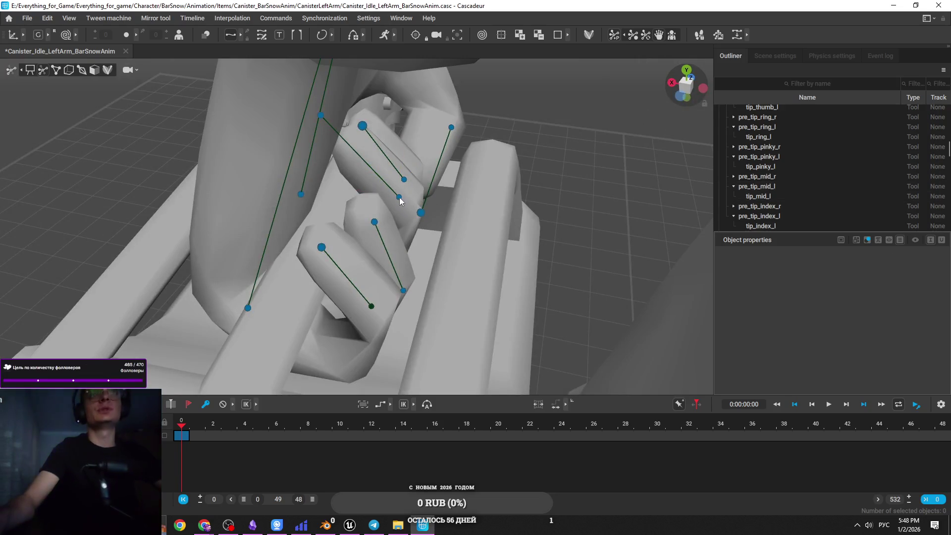
Lower pre_tip_mid_l and tip_mid_l together to press the middle finger onto the handle.
{"action": "left_click", "coordinate": [321, 116], "text": "ctrl"}
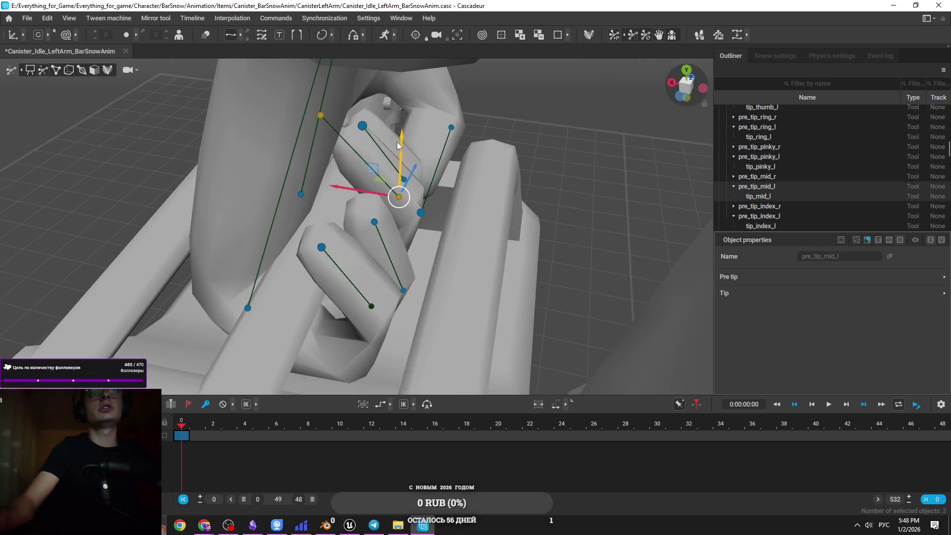
{"action": "left_click_drag", "start_coordinate": [397, 144], "coordinate": [341, 144]}
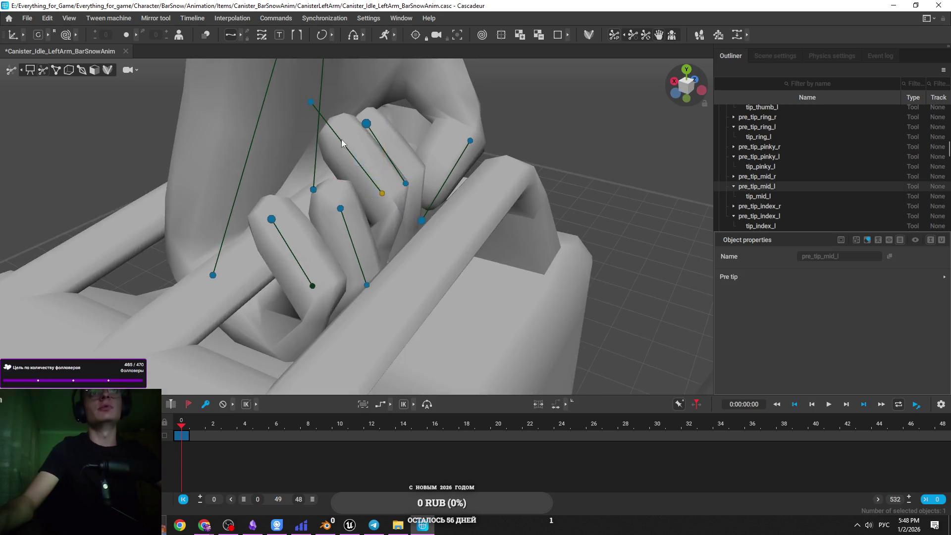
{"action": "left_click", "coordinate": [310, 101], "text": "ctrl"}
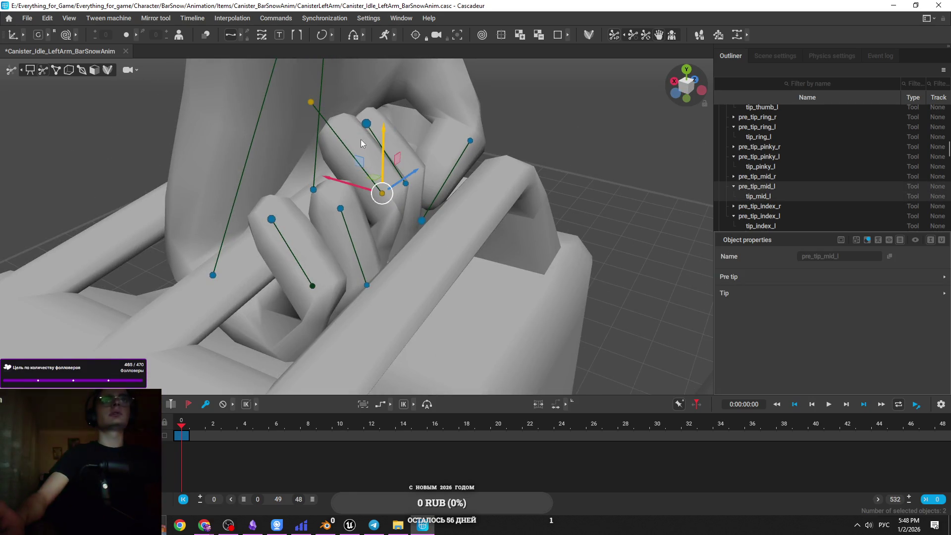
{"action": "left_click_drag", "start_coordinate": [380, 132], "coordinate": [349, 246]}
{"action": "mouse_move", "coordinate": [311, 212]}
{"action": "left_mouse_down"}
{"action": "mouse_move", "coordinate": [312, 226]}
{"action": "mouse_move", "coordinate": [480, 171]}
{"action": "left_mouse_up"}
Curl the ring finger by moving tip_ring_l up, left and down around the handle.
{"action": "left_click", "coordinate": [333, 206]}
{"action": "key", "text": "f"}
{"action": "left_click_drag", "start_coordinate": [364, 184], "coordinate": [359, 172]}
{"action": "left_click_drag", "start_coordinate": [334, 202], "coordinate": [322, 204]}
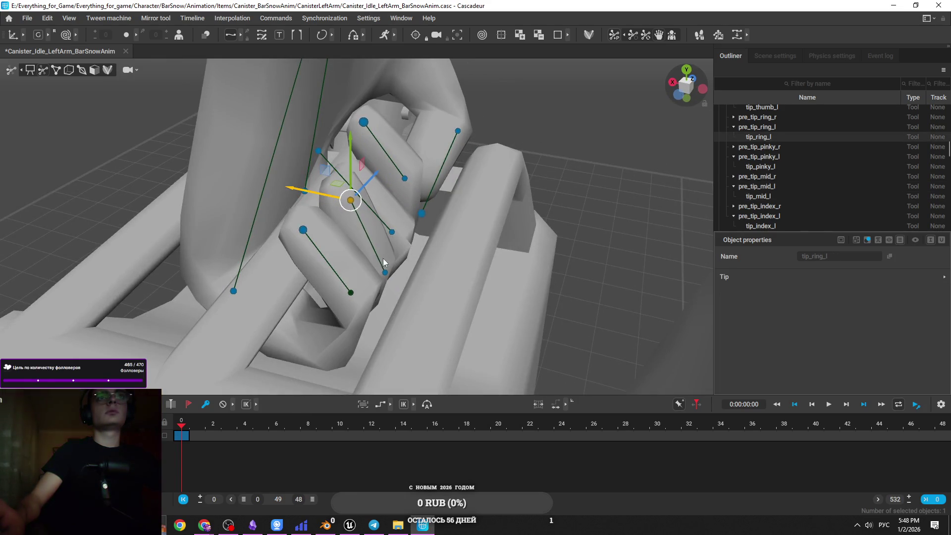
{"action": "left_click_drag", "start_coordinate": [349, 157], "coordinate": [326, 208]}
Select the pinky and index pre-tip controls and orbit around the hand to check the grip.
{"action": "left_click", "coordinate": [304, 229]}
{"action": "key", "text": "f"}
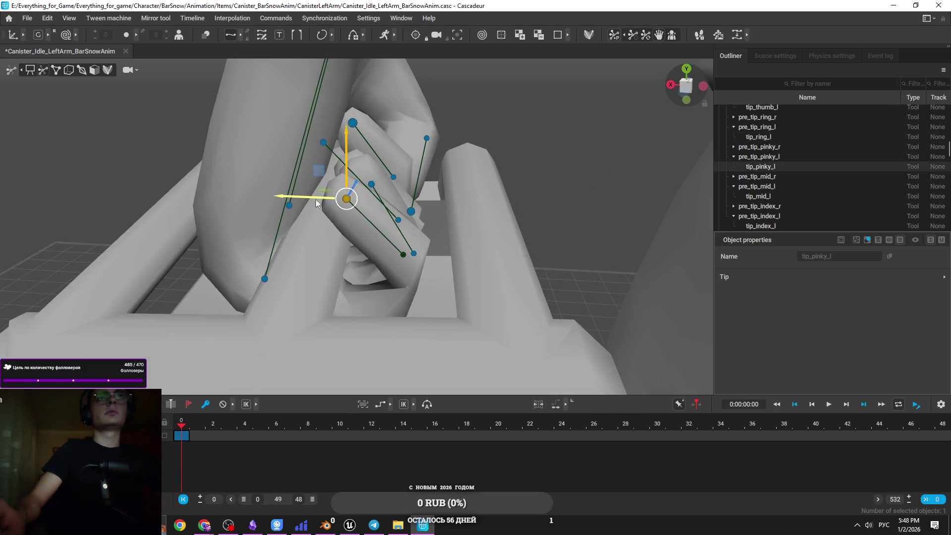
{"action": "mouse_move", "coordinate": [322, 200]}
{"action": "left_mouse_down"}
{"action": "mouse_move", "coordinate": [319, 257]}
{"action": "mouse_move", "coordinate": [321, 243]}
{"action": "mouse_move", "coordinate": [248, 283]}
{"action": "left_mouse_up"}
{"action": "left_click", "coordinate": [209, 282], "text": "shift"}
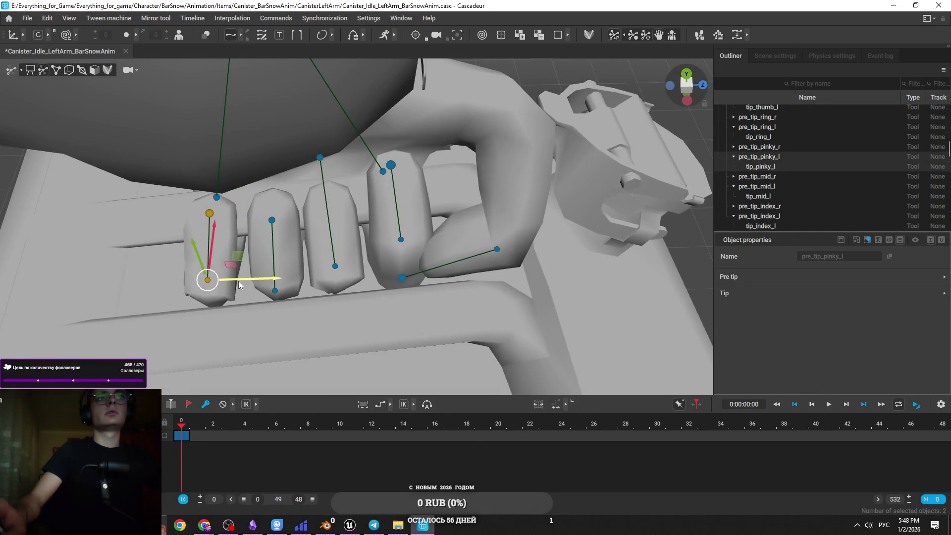
{"action": "left_click", "coordinate": [268, 228]}
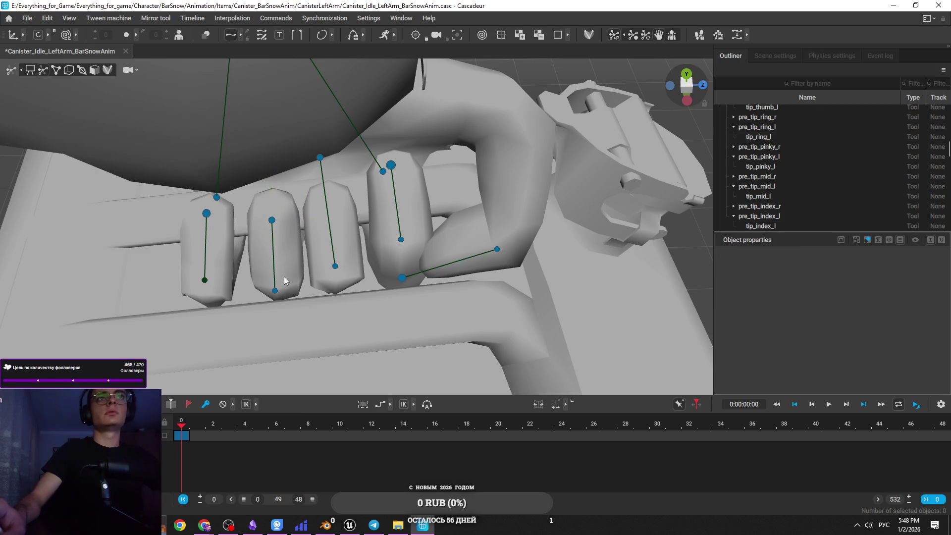
{"action": "left_click", "coordinate": [334, 266]}
{"action": "mouse_move", "coordinate": [335, 266]}
{"action": "left_mouse_down"}
{"action": "mouse_move", "coordinate": [307, 220]}
{"action": "mouse_move", "coordinate": [412, 242]}
{"action": "left_mouse_up"}
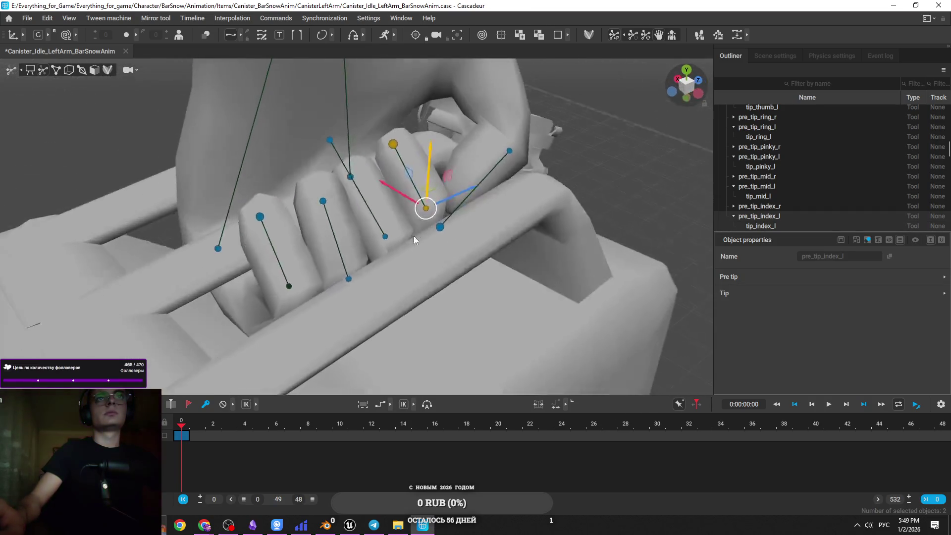
{"action": "mouse_move", "coordinate": [435, 147]}
{"action": "left_mouse_down"}
{"action": "mouse_move", "coordinate": [350, 216]}
{"action": "mouse_move", "coordinate": [274, 185]}
{"action": "mouse_move", "coordinate": [232, 144]}
{"action": "mouse_move", "coordinate": [360, 191]}
{"action": "mouse_move", "coordinate": [331, 210]}
{"action": "left_mouse_up"}
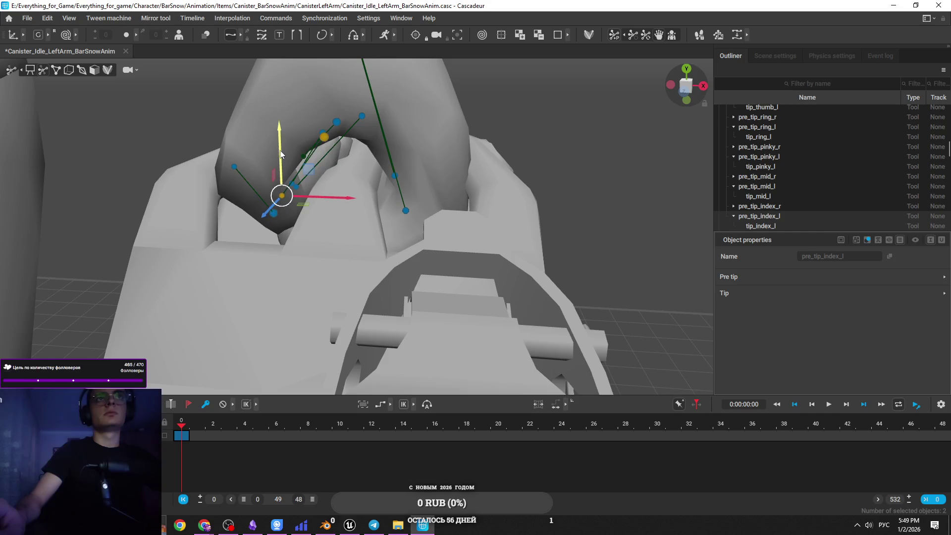
{"action": "left_click", "coordinate": [286, 219]}
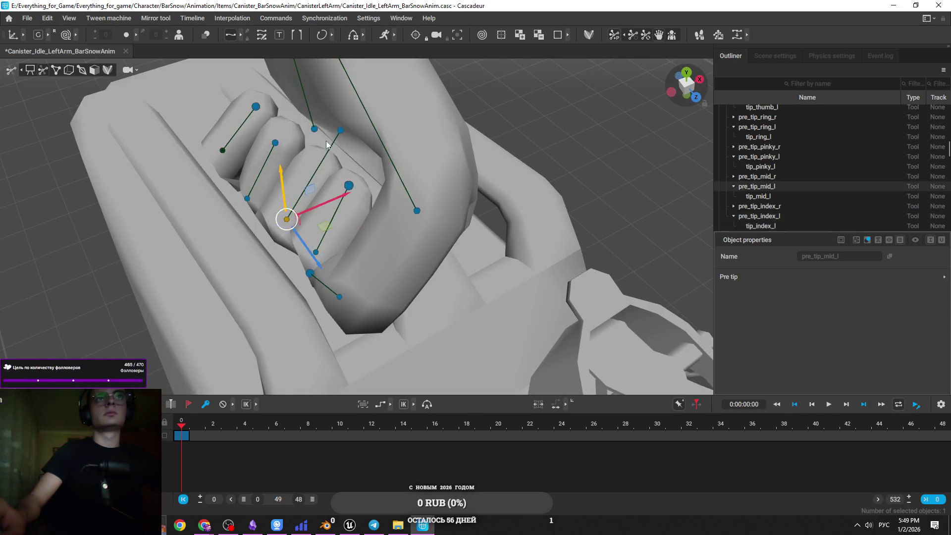